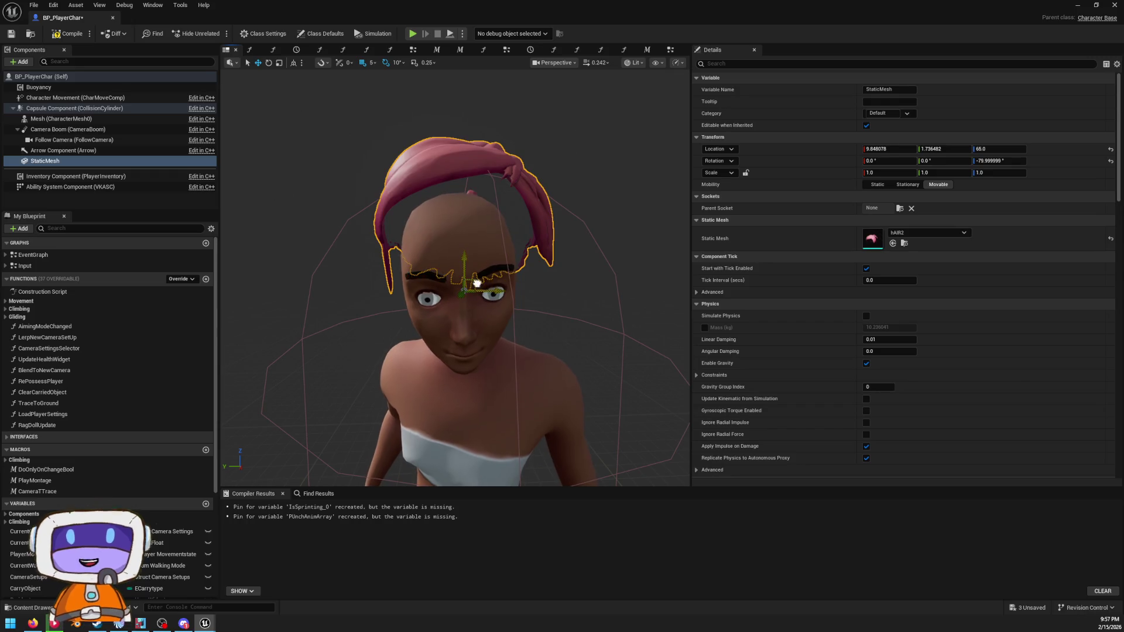
- Orbit around the ponytail and check the hair StaticMesh's properties and parent socket
drag(583, 256, 497, 255)
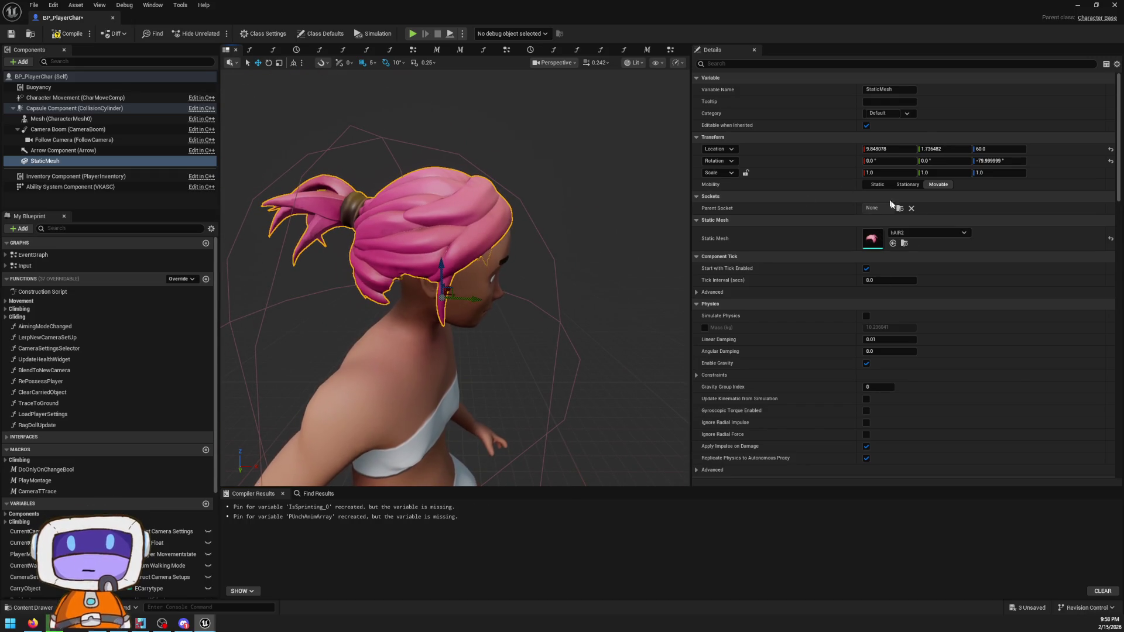
click(902, 217)
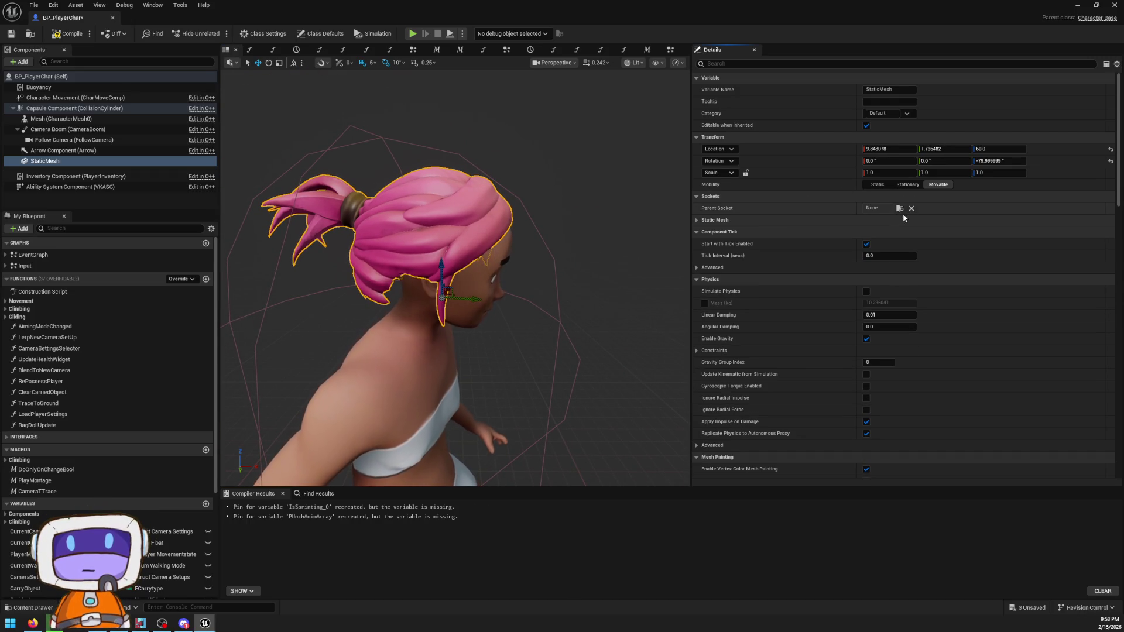
click(884, 208)
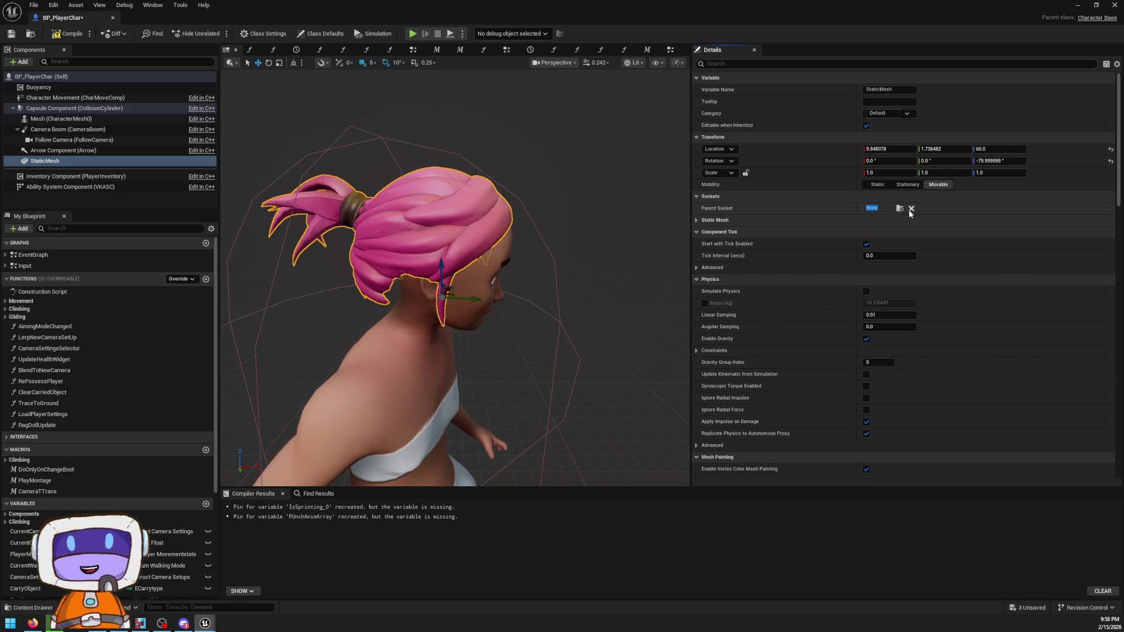
click(778, 221)
drag(326, 195, 357, 205)
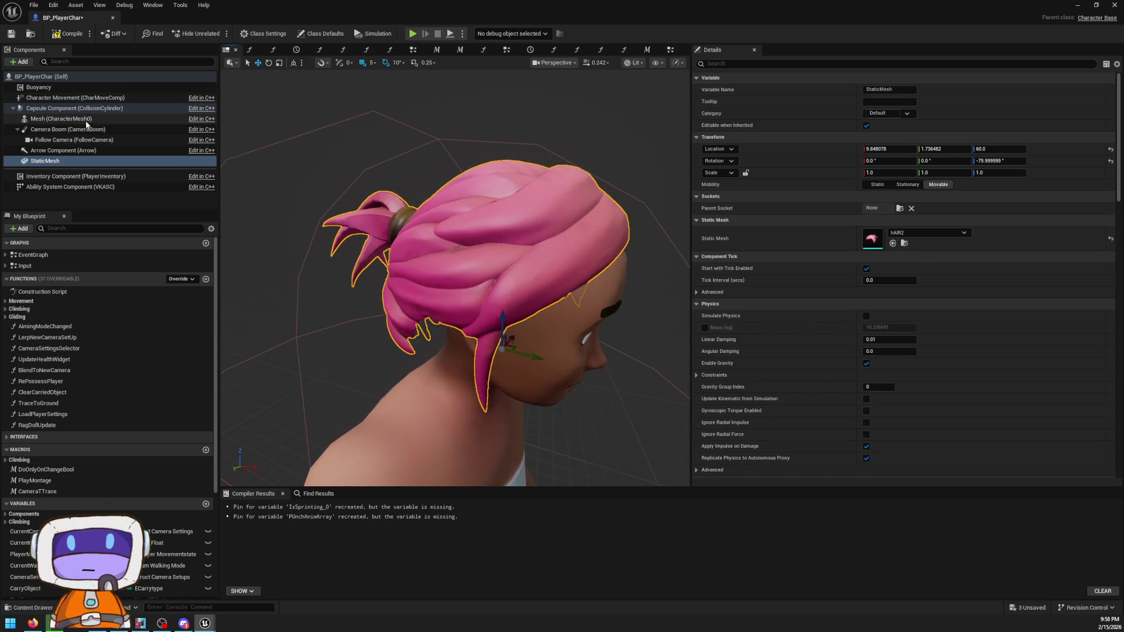
- Parent the StaticMesh hair under Mesh (CharacterMesh0) and view it from the front and three-quarter angles
click(47, 119)
click(41, 161)
mouse_move(42, 162)
mouse_down()
mouse_move(88, 119)
mouse_move(70, 120)
mouse_up()
drag(582, 389, 456, 380)
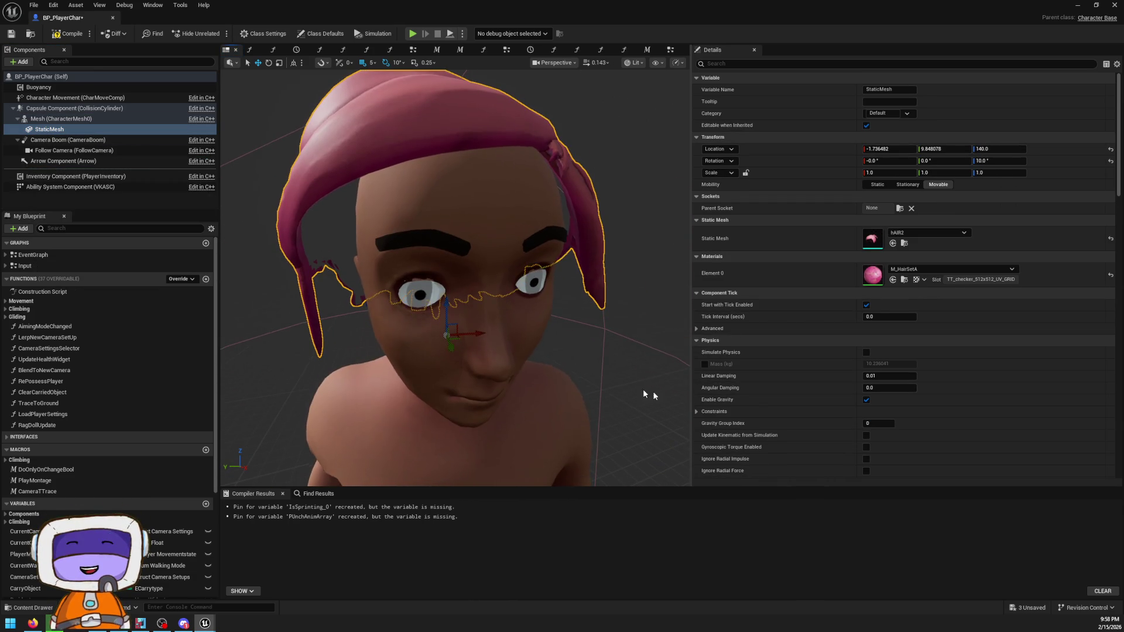
scroll(824, 299, down, 3)
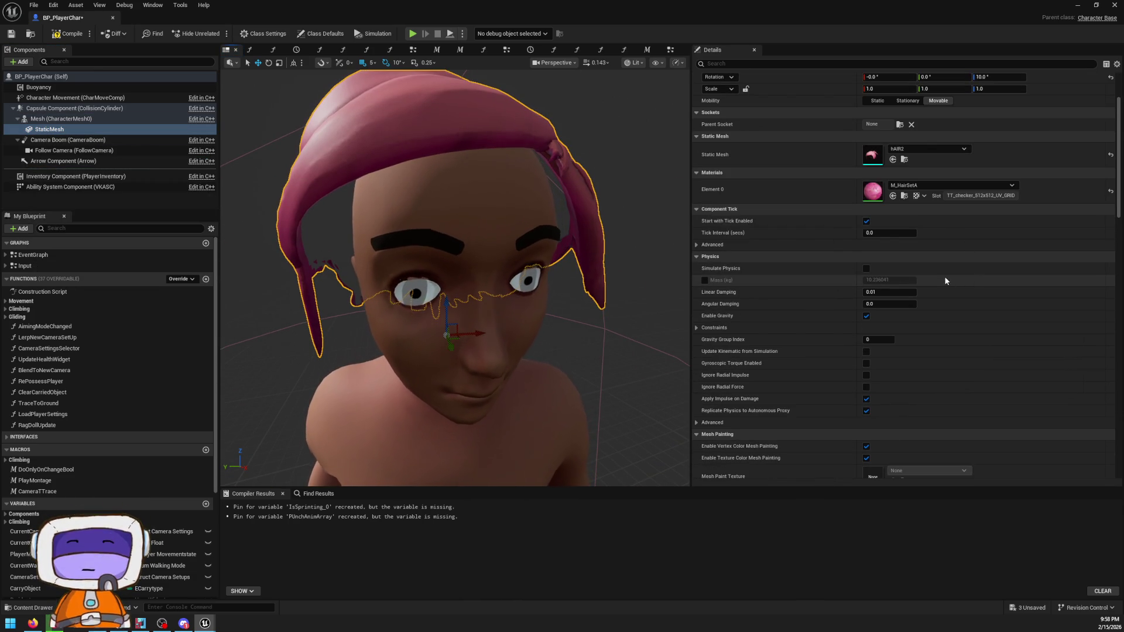
scroll(632, 266, down, 5)
scroll(617, 269, up, 5)
drag(617, 269, 527, 268)
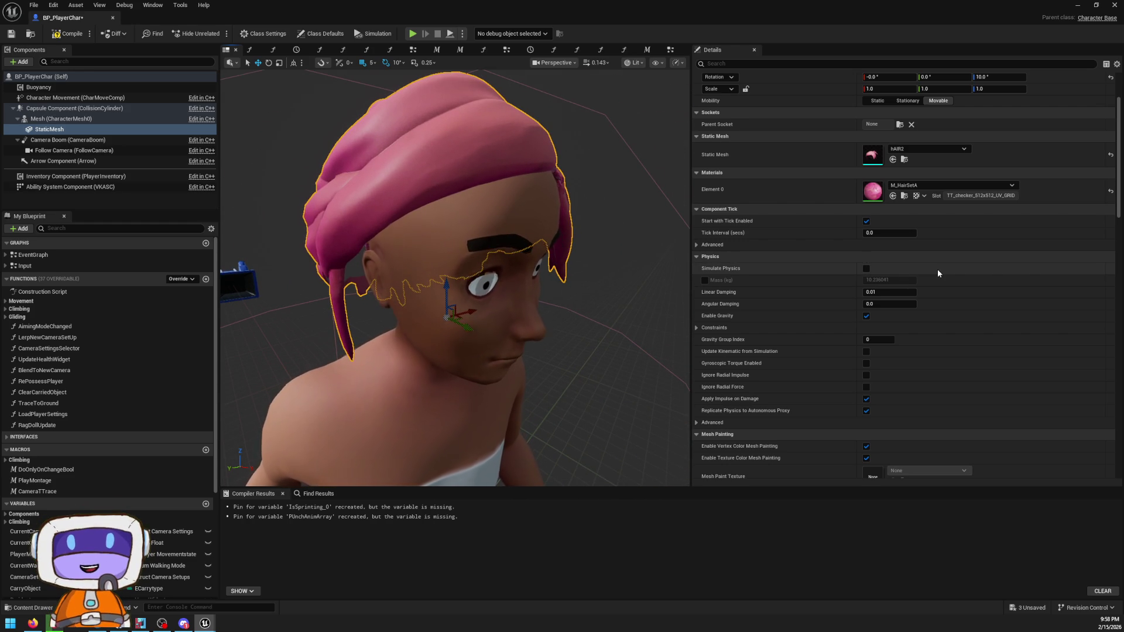
- Look over the RePossessPlayer and TickTraceBPBackup graphs, then return to the character preview
click(343, 49)
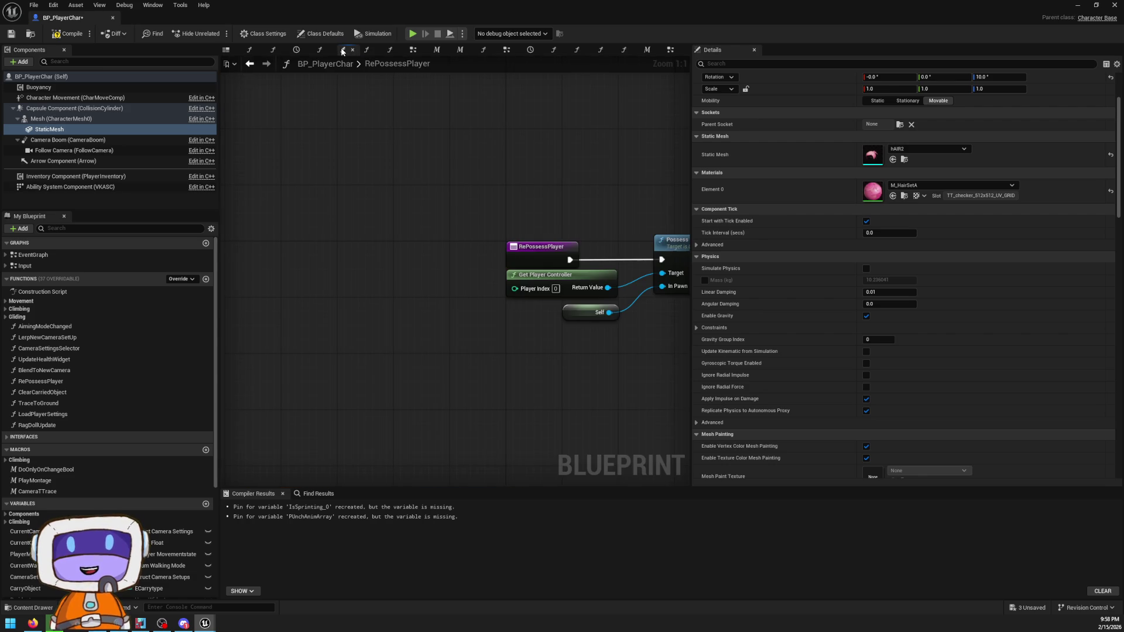
drag(649, 215, 433, 224)
key(alt+Left)
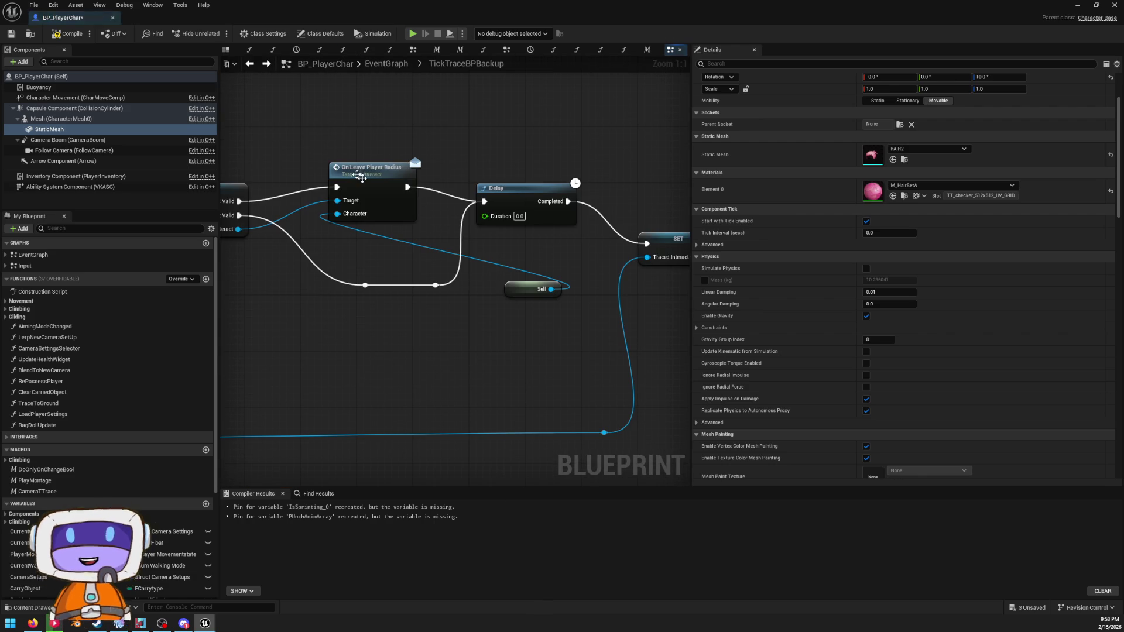
click(226, 50)
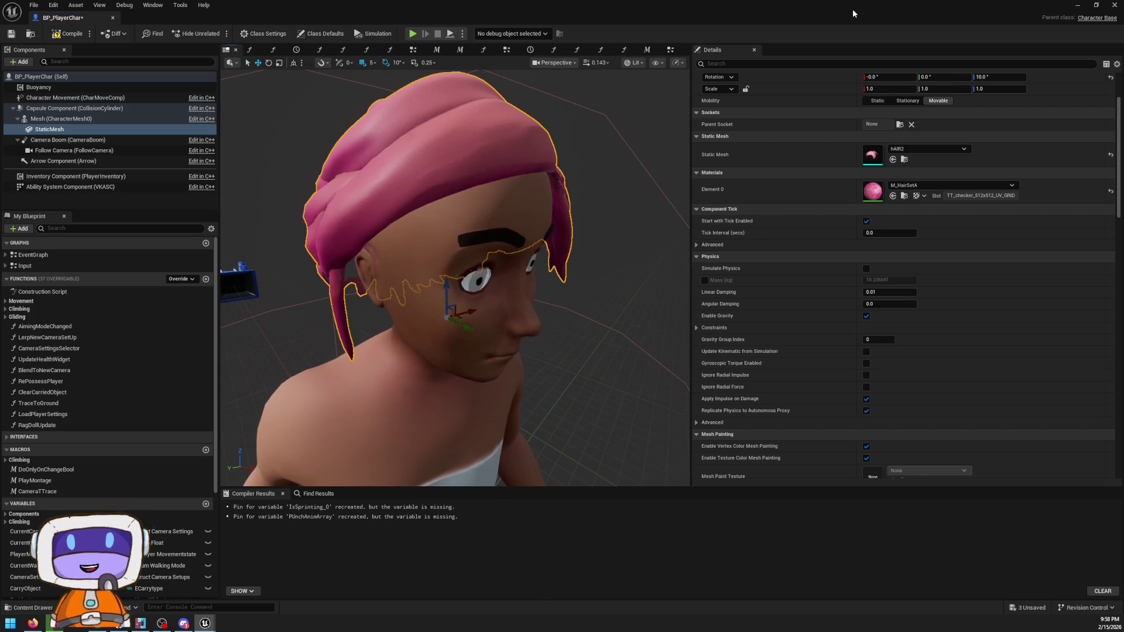
mouse_move(507, 226)
mouse_down()
mouse_move(492, 234)
mouse_move(527, 228)
mouse_move(682, 256)
mouse_up()
click(65, 109)
- Select the character Mesh component and enable Allow Cloth Actors in its Details
click(62, 119)
scroll(843, 203, down, 2)
scroll(860, 246, down, 2)
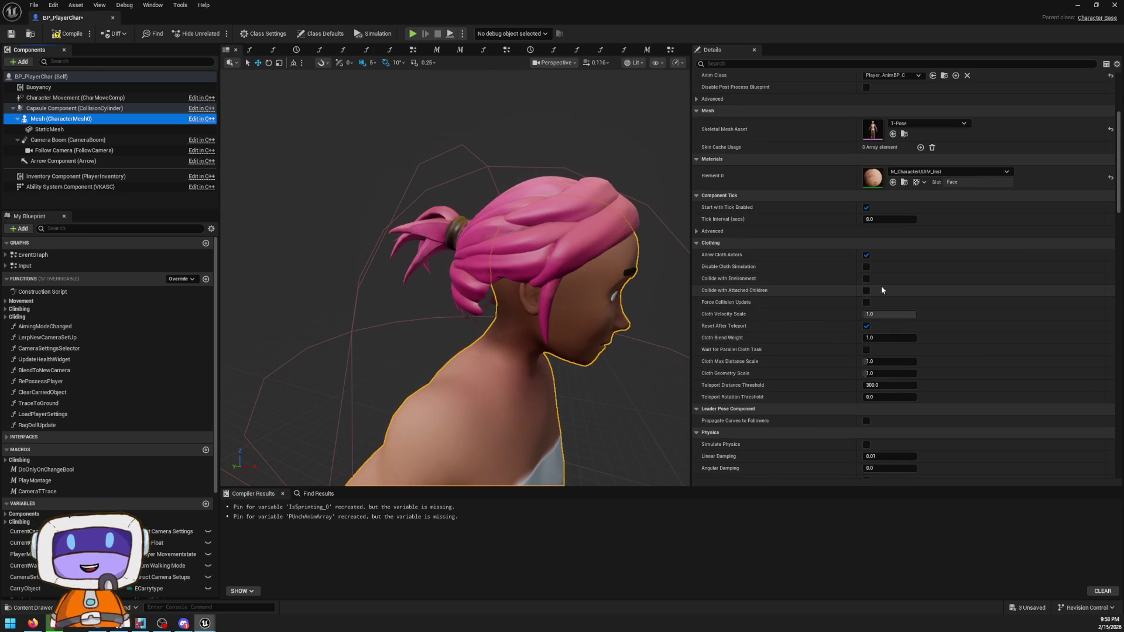
scroll(869, 281, down, 1)
click(866, 289)
click(866, 288)
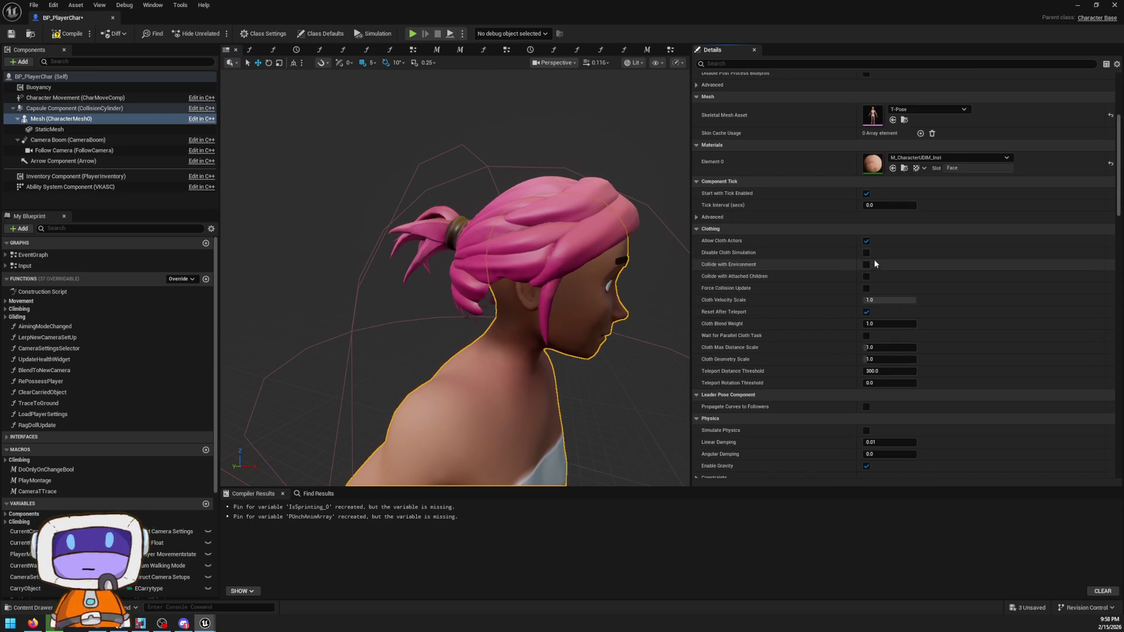
scroll(869, 333, down, 1)
scroll(868, 333, down, 2)
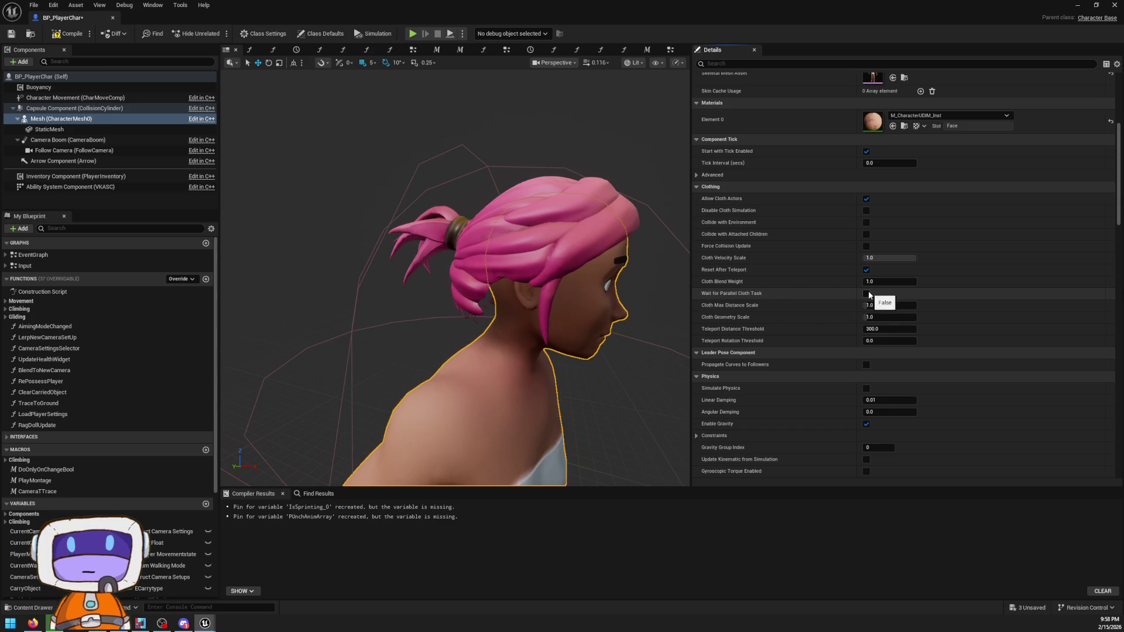
scroll(866, 293, down, 5)
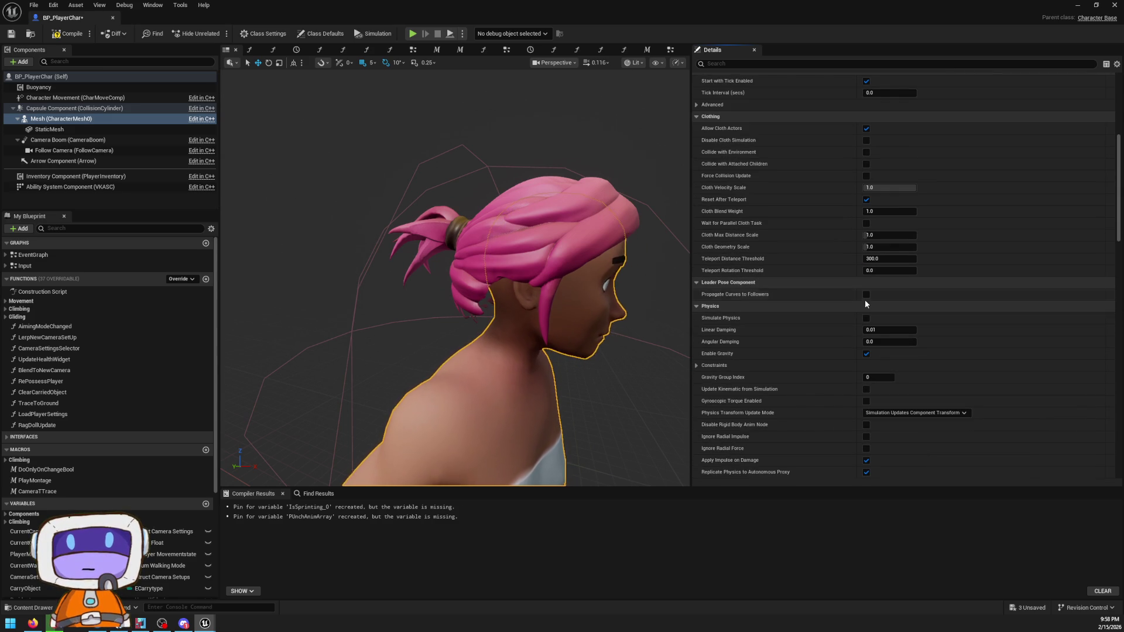
scroll(869, 316, down, 5)
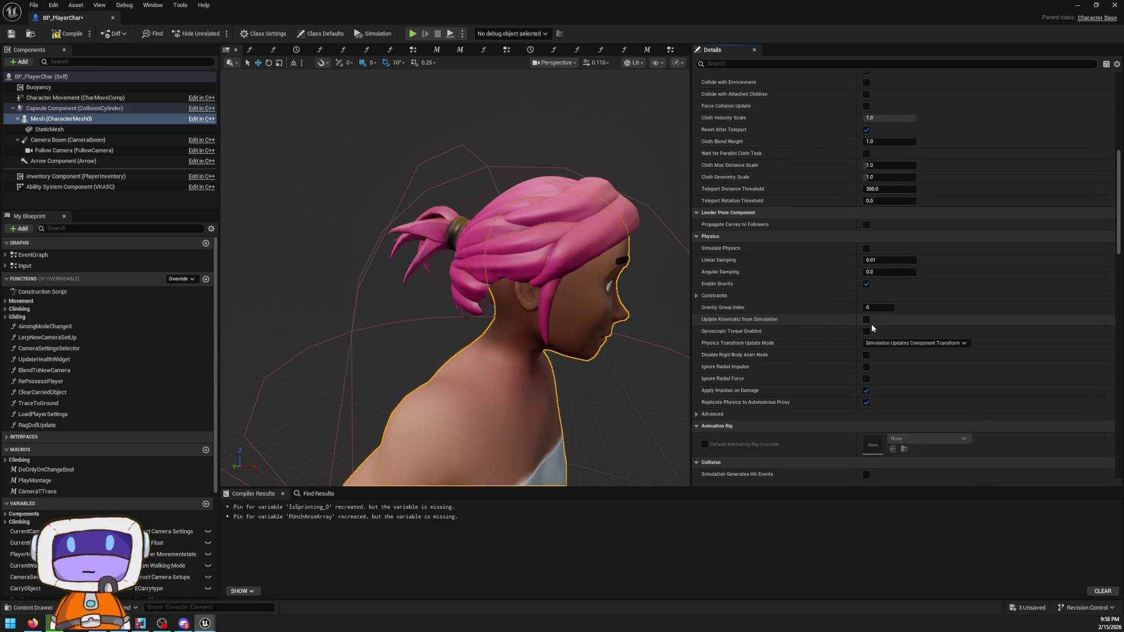
scroll(872, 325, down, 2)
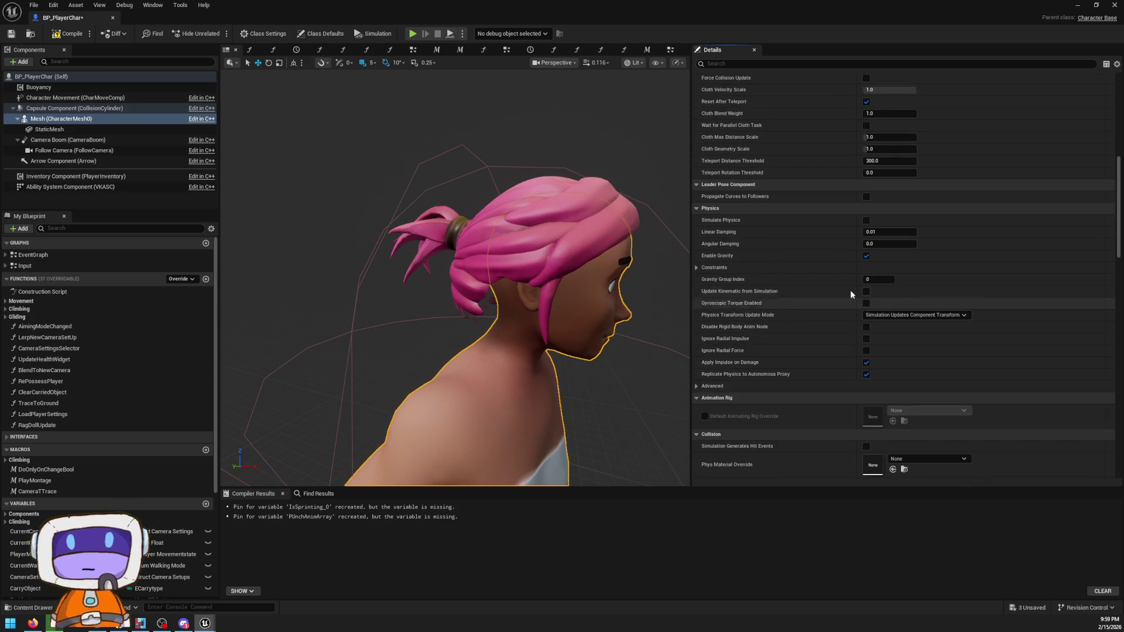
scroll(849, 296, up, 18)
click(866, 284)
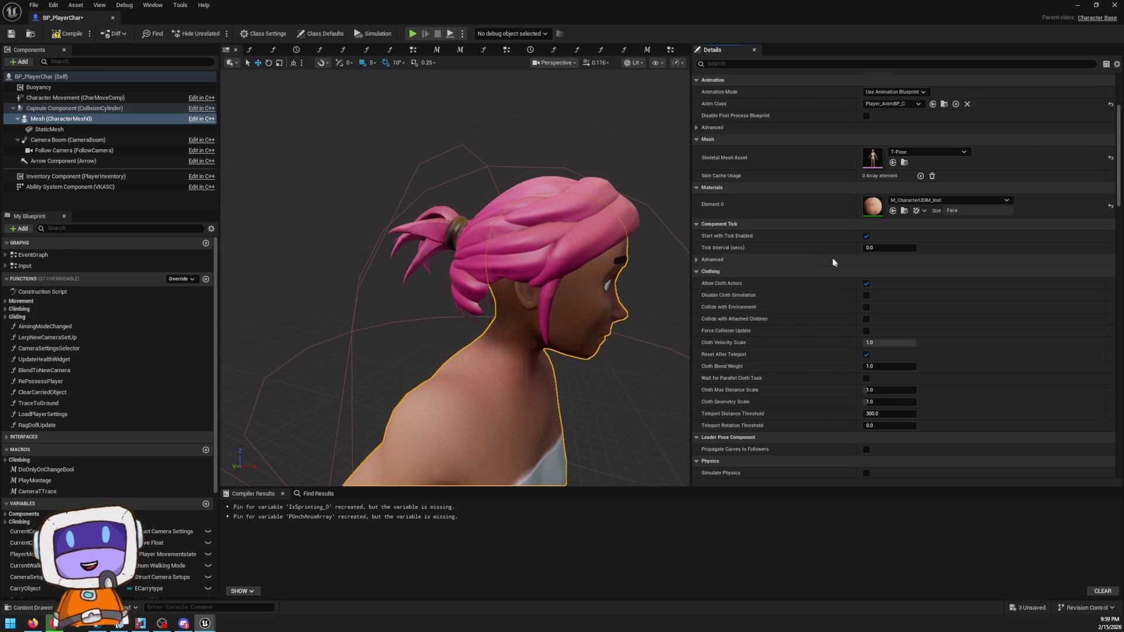
- Expand the advanced Component Tick options and enable Disable Post Process Blueprint
click(813, 261)
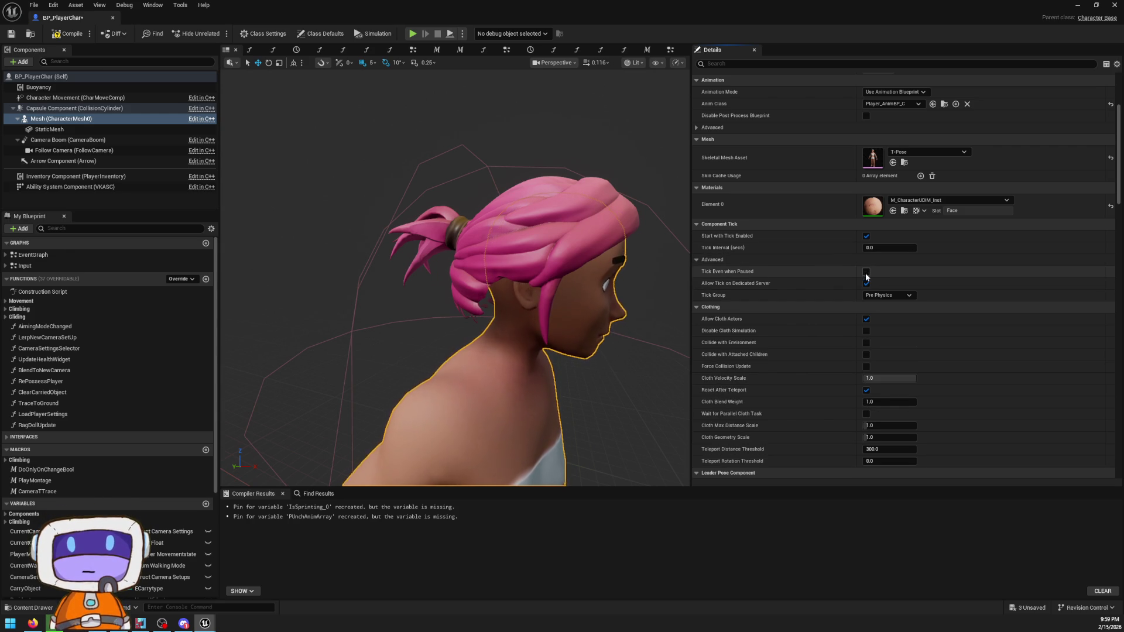
scroll(866, 276, down, 3)
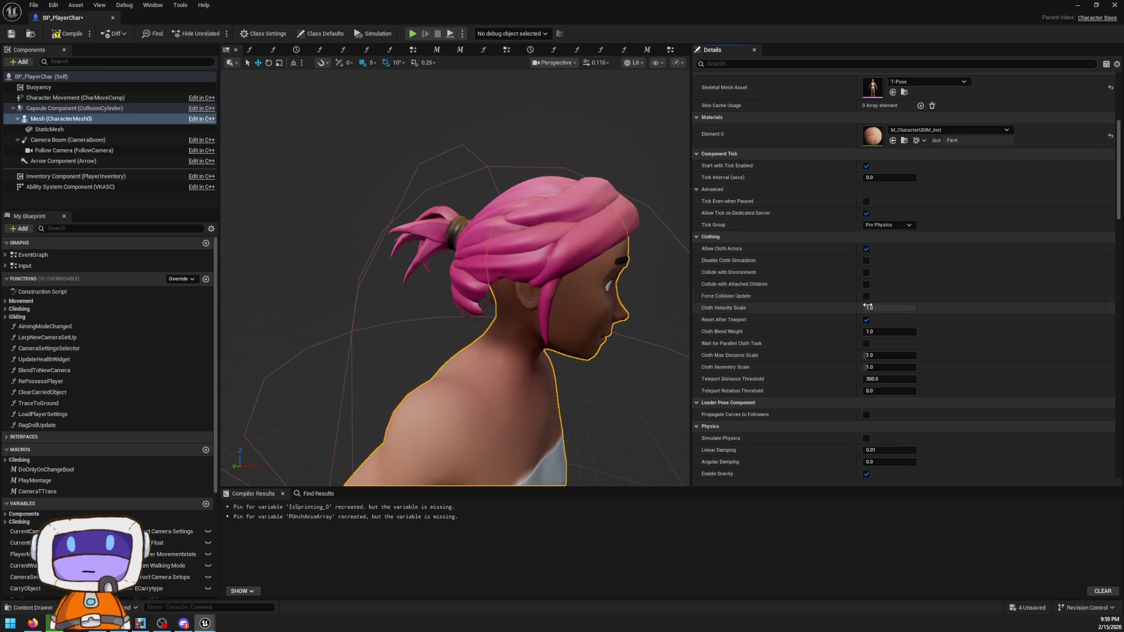
scroll(866, 304, down, 6)
scroll(870, 318, down, 5)
scroll(873, 320, down, 5)
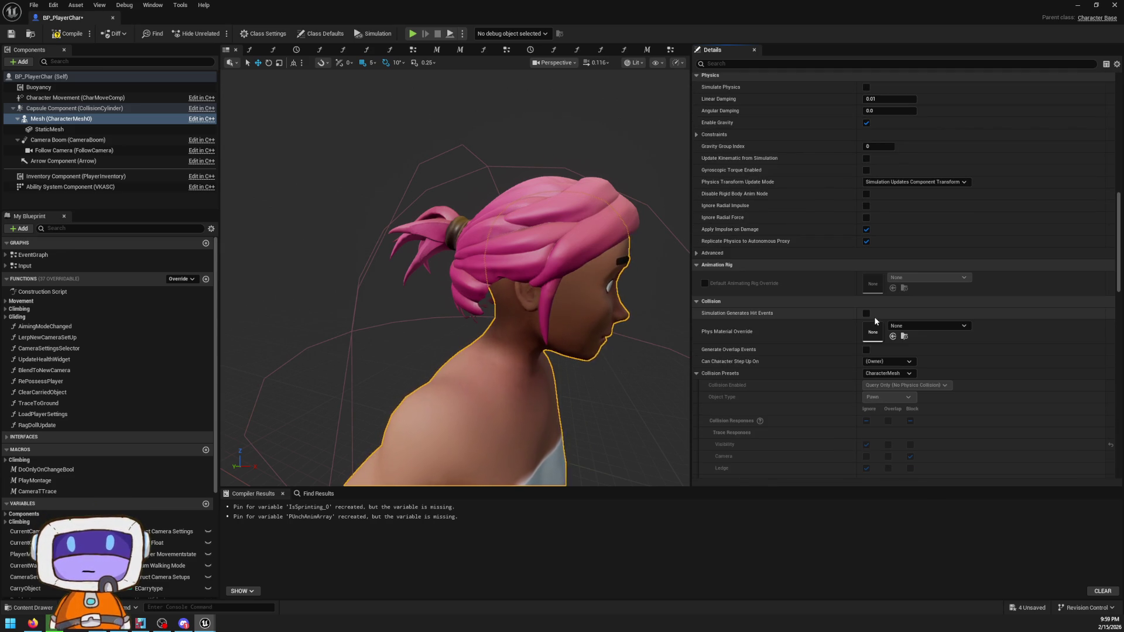
scroll(845, 290, up, 18)
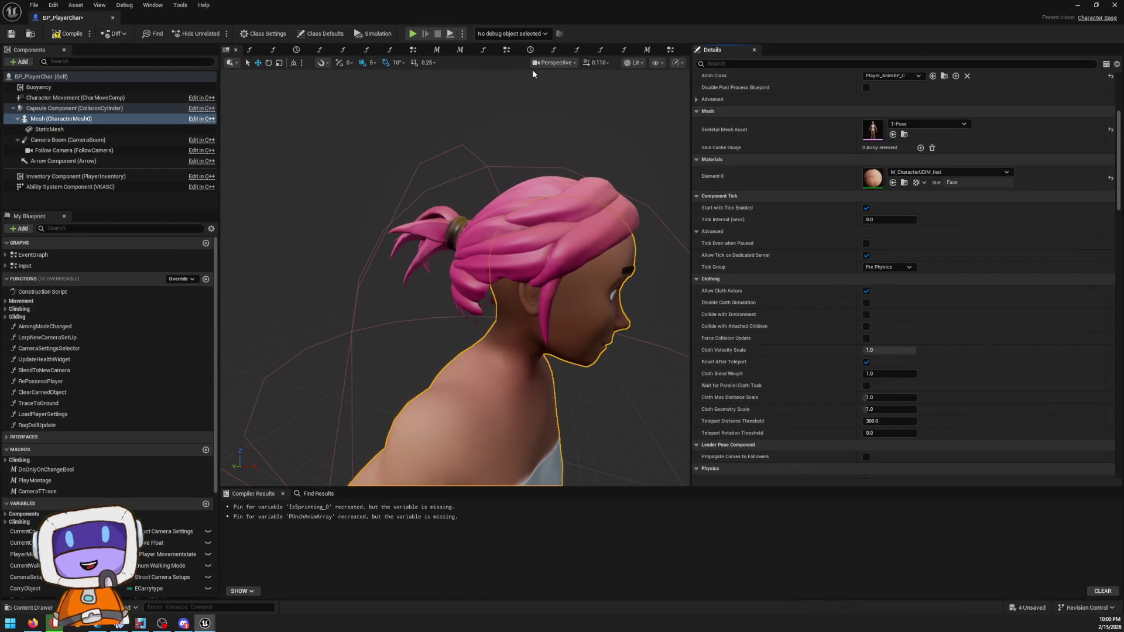
click(866, 87)
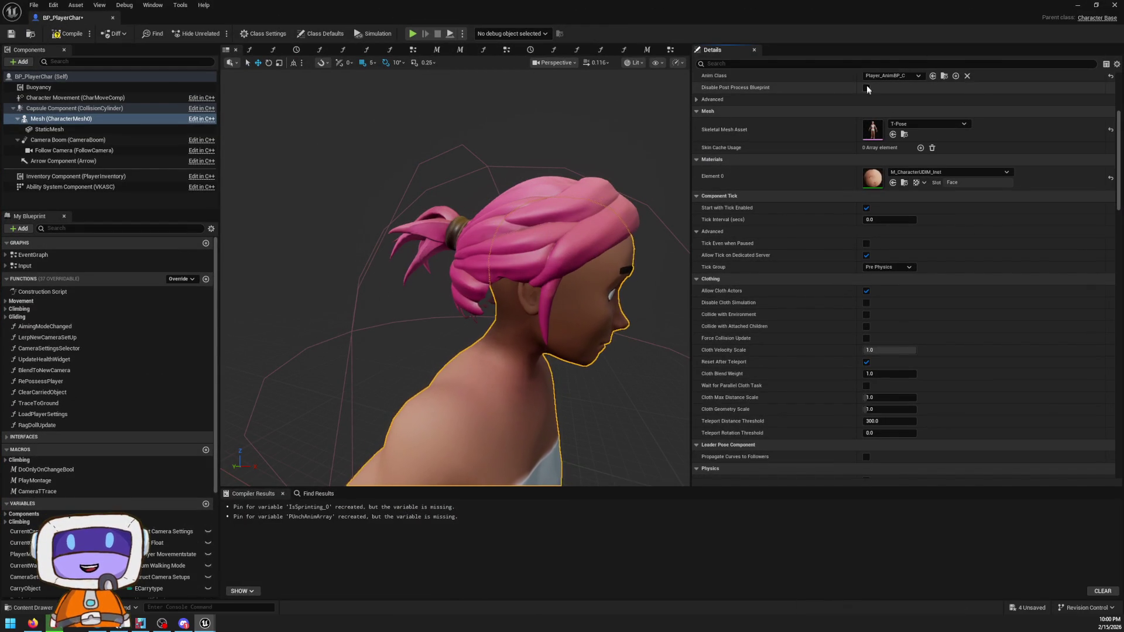
- Reselect the hair StaticMesh and resize BP_PlayerChar into a small floating window over the level
click(614, 185)
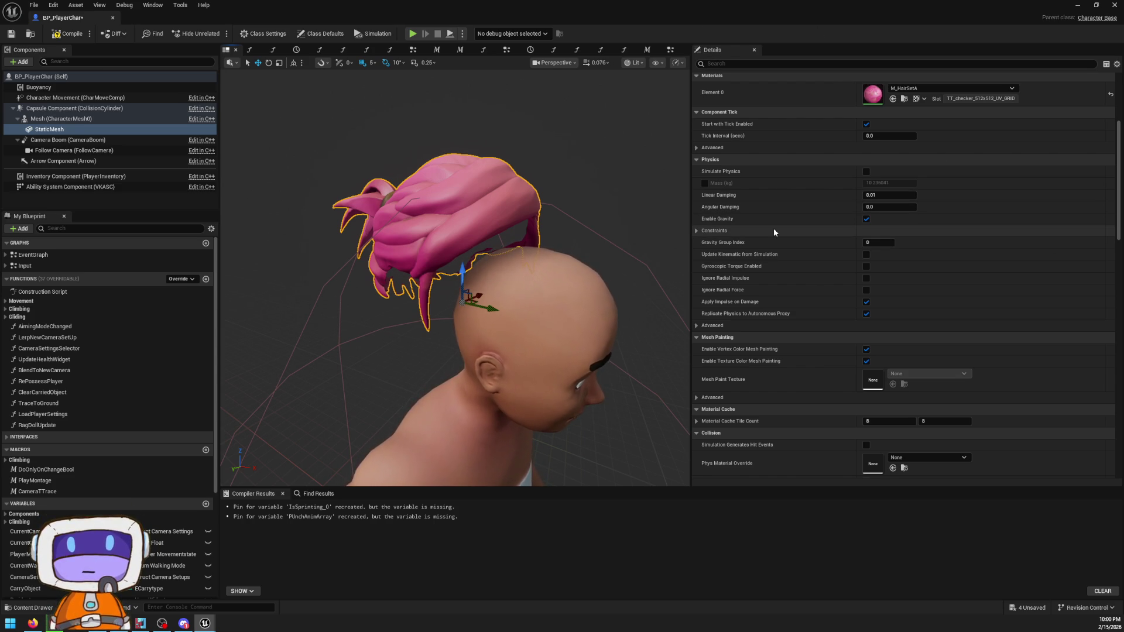
key(super+Down)
mouse_move(663, 59)
mouse_down()
mouse_move(819, 311)
mouse_move(628, 1)
mouse_up()
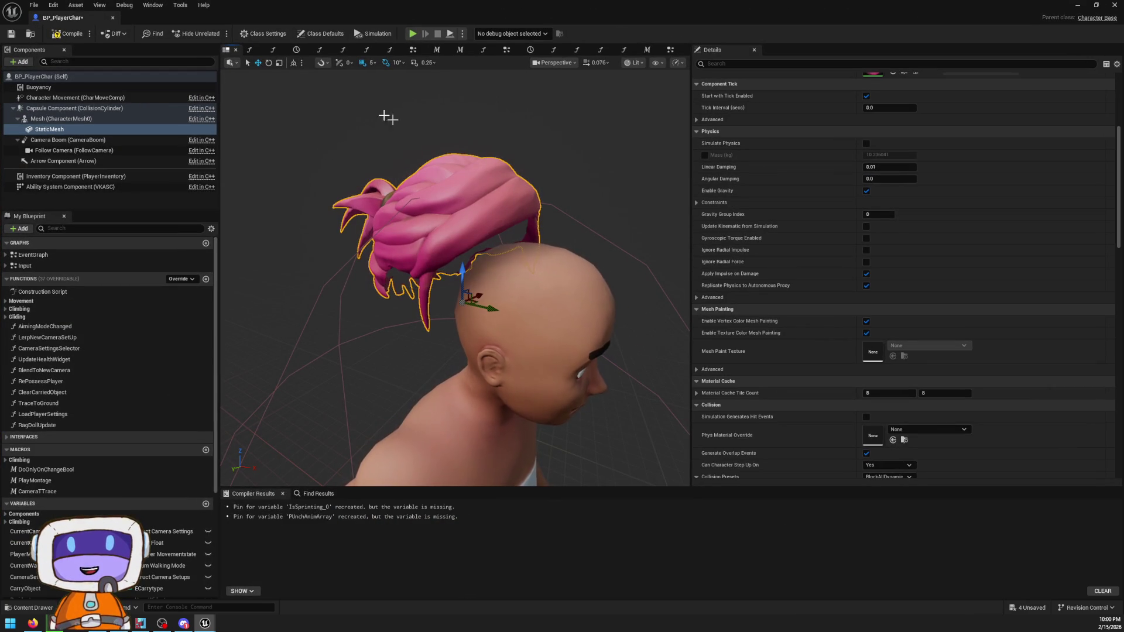
click(149, 129)
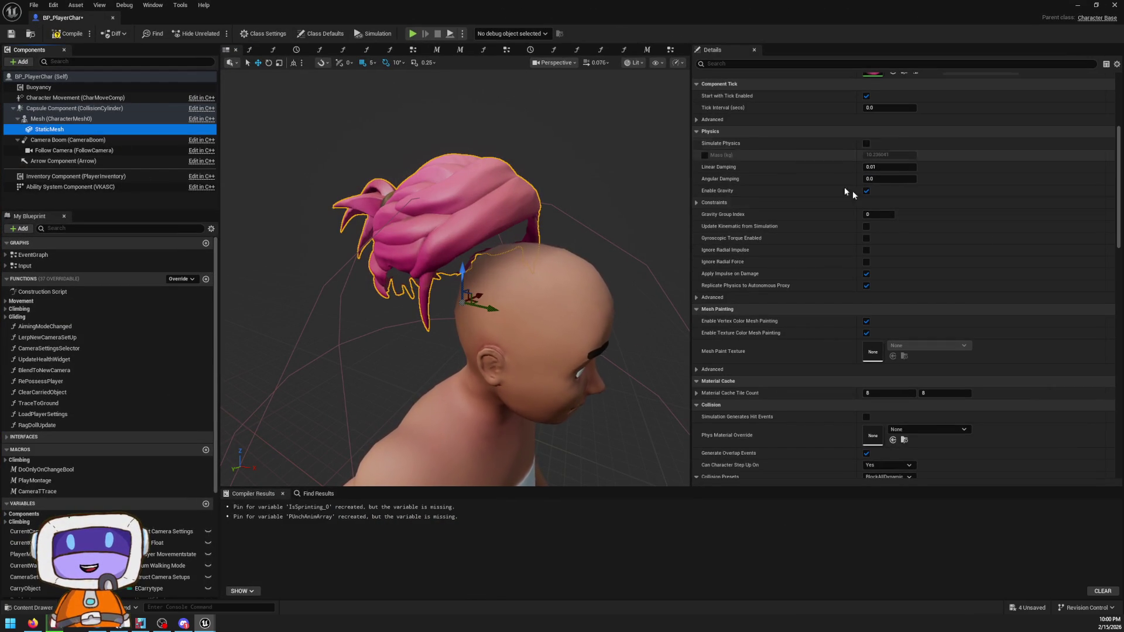
scroll(820, 176, up, 5)
mouse_move(654, 4)
mouse_down()
mouse_move(726, 156)
mouse_move(760, 118)
mouse_move(1043, 189)
mouse_up()
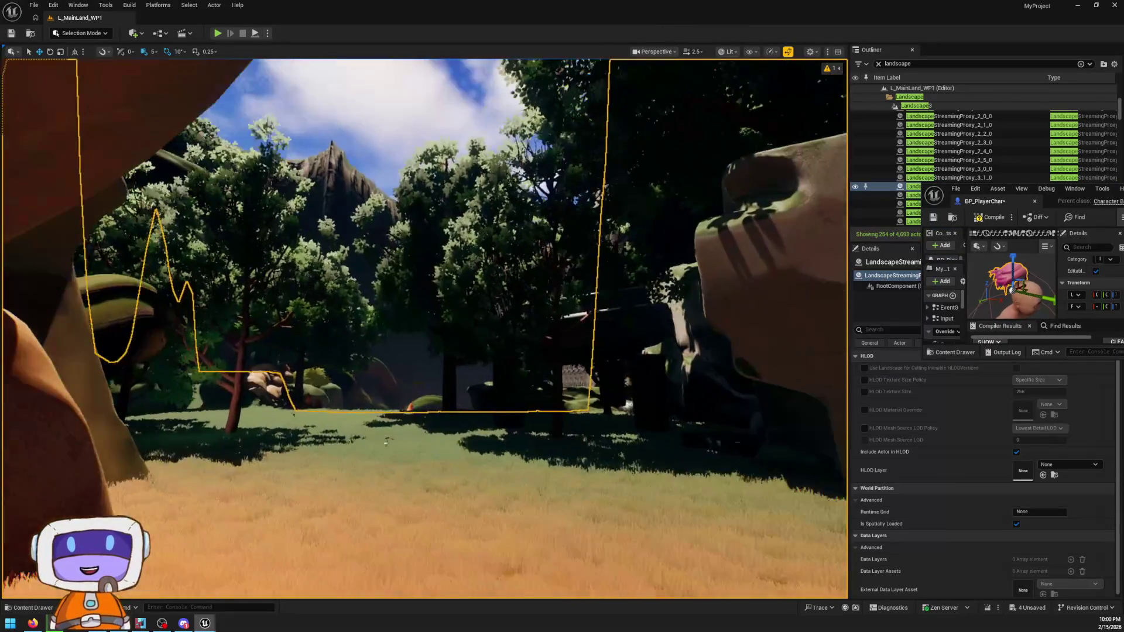
- Fly the camera to the stone bridge and start Play From Here there
scroll(424, 327, down, 2)
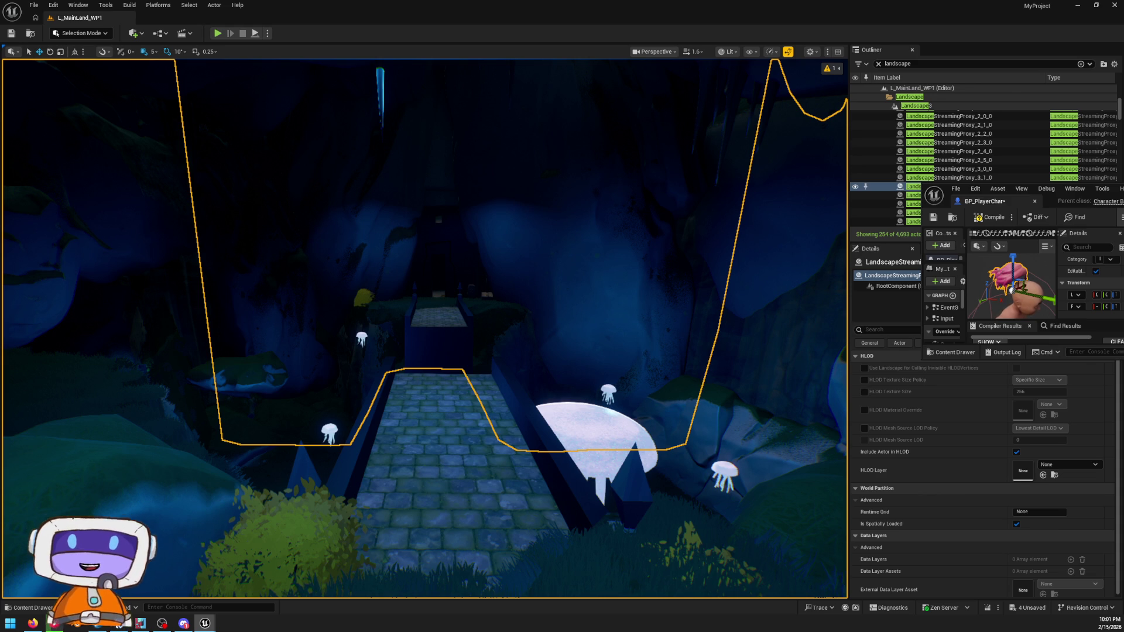
key(w)
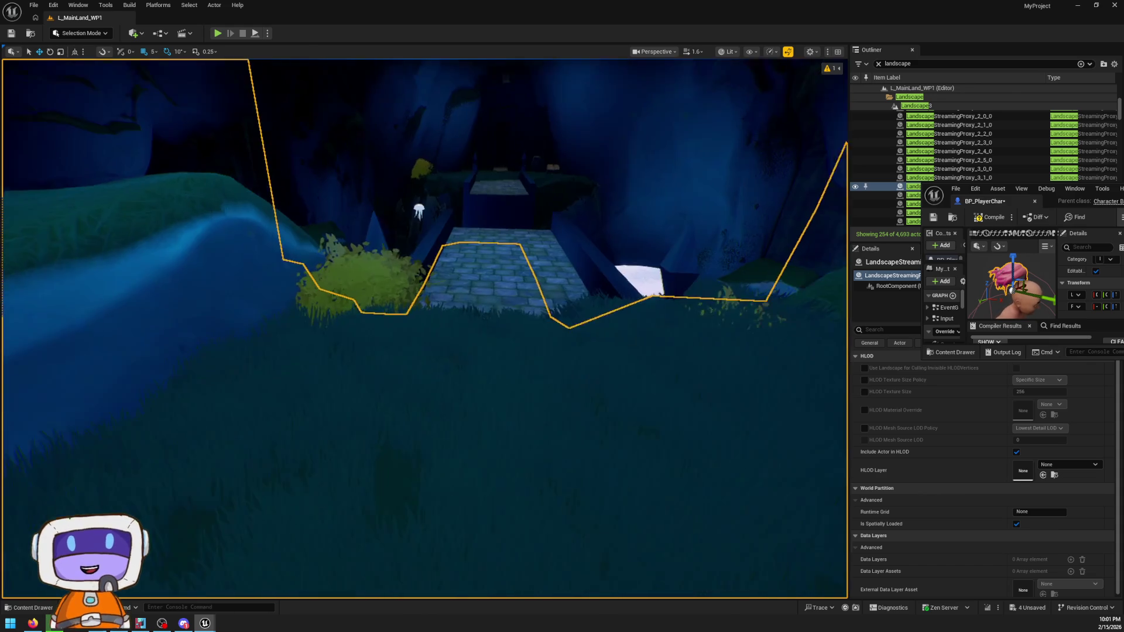
right_click(654, 499)
click(713, 496)
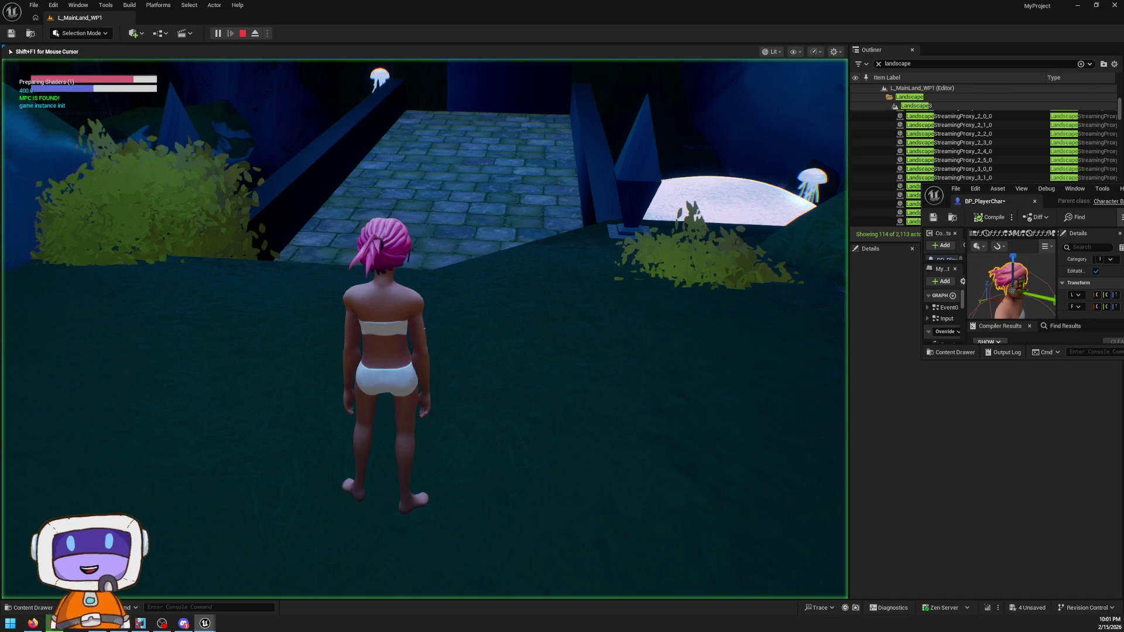
- Fire the character's trace and attack a couple of times in the running game
click(424, 328)
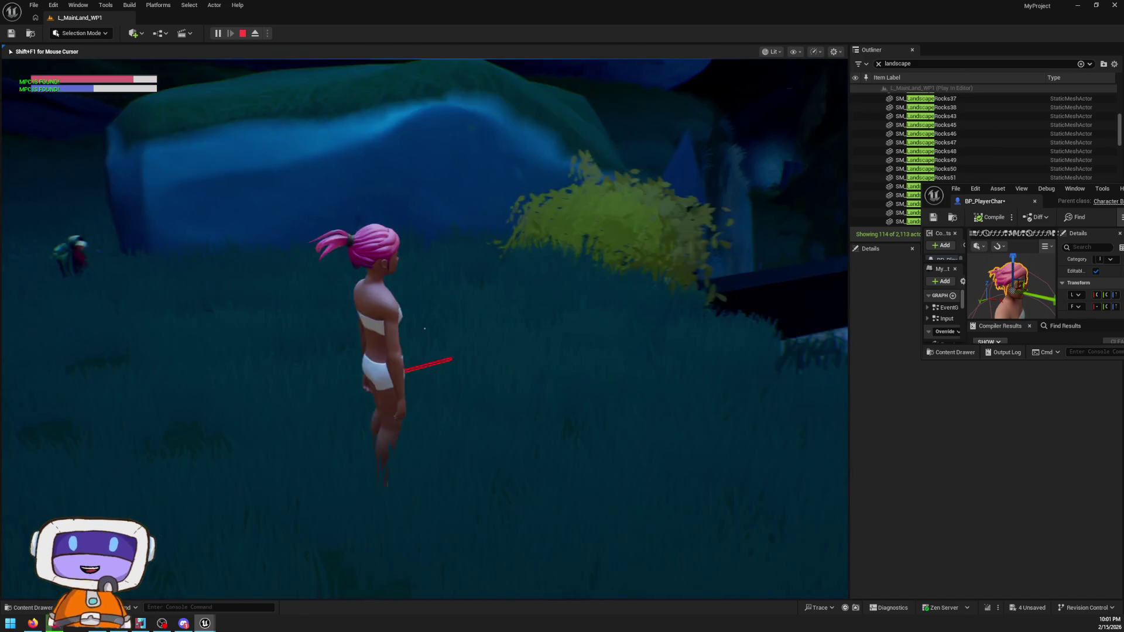
mouse_move(424, 328)
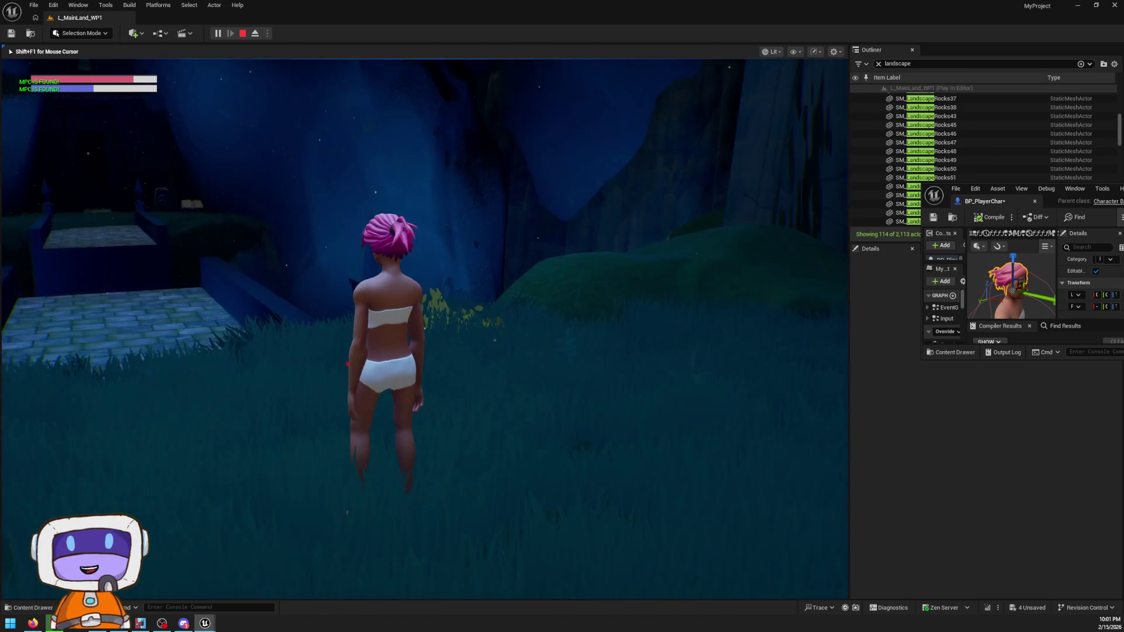
click(424, 329)
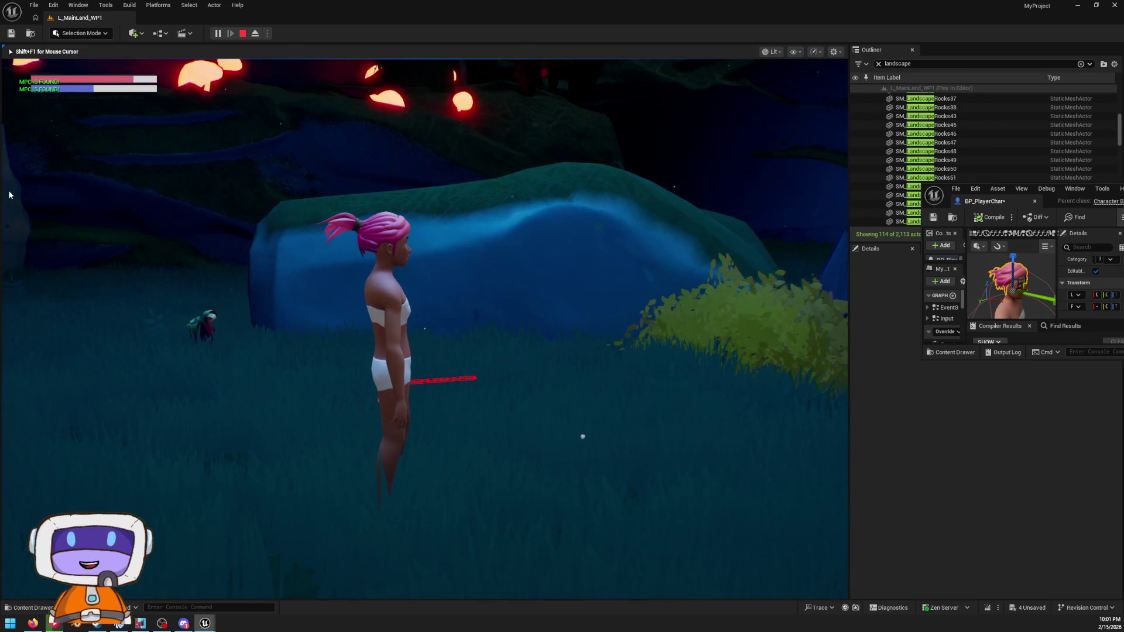
- Exit the play session through the Esc pause menu and enlarge the Blueprint window
key(Escape)
click(466, 385)
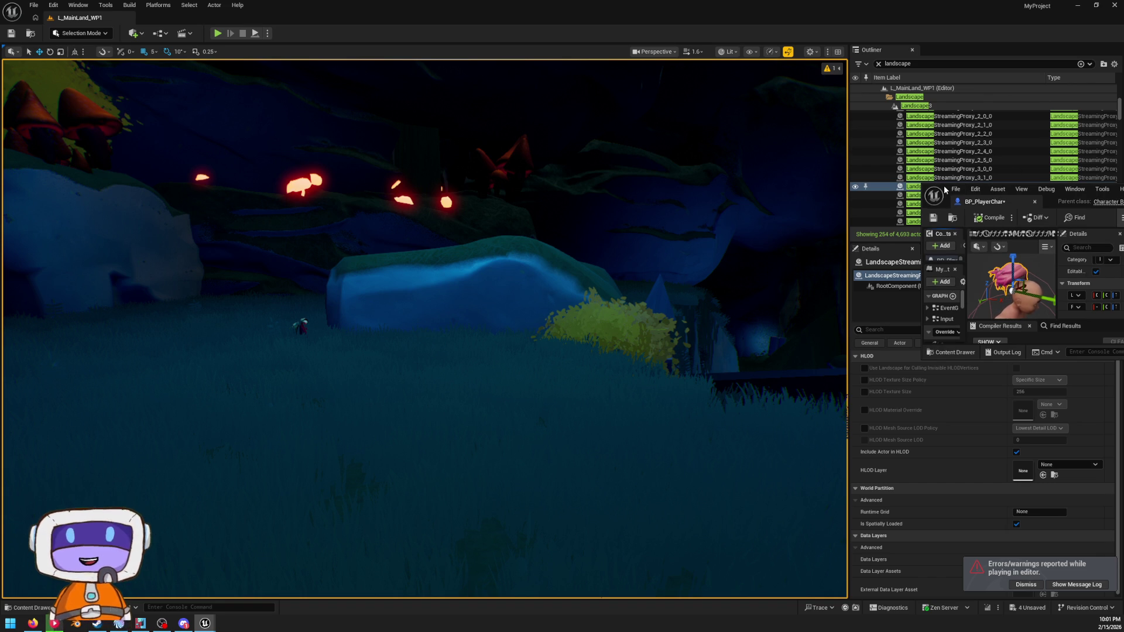
drag(921, 183, 657, 146)
- Move the enlarged BP_PlayerChar window over the level view
mouse_move(1063, 159)
mouse_down()
mouse_move(617, 70)
mouse_move(770, 76)
mouse_up()
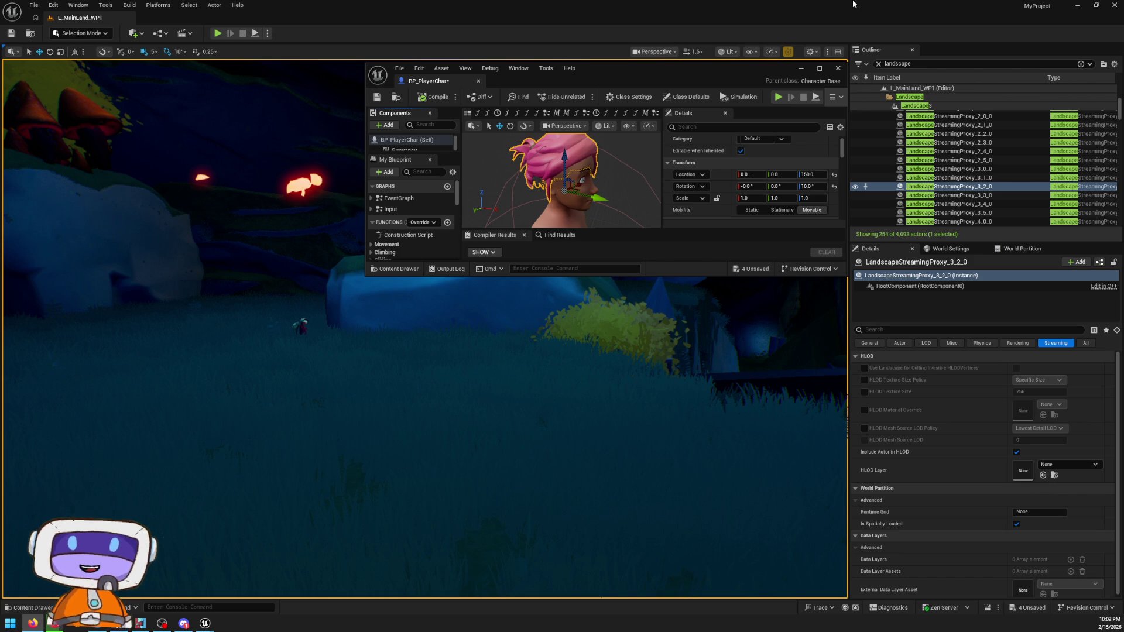
mouse_move(705, 71)
mouse_down()
mouse_move(859, 55)
mouse_move(837, 54)
mouse_up()
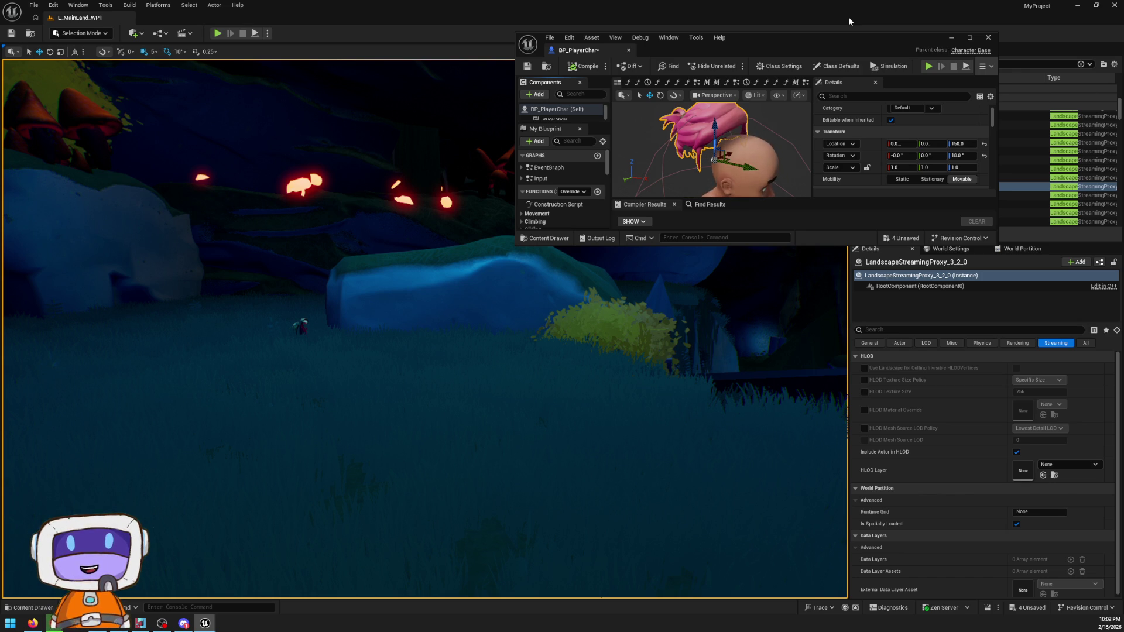
drag(937, 41, 940, 48)
drag(869, 57, 879, 36)
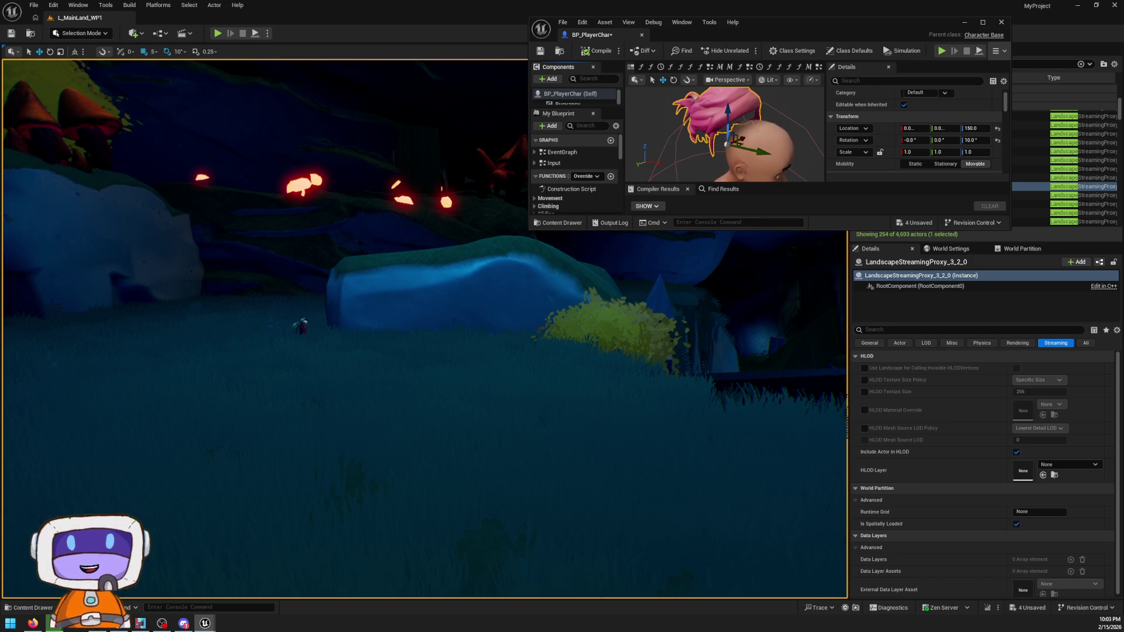
drag(779, 25, 806, 72)
click(1056, 103)
- Frame the landscape proxy, orbit over the cliff section, and select Landscape3 in the Outliner
key(f)
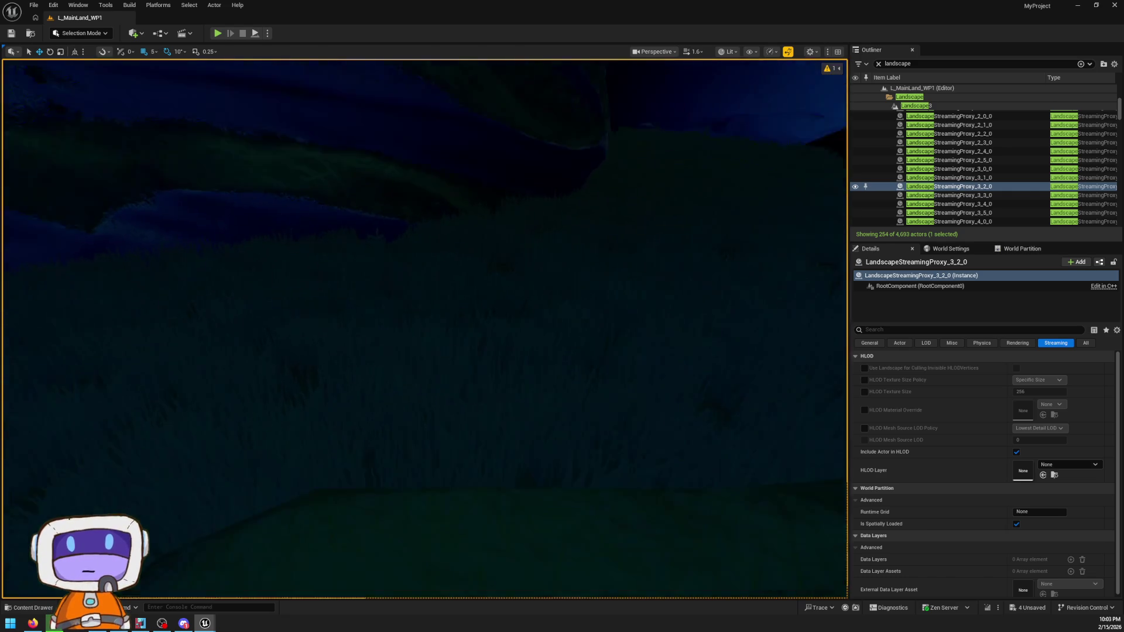
scroll(425, 328, up, 3)
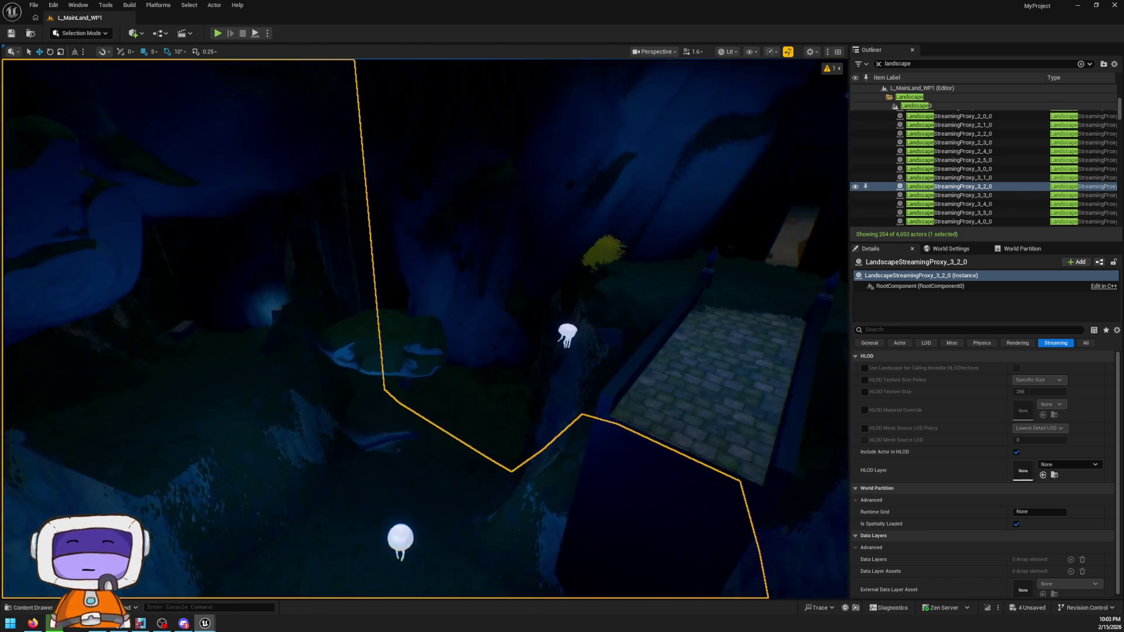
scroll(424, 328, up, 1)
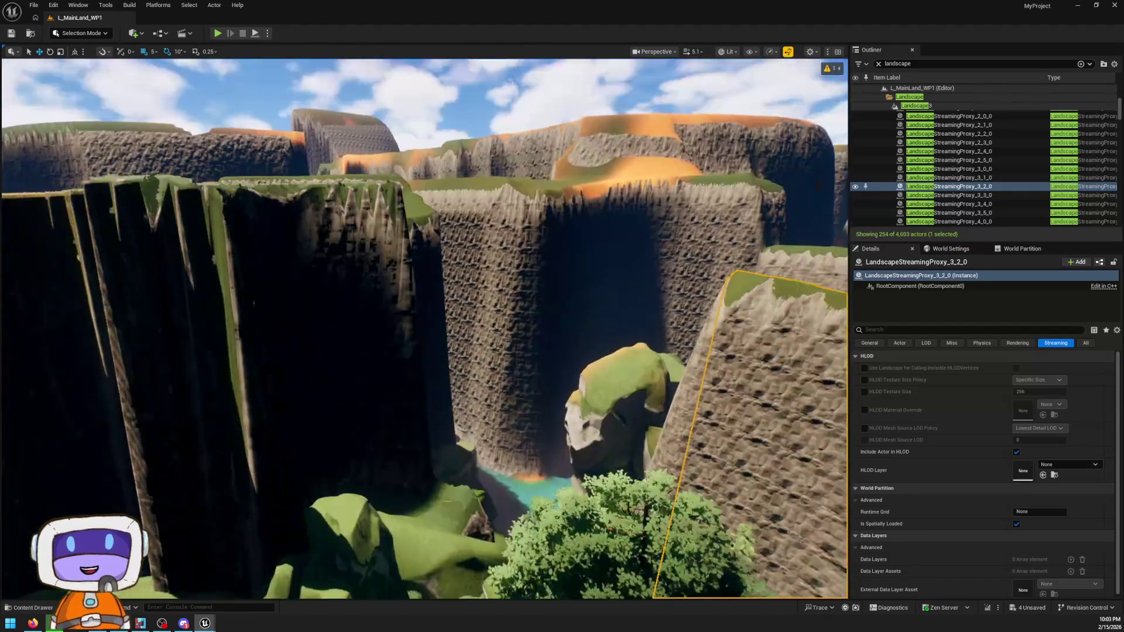
scroll(573, 283, down, 2)
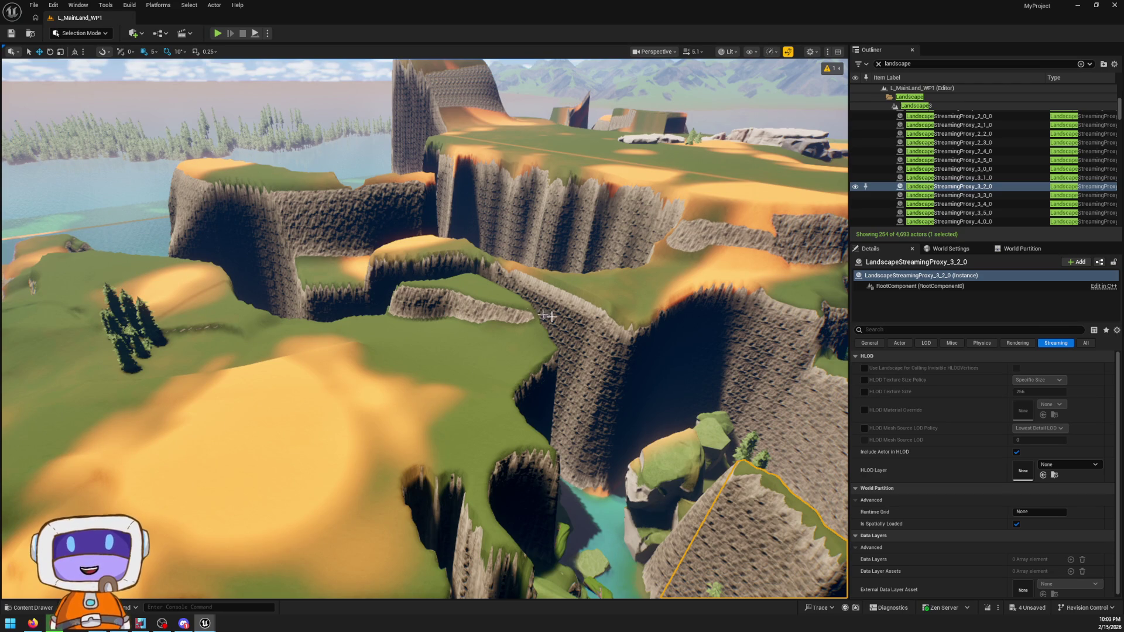
click(574, 308)
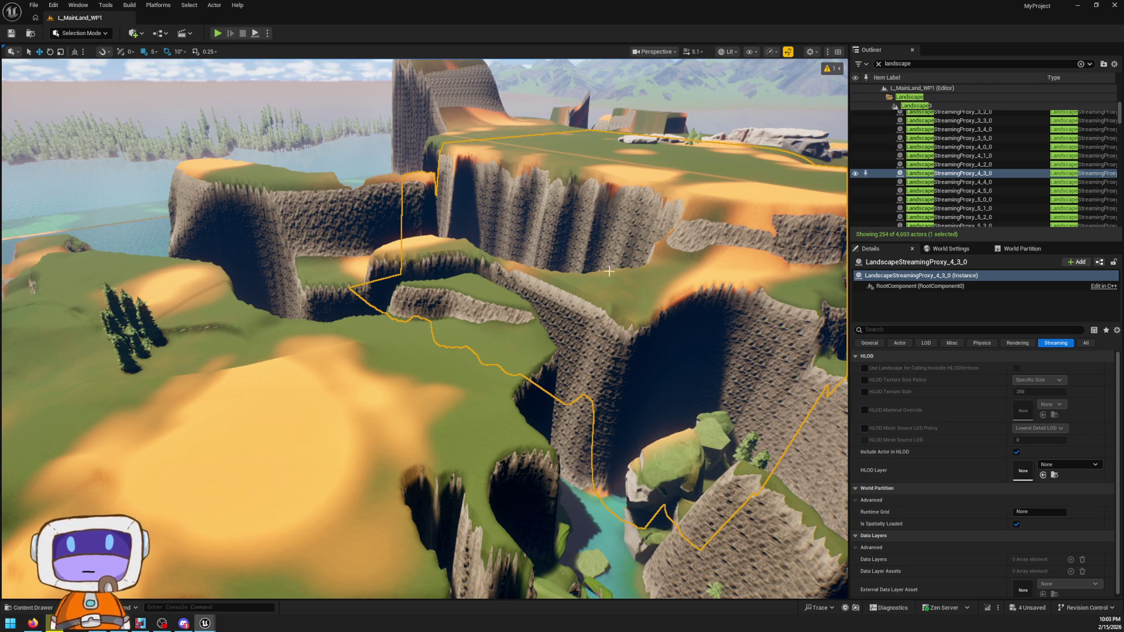
mouse_move(613, 271)
mouse_down()
mouse_move(613, 293)
mouse_move(612, 205)
mouse_move(573, 211)
mouse_up()
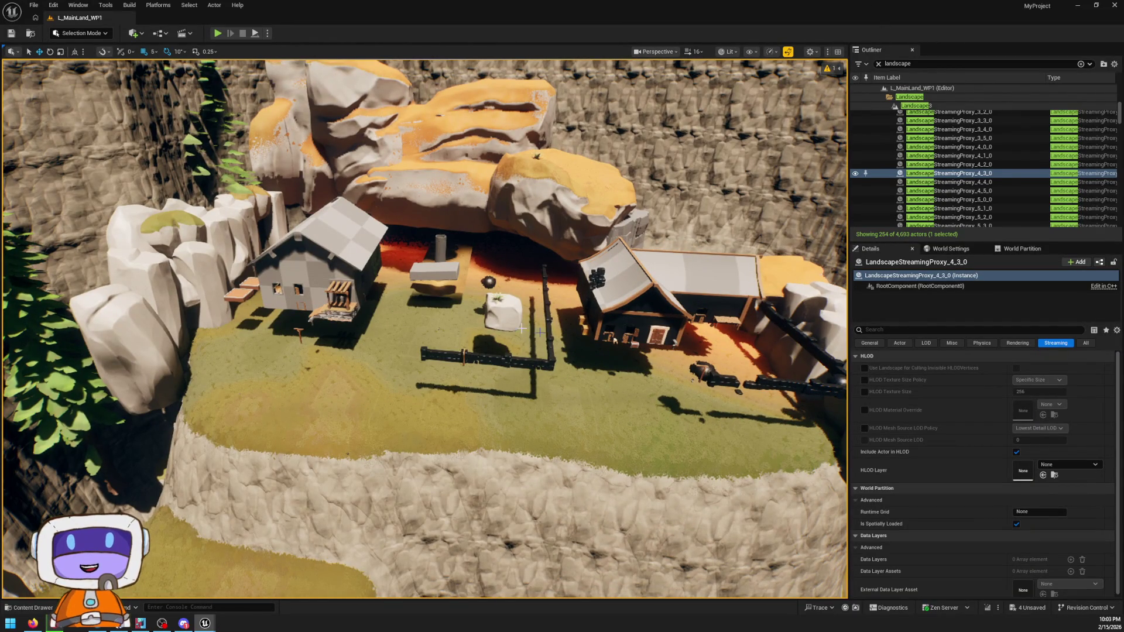
click(928, 108)
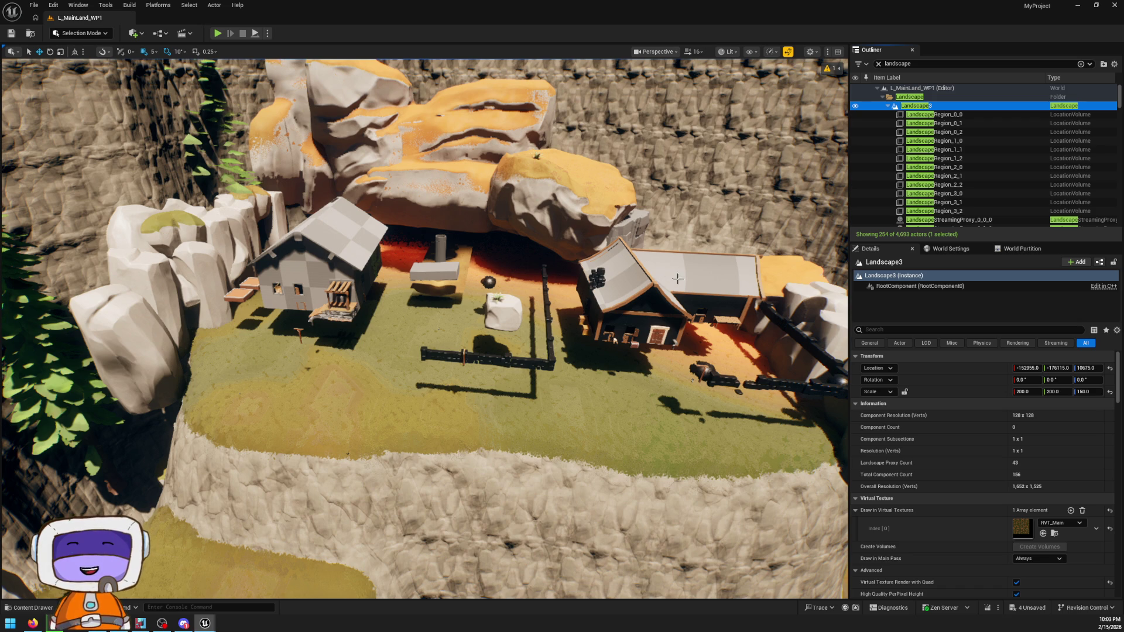
- Fly the camera past the beach and farmhouse down to the valley path between the rock walls
mouse_move(556, 242)
mouse_down()
mouse_move(562, 153)
mouse_move(537, 258)
mouse_up()
scroll(544, 223, down, 3)
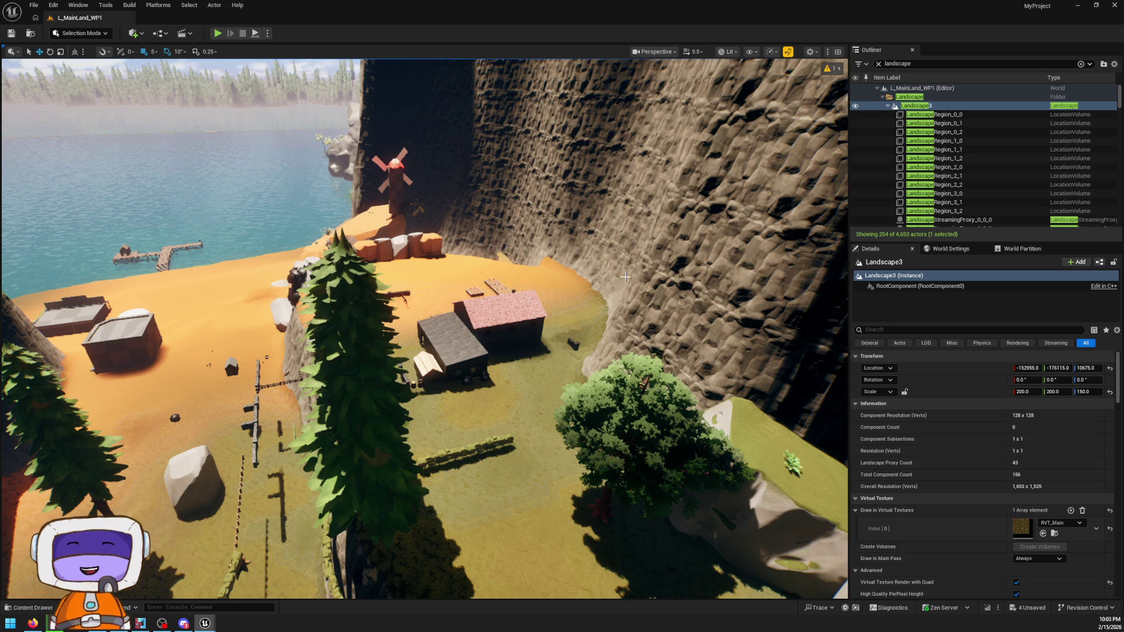
key(w)
scroll(596, 260, down, 3)
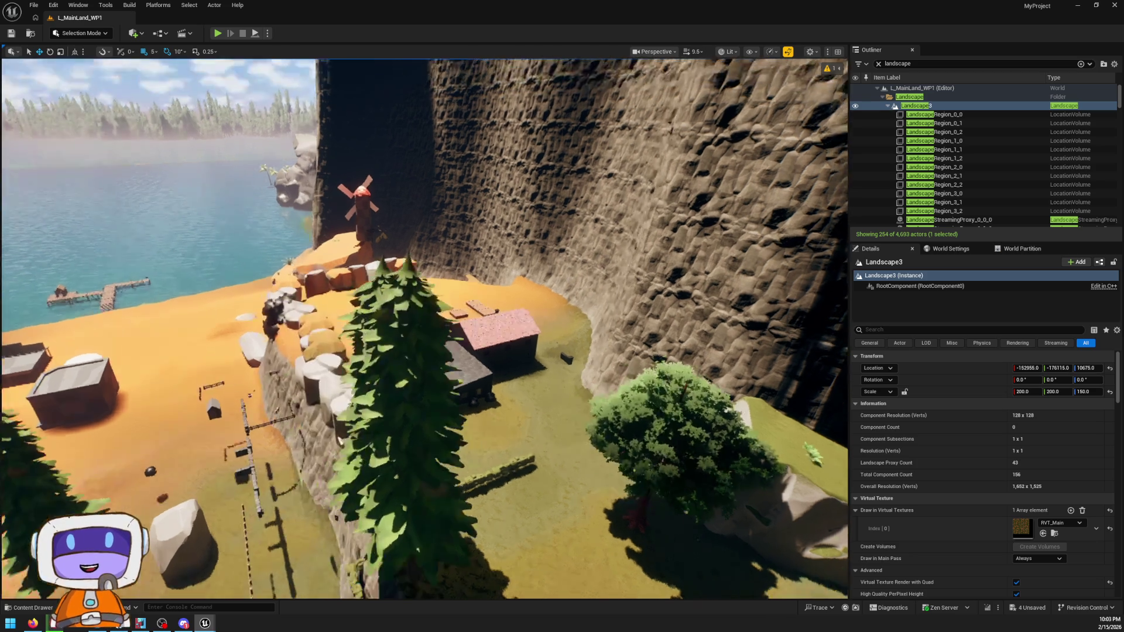
key(d)
scroll(526, 364, down, 3)
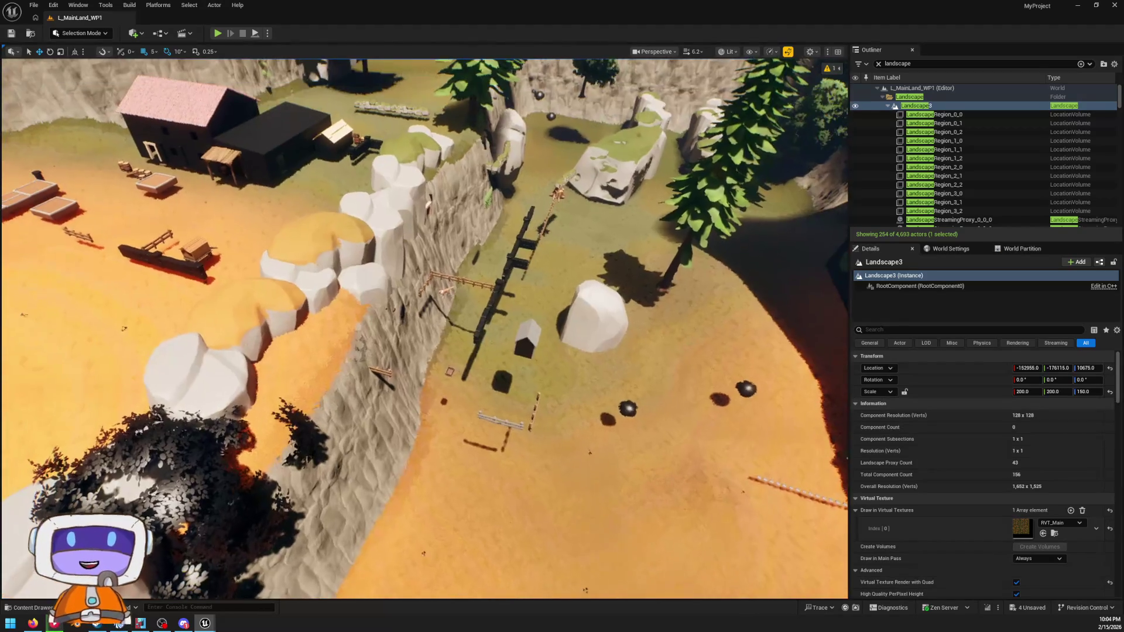
key(d)
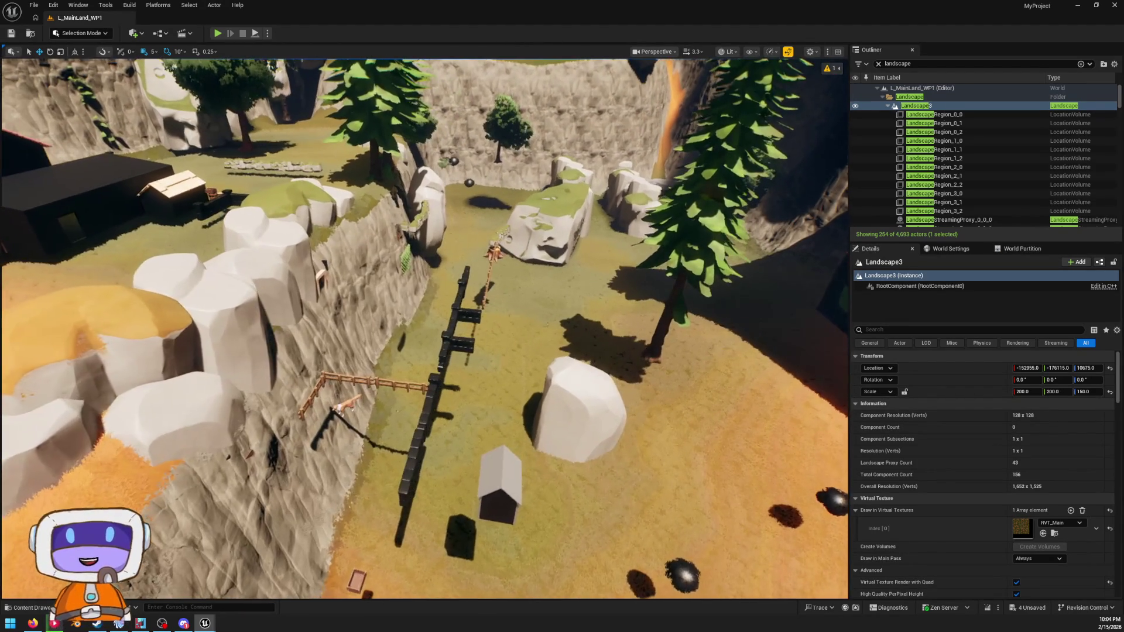
key(a)
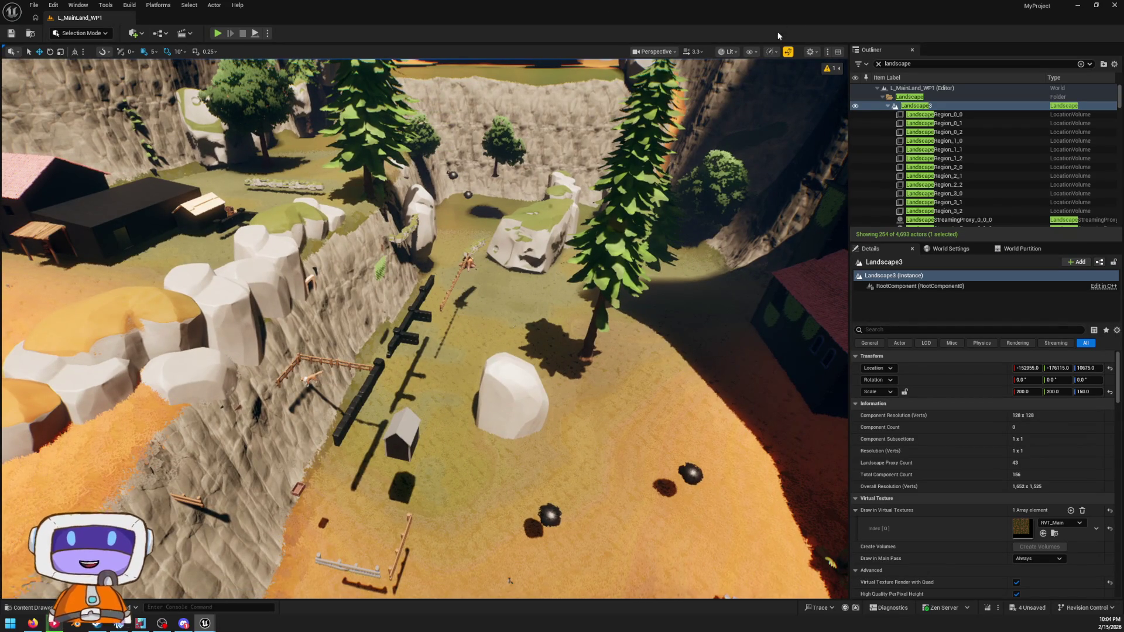
click(80, 33)
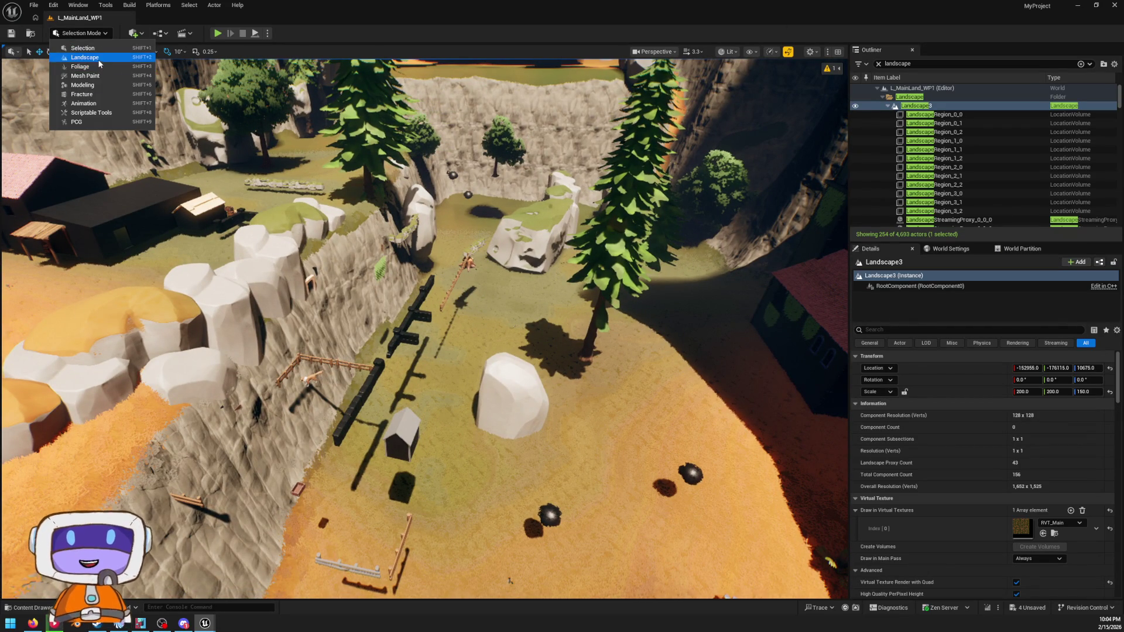
- Switch to Landscape mode, open the Sculpt tools with Flatten, and raise brush size to about 989
click(101, 61)
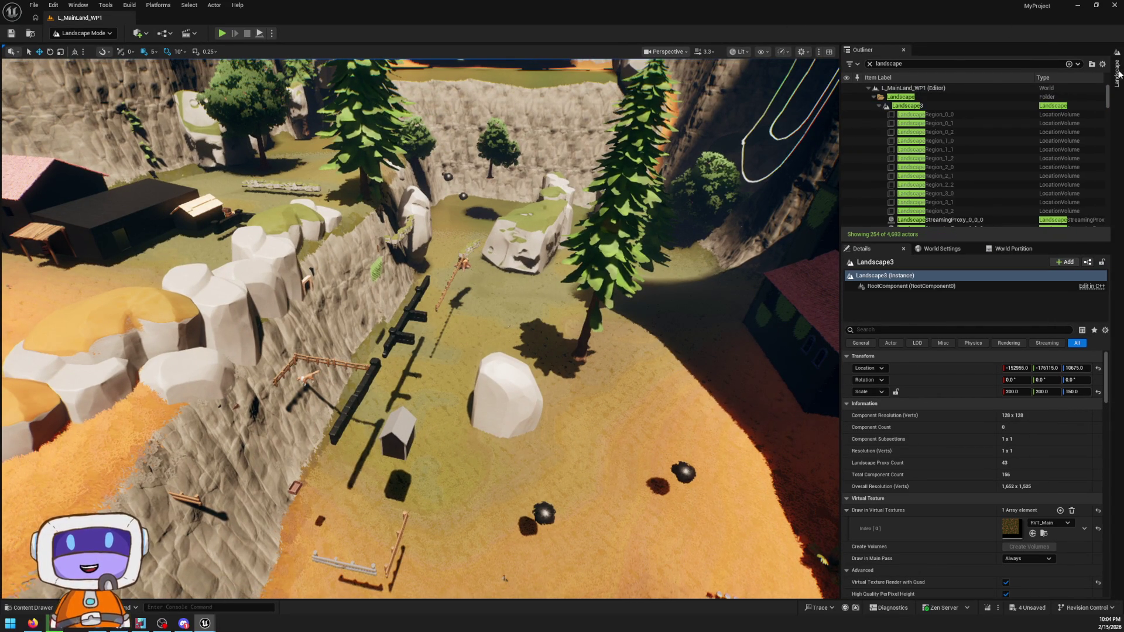
click(1117, 74)
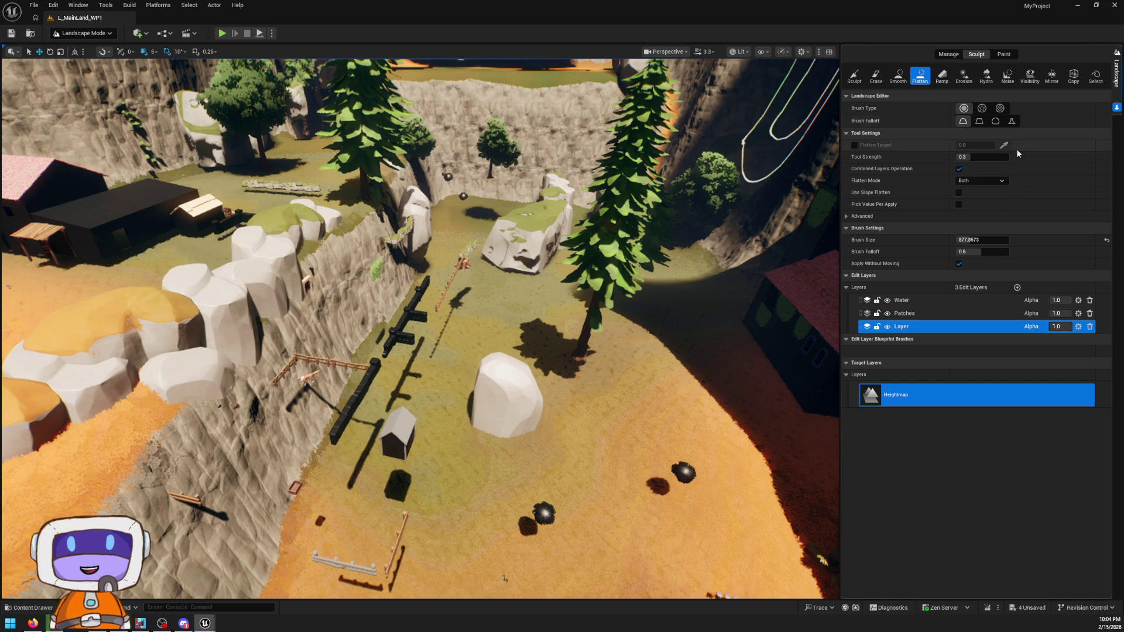
drag(964, 240, 974, 240)
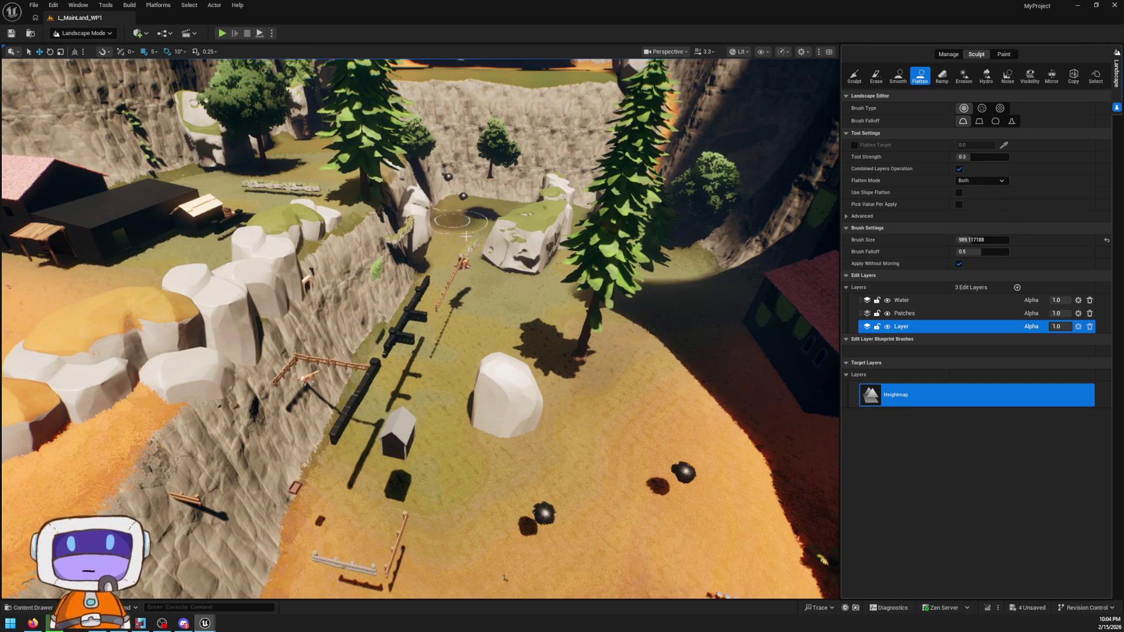
- Flatten the orange cliff tops around the fences into level plateaus with the widened brush
scroll(421, 328, up, 5)
scroll(420, 328, down, 5)
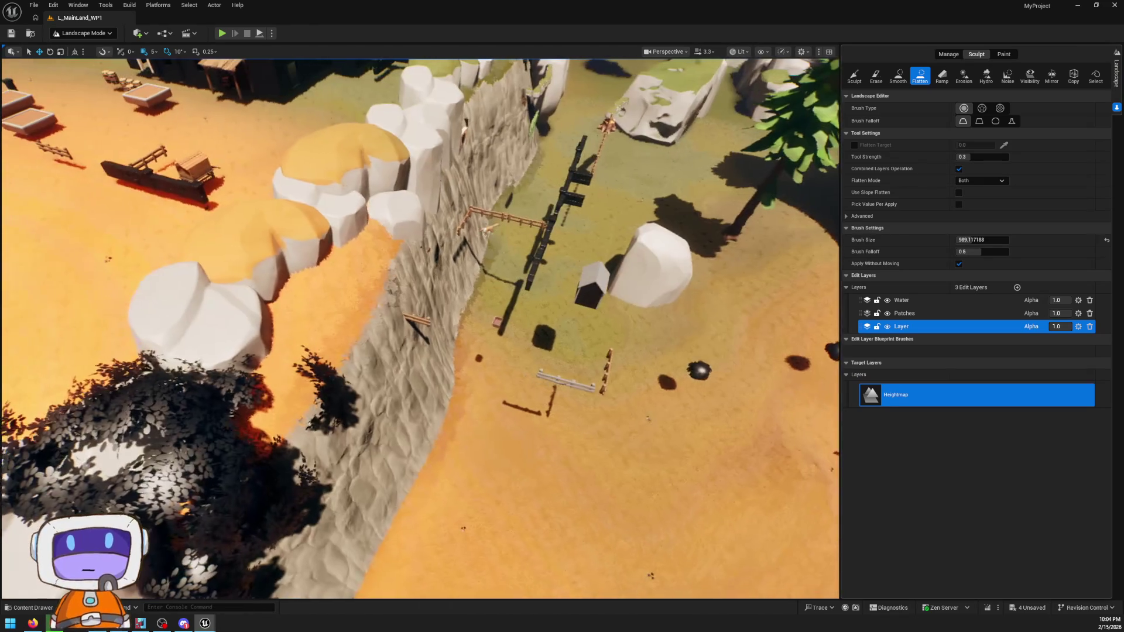
scroll(383, 330, up, 3)
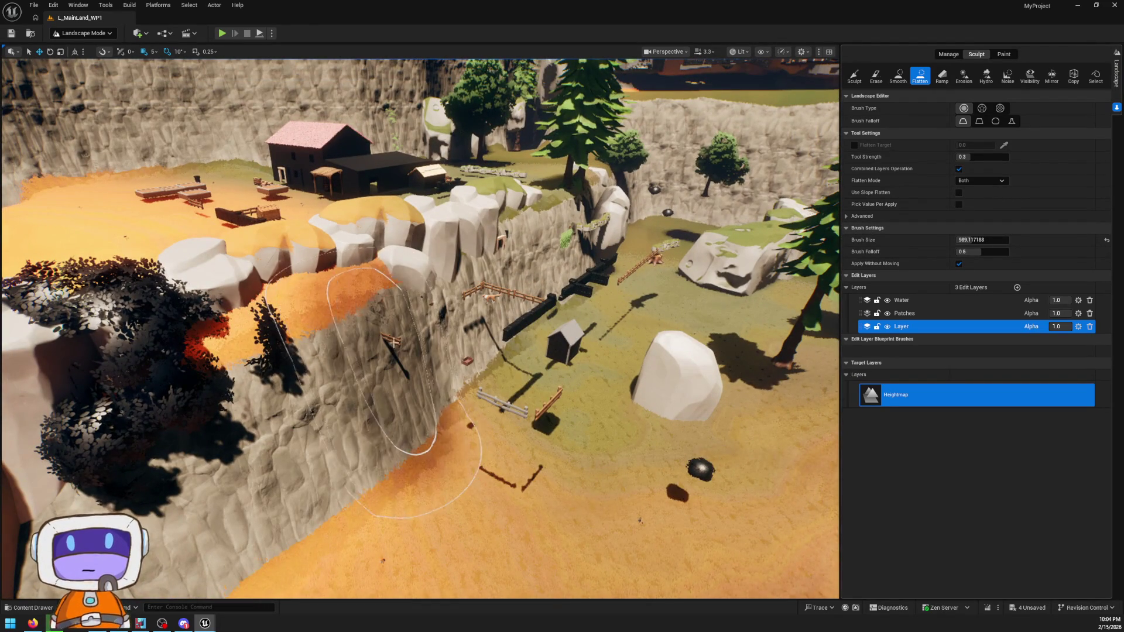
mouse_move(403, 412)
mouse_down()
mouse_move(410, 355)
mouse_move(426, 393)
mouse_move(528, 399)
mouse_up()
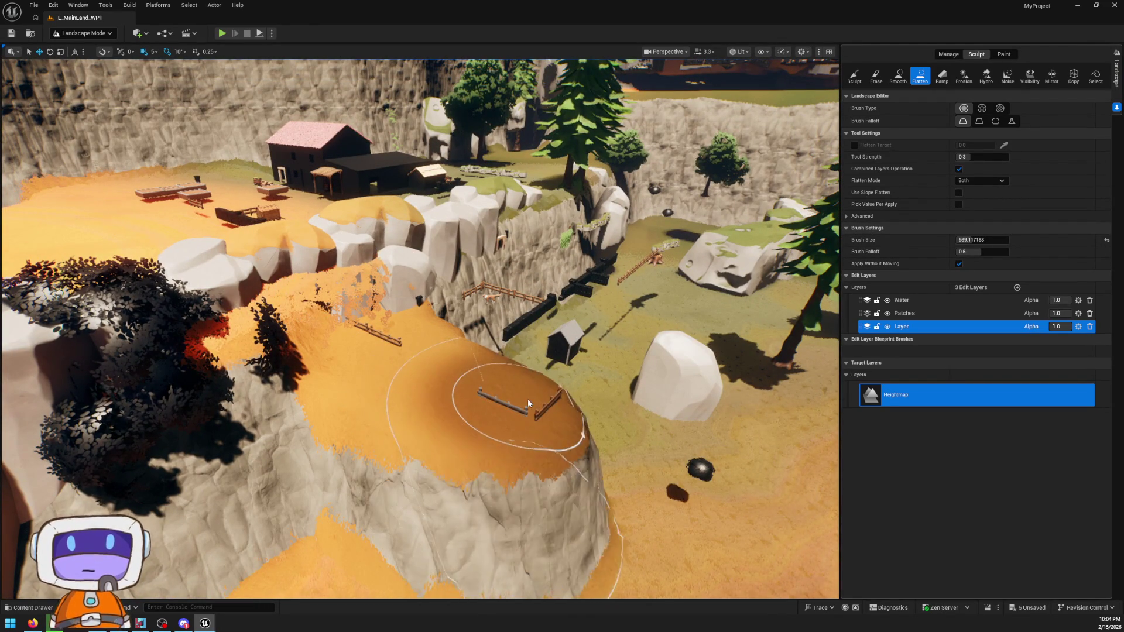
scroll(518, 392, up, 2)
scroll(499, 276, up, 3)
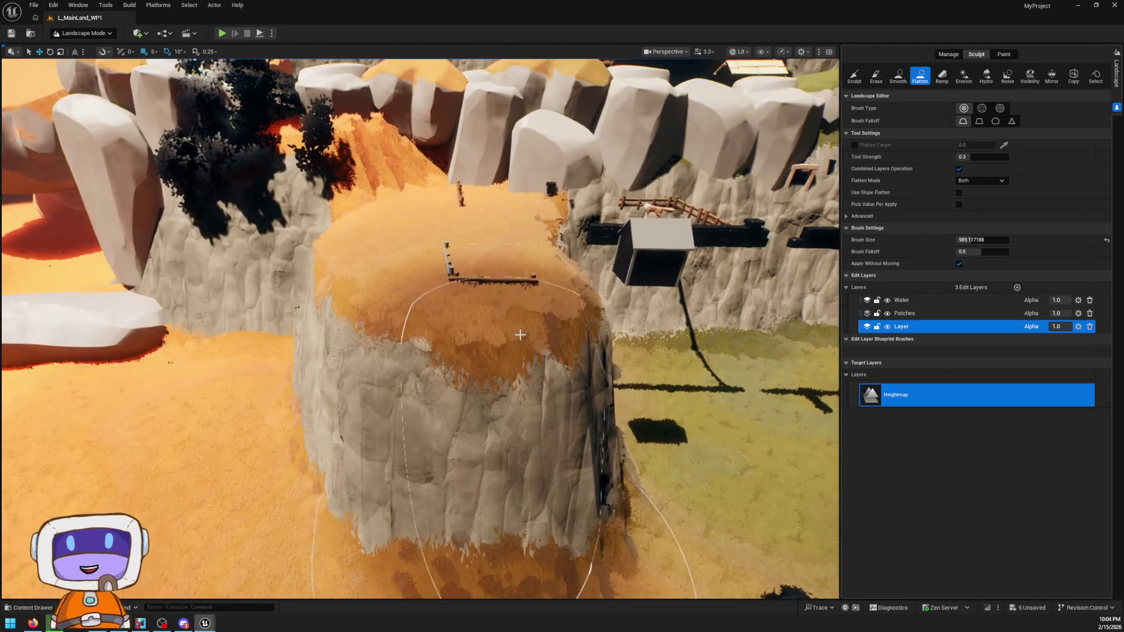
mouse_move(498, 276)
mouse_down()
mouse_move(451, 251)
mouse_move(482, 223)
mouse_move(464, 250)
mouse_up()
scroll(650, 247, down, 3)
scroll(420, 328, up, 3)
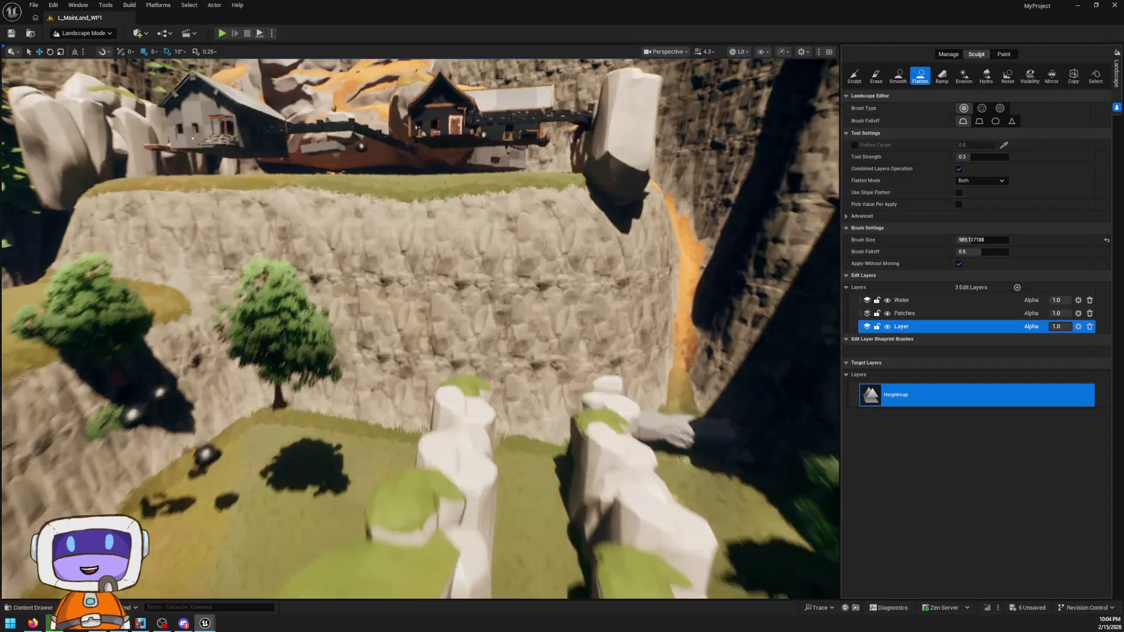
scroll(331, 321, down, 5)
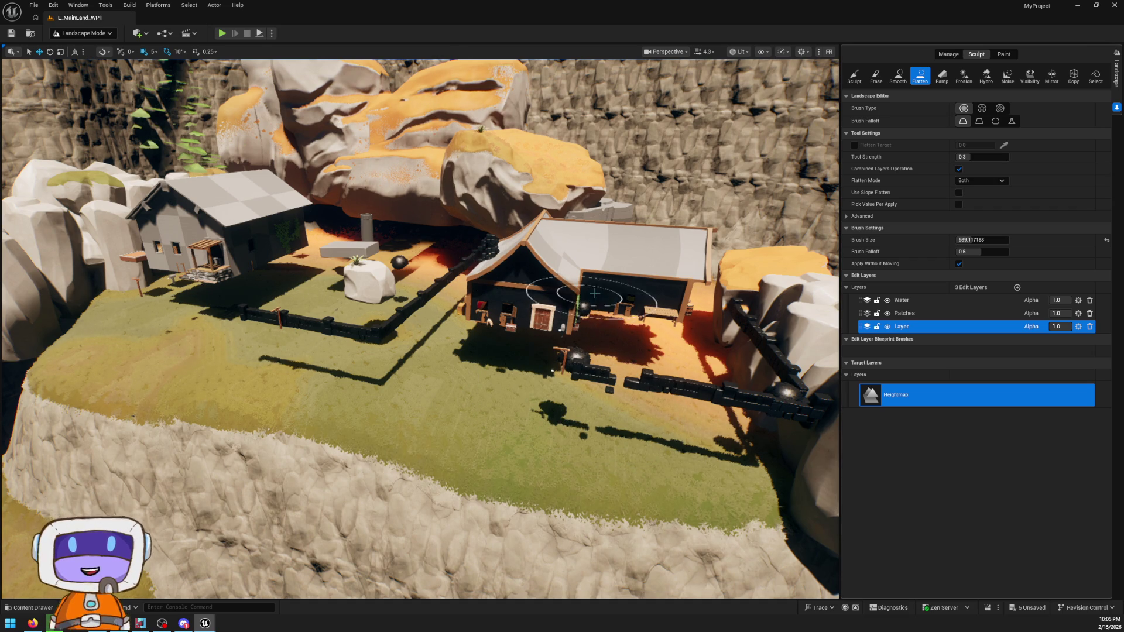
- Fly toward the beach and flatten the ground along the cliff base
key(w)
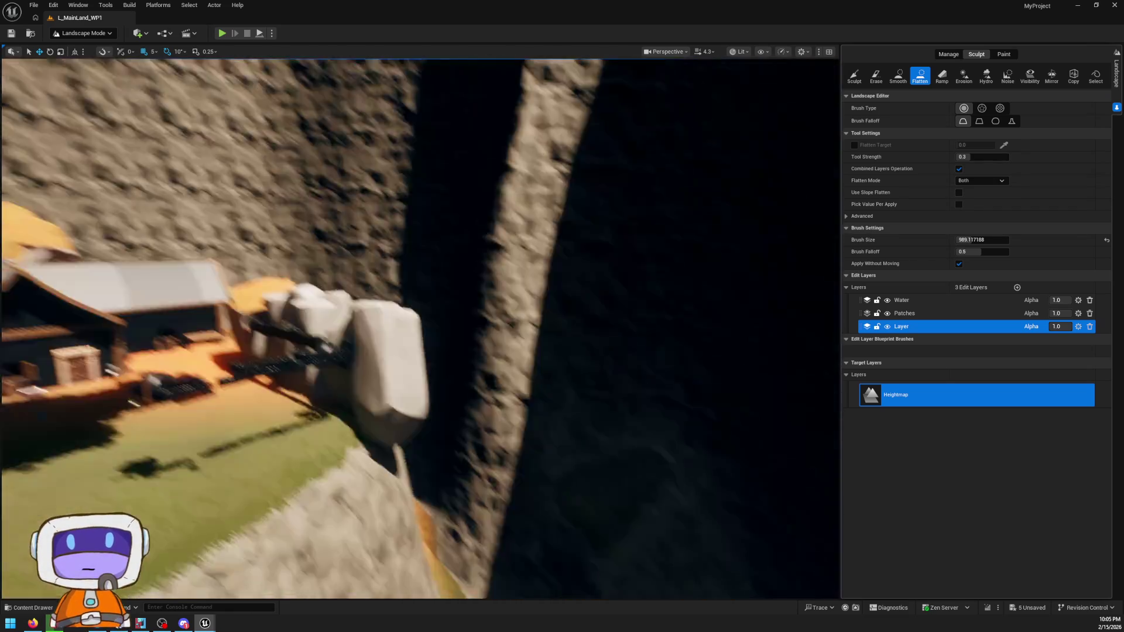
scroll(385, 449, up, 2)
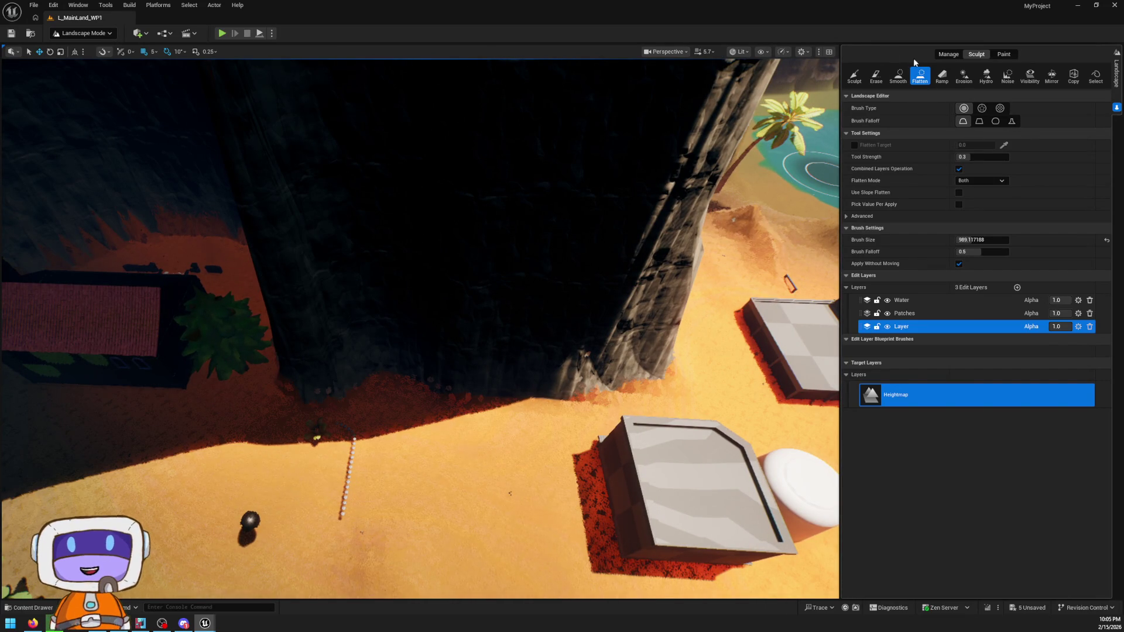
key(w)
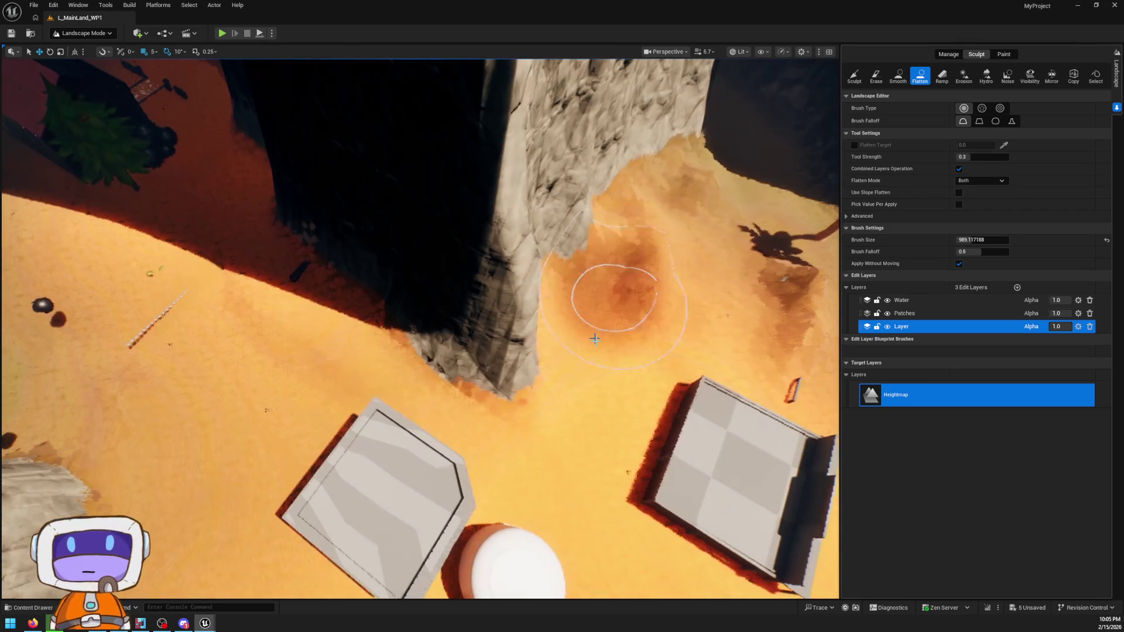
mouse_move(564, 439)
mouse_down()
mouse_move(439, 351)
mouse_move(497, 302)
mouse_move(603, 263)
mouse_move(477, 284)
mouse_move(368, 264)
mouse_move(462, 255)
mouse_move(452, 215)
mouse_move(494, 191)
mouse_move(579, 193)
mouse_move(685, 120)
mouse_up()
drag(499, 185, 612, 124)
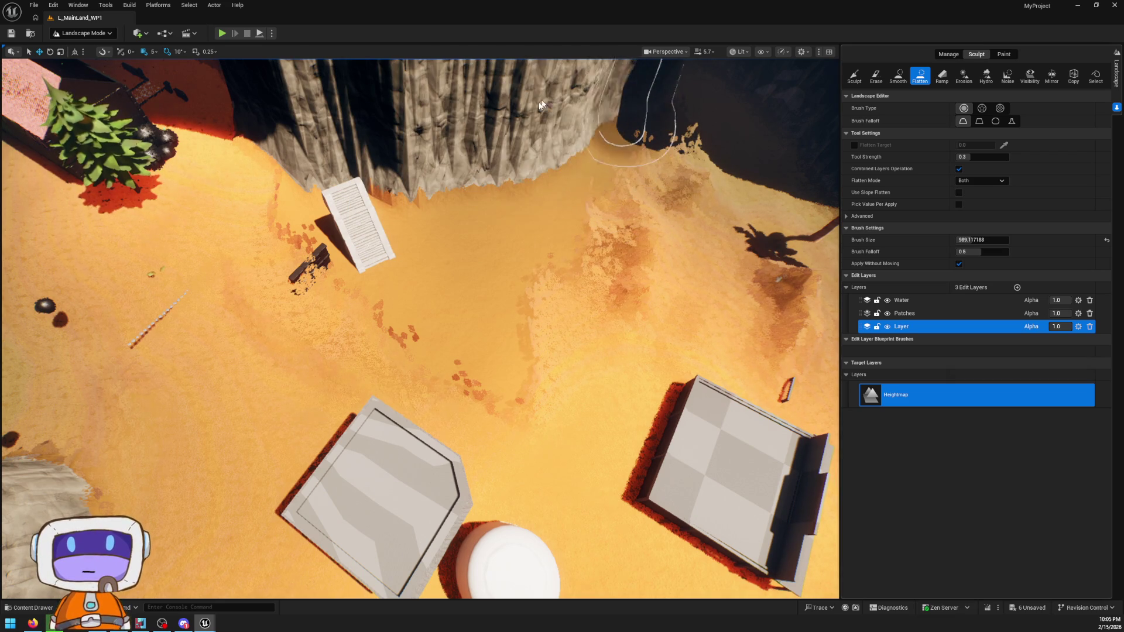
- Move down close to the cliff and level the pale rock spike into the terrain
drag(362, 143, 334, 70)
mouse_move(420, 327)
mouse_down()
mouse_move(398, 304)
mouse_move(416, 322)
mouse_move(476, 271)
mouse_move(510, 320)
mouse_move(515, 410)
mouse_move(541, 263)
mouse_up()
mouse_move(494, 306)
mouse_down()
mouse_move(374, 328)
mouse_move(468, 255)
mouse_move(522, 252)
mouse_up()
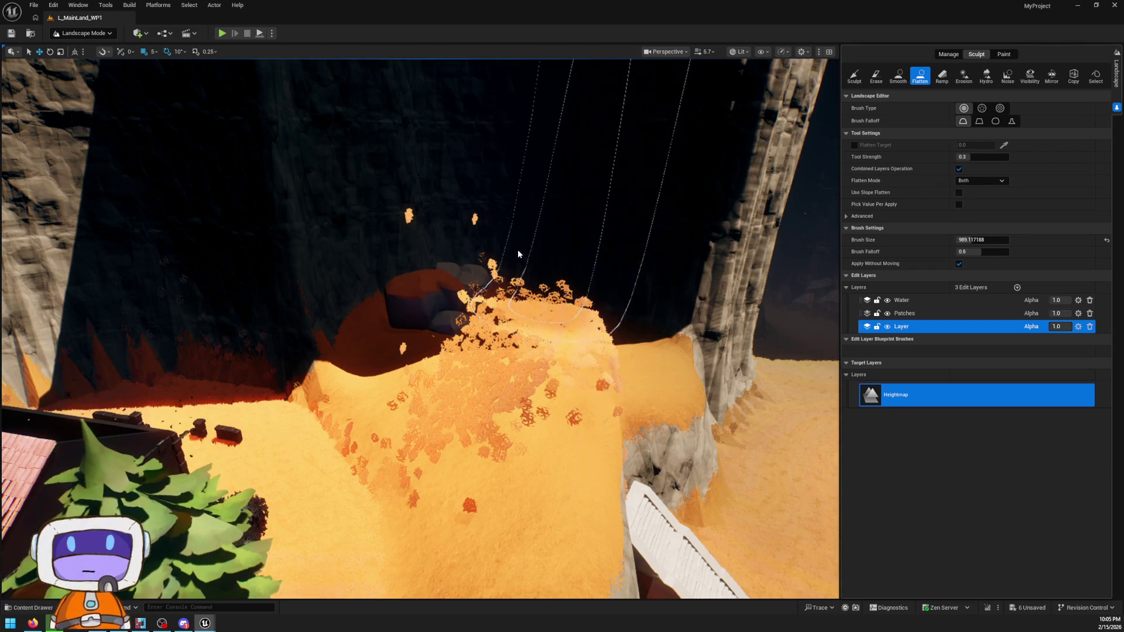
scroll(513, 298, up, 10)
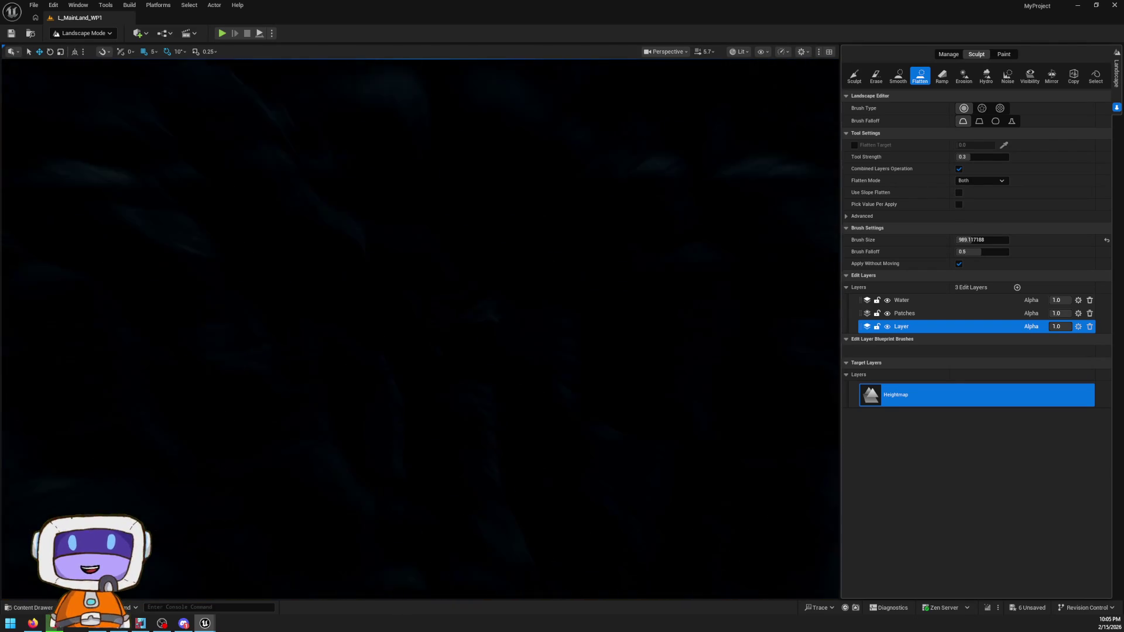
scroll(560, 527, up, 10)
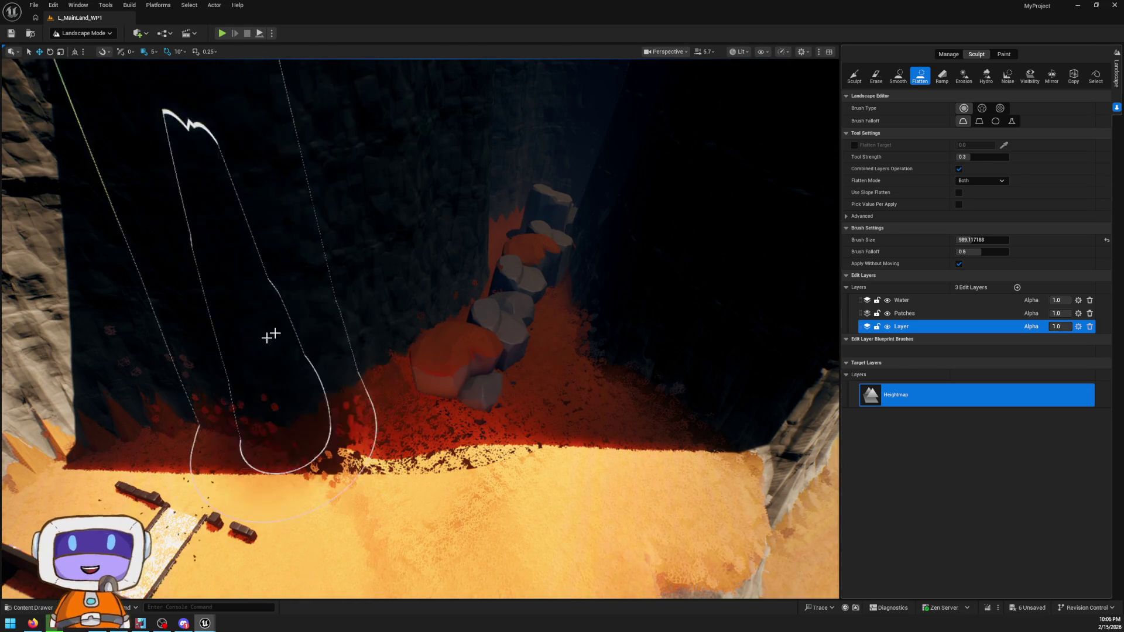
- Flatten the left cliff and the dark slope below it, then review the pit from above
mouse_move(318, 286)
mouse_down()
mouse_move(431, 178)
mouse_move(201, 329)
mouse_move(559, 223)
mouse_up()
mouse_move(268, 352)
mouse_down()
mouse_move(405, 163)
mouse_move(453, 177)
mouse_up()
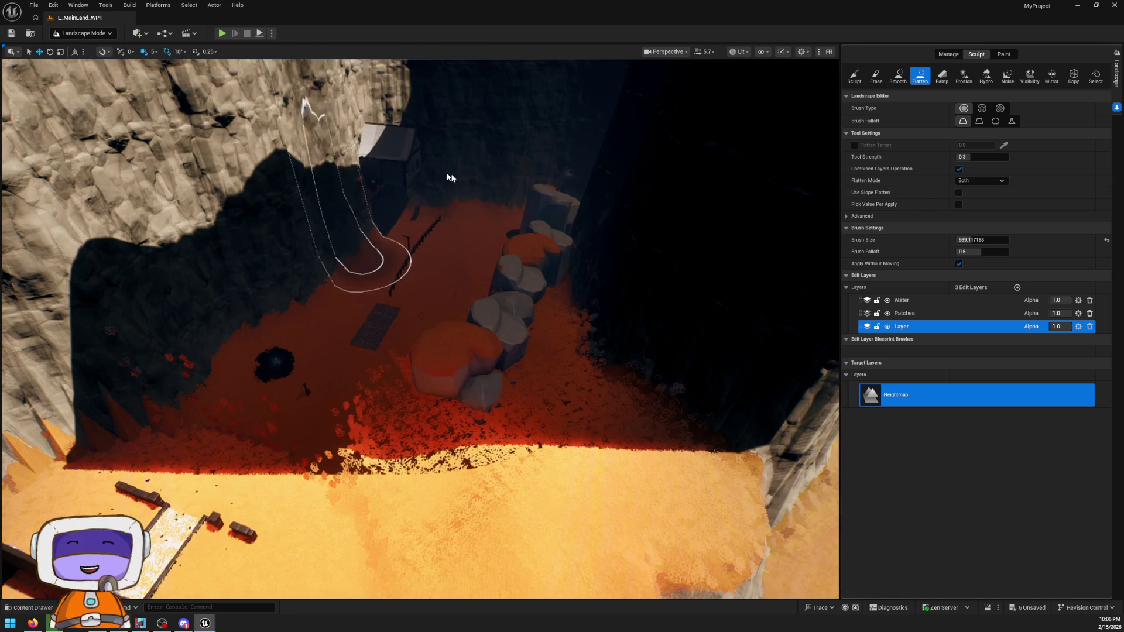
drag(524, 277, 524, 277)
mouse_move(361, 483)
mouse_down()
mouse_move(239, 351)
mouse_move(293, 246)
mouse_move(396, 155)
mouse_move(531, 78)
mouse_move(486, 176)
mouse_move(374, 252)
mouse_move(521, 30)
mouse_move(342, 188)
mouse_move(206, 358)
mouse_move(246, 322)
mouse_move(156, 407)
mouse_move(163, 351)
mouse_move(117, 340)
mouse_move(102, 375)
mouse_move(234, 322)
mouse_move(359, 332)
mouse_up()
scroll(359, 332, up, 5)
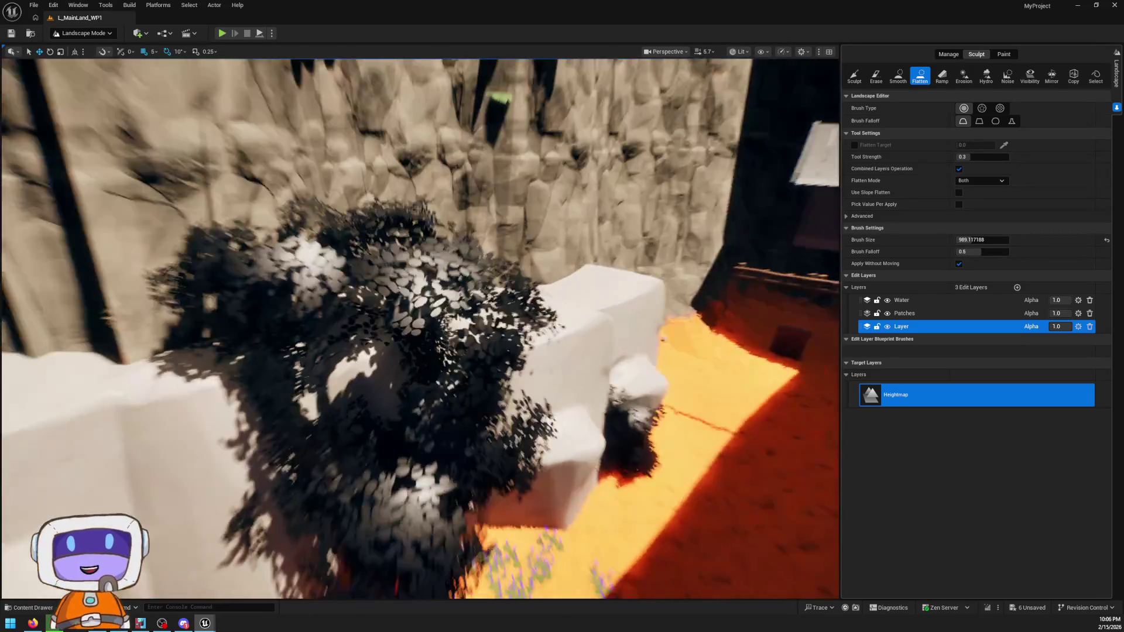
- Flatten a cut up into the cliff face, then undo the resulting trench
scroll(376, 334, down, 5)
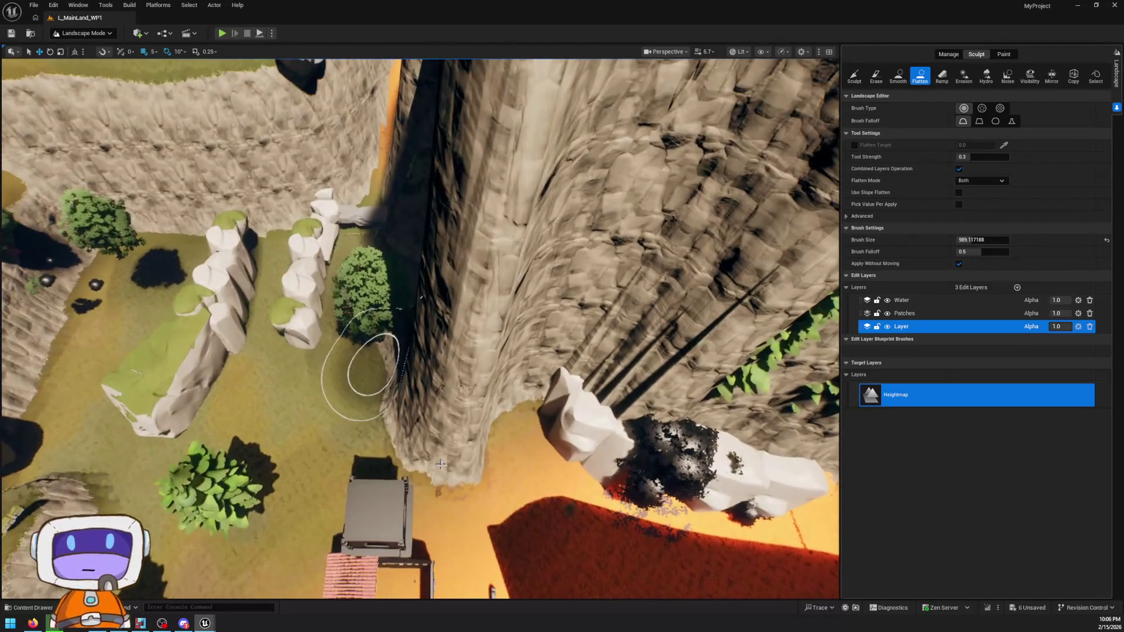
mouse_move(451, 508)
mouse_down()
mouse_move(431, 399)
mouse_move(484, 185)
mouse_up()
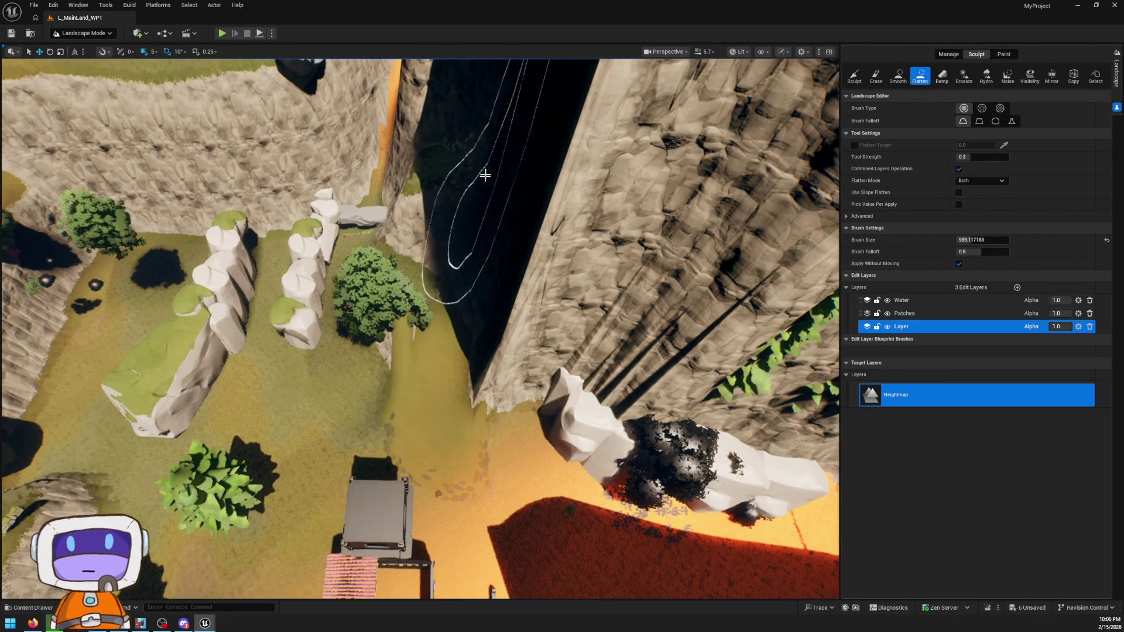
mouse_move(411, 350)
mouse_down()
mouse_move(468, 299)
mouse_move(510, 232)
mouse_up()
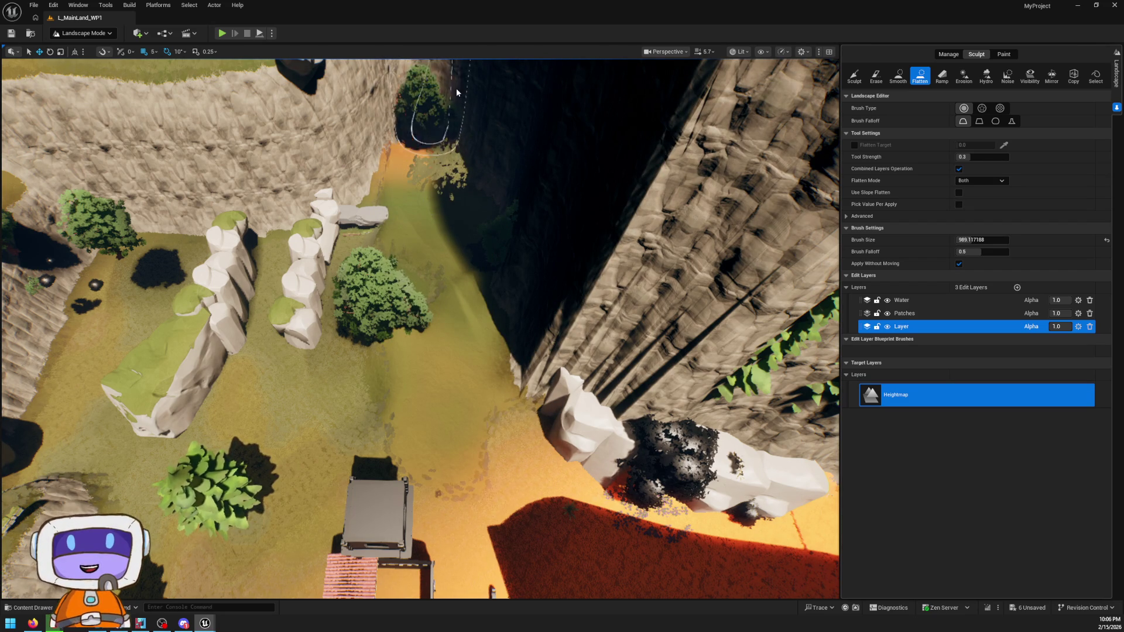
key(ctrl+z)
key(ctrl+z)
key(ctrl+z)
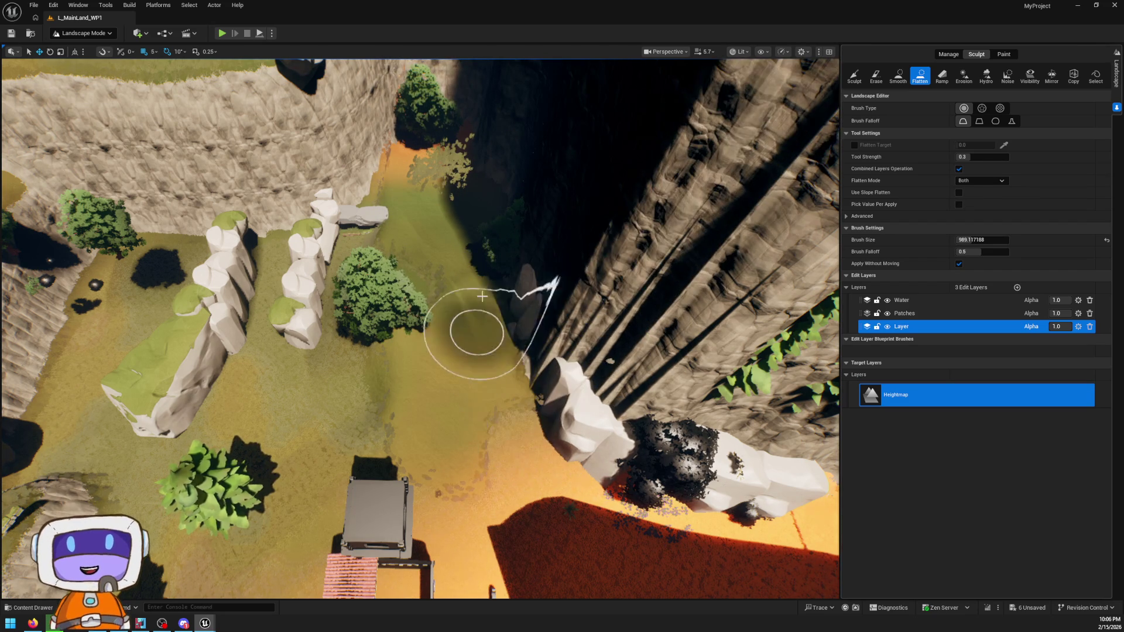
- Extend the green plateau into the rock, lower the upper-left cliff, and level the dark canyon
mouse_move(532, 394)
mouse_down()
mouse_move(521, 327)
mouse_move(476, 285)
mouse_move(281, 291)
mouse_move(283, 231)
mouse_move(469, 186)
mouse_move(412, 176)
mouse_move(299, 222)
mouse_move(416, 181)
mouse_up()
drag(282, 238, 388, 143)
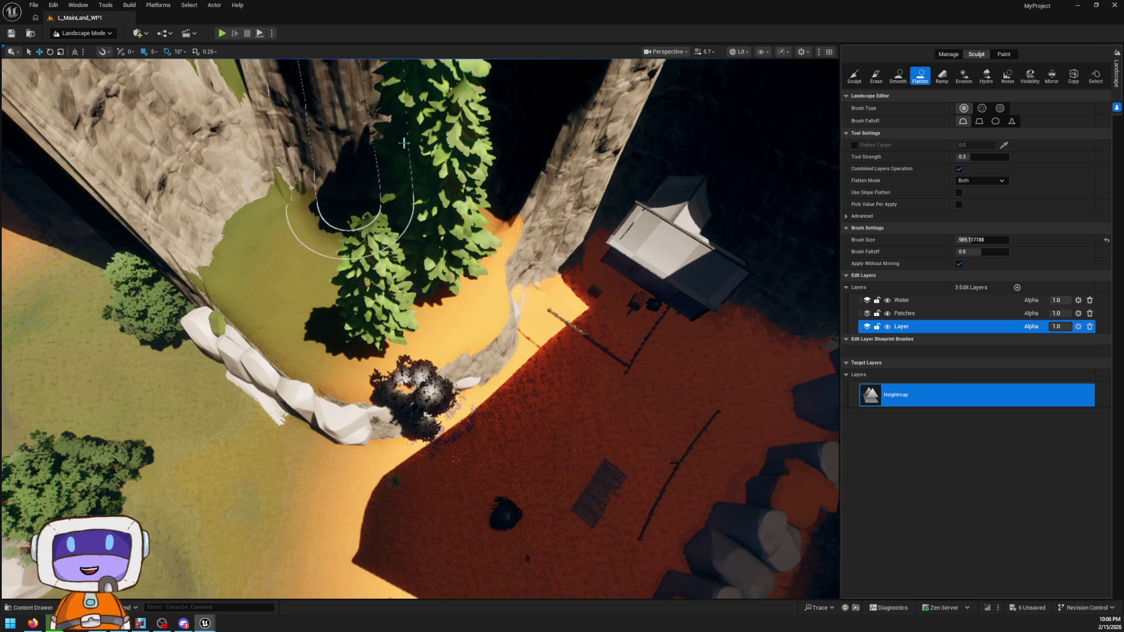
mouse_move(314, 124)
mouse_down()
mouse_move(246, 223)
mouse_move(258, 205)
mouse_move(165, 251)
mouse_move(159, 200)
mouse_up()
scroll(159, 199, up, 5)
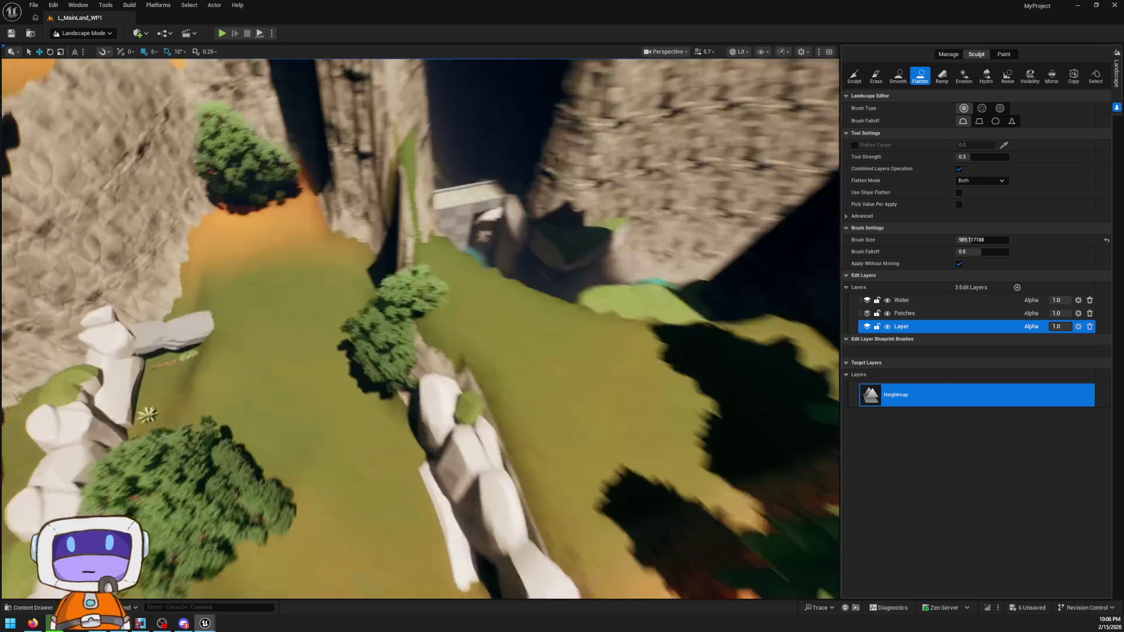
scroll(414, 247, down, 5)
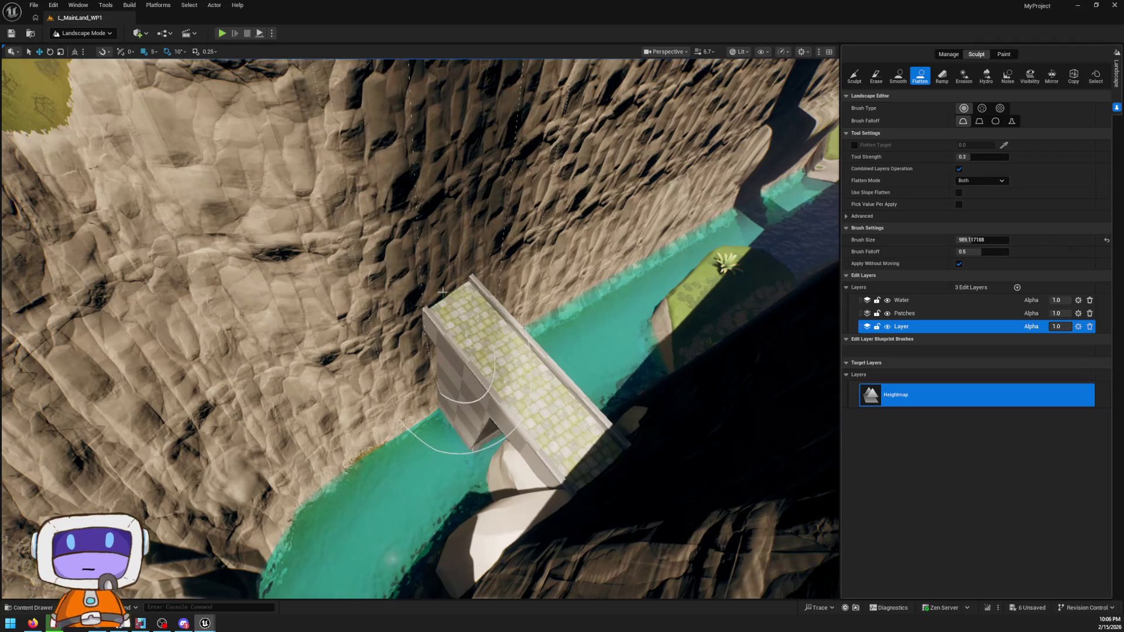
scroll(413, 248, up, 2)
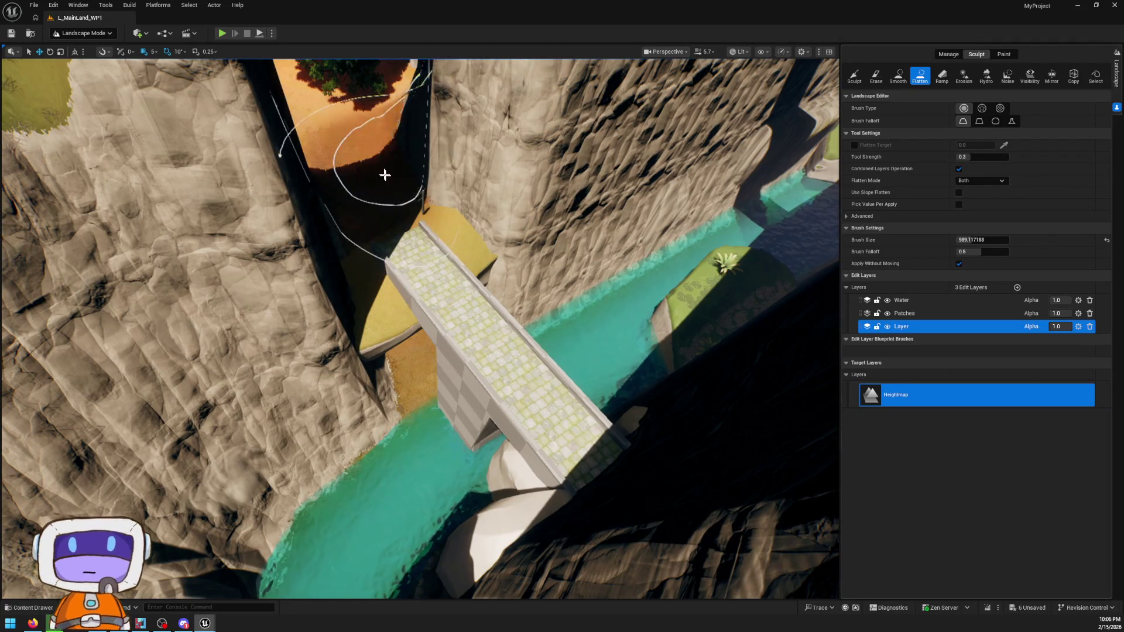
mouse_move(392, 212)
mouse_down()
mouse_move(538, 147)
mouse_move(672, 54)
mouse_up()
mouse_move(409, 293)
mouse_down()
mouse_move(393, 326)
mouse_move(450, 328)
mouse_move(514, 203)
mouse_up()
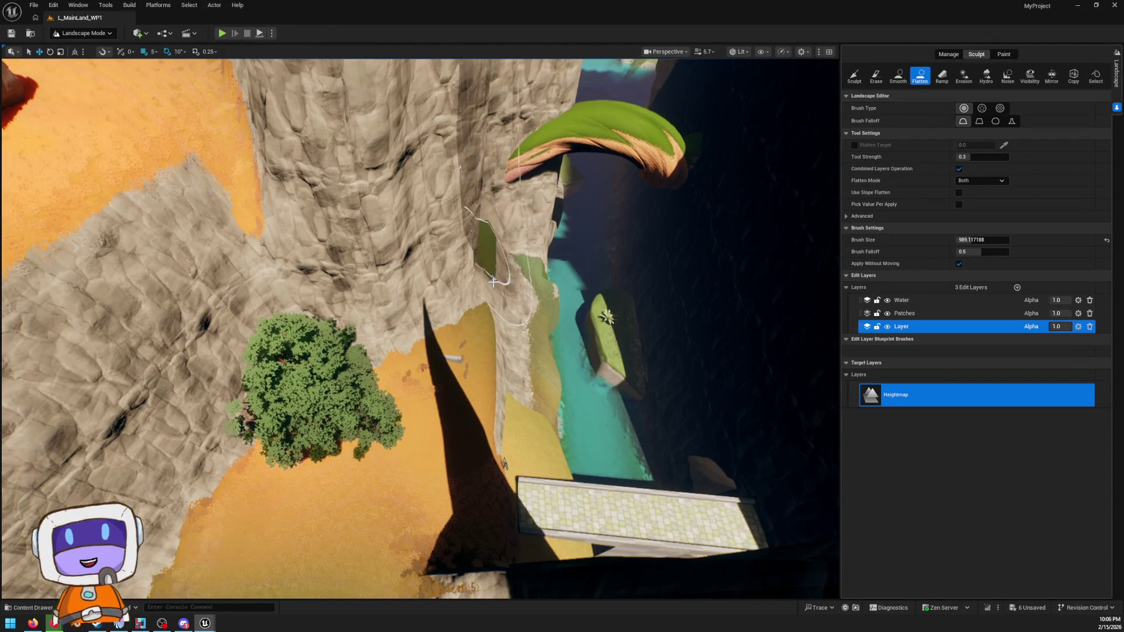
- Flatten the orange slope, removing the white rock patch, around the blue sphere and behind the barrier
mouse_move(495, 375)
mouse_down()
mouse_move(428, 281)
mouse_move(432, 321)
mouse_move(441, 259)
mouse_move(451, 275)
mouse_up()
drag(375, 324, 376, 324)
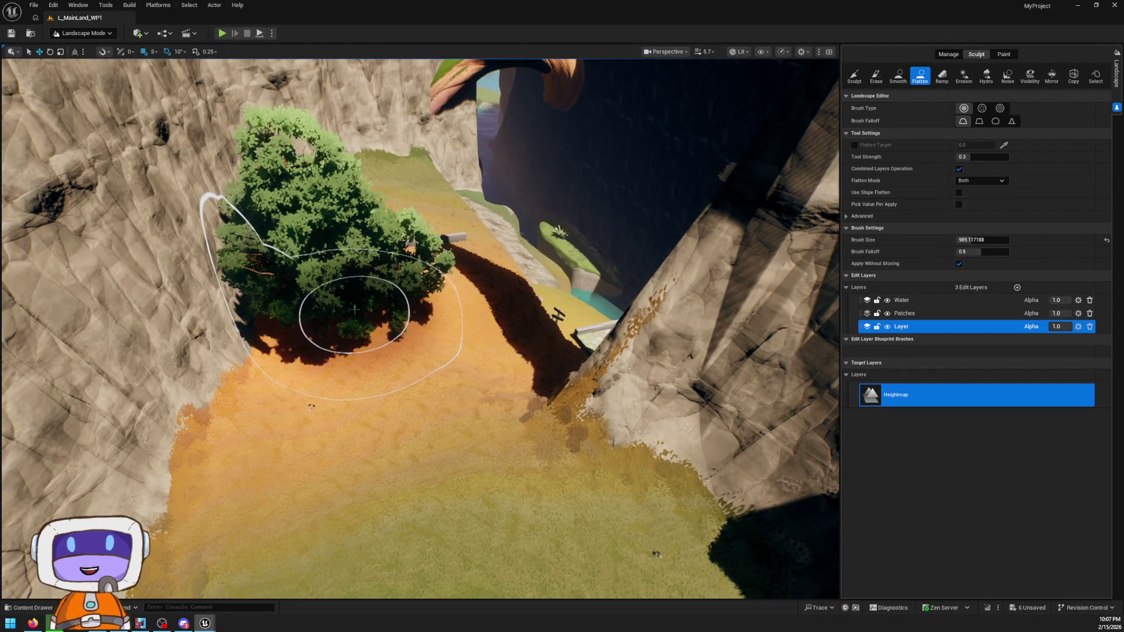
mouse_move(523, 260)
mouse_down()
mouse_move(512, 362)
mouse_move(571, 376)
mouse_move(539, 389)
mouse_move(515, 351)
mouse_move(549, 244)
mouse_move(640, 256)
mouse_move(697, 226)
mouse_move(533, 289)
mouse_move(477, 293)
mouse_move(572, 271)
mouse_up()
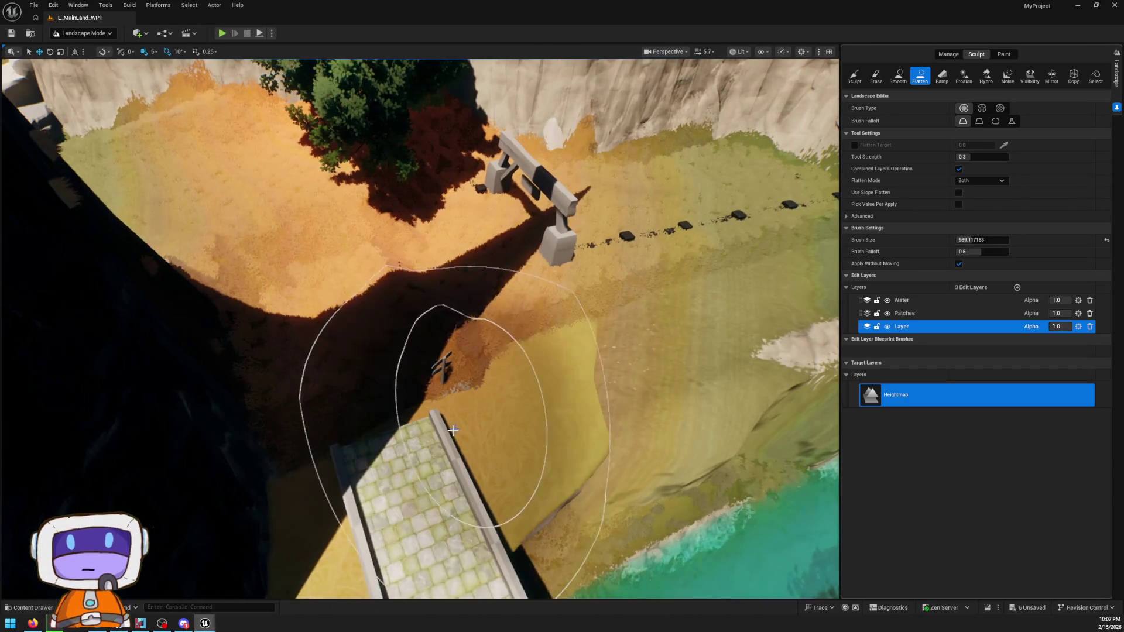
mouse_move(526, 271)
mouse_down()
mouse_move(679, 275)
mouse_move(614, 275)
mouse_move(726, 251)
mouse_move(609, 268)
mouse_up()
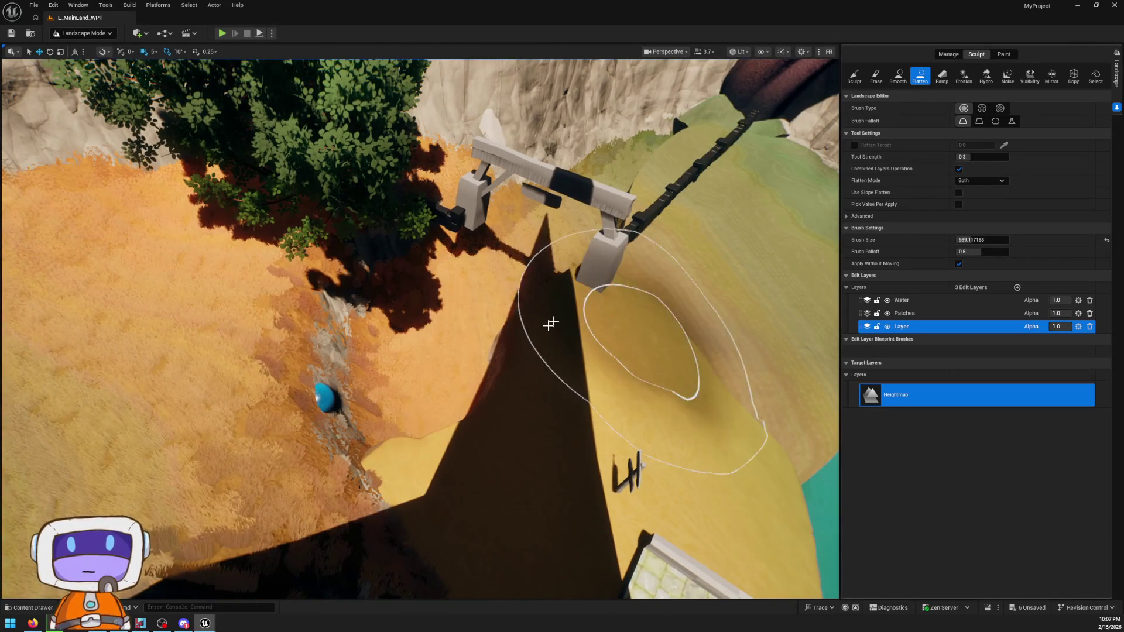
drag(550, 323, 374, 374)
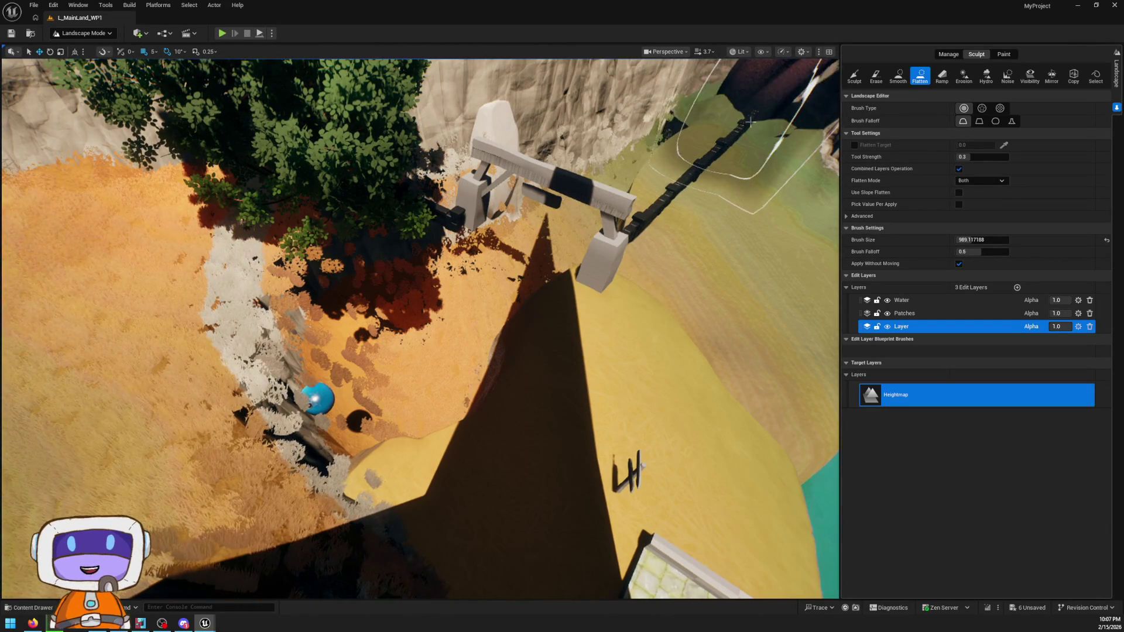
mouse_move(614, 158)
mouse_down()
mouse_move(579, 245)
mouse_move(591, 234)
mouse_move(493, 212)
mouse_up()
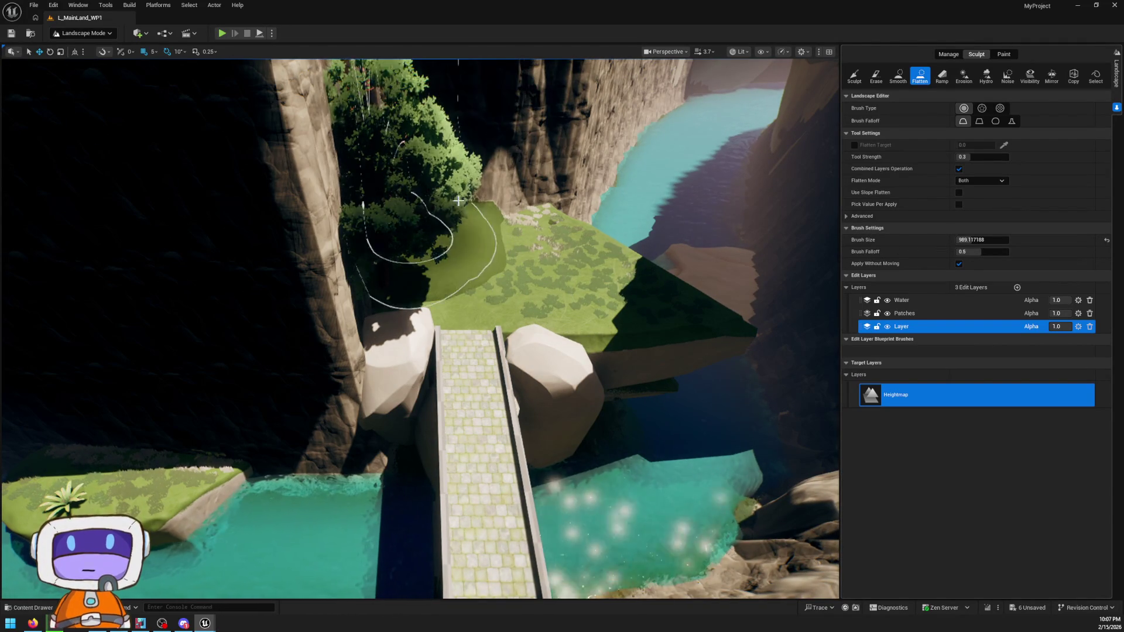
- Lower the cliffs beside the bridge into green ground, then switch to Selection Mode
drag(344, 205, 344, 209)
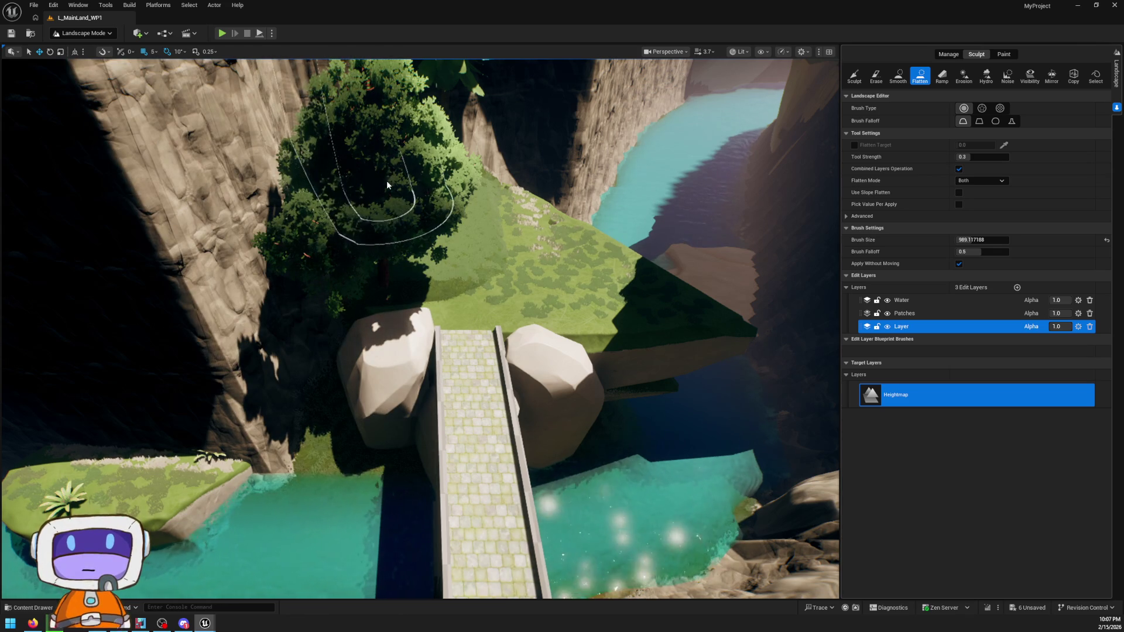
mouse_move(512, 186)
mouse_down()
mouse_move(488, 290)
mouse_move(423, 239)
mouse_up()
mouse_move(546, 214)
mouse_down()
mouse_move(492, 156)
mouse_move(439, 188)
mouse_move(276, 229)
mouse_move(351, 212)
mouse_move(375, 189)
mouse_up()
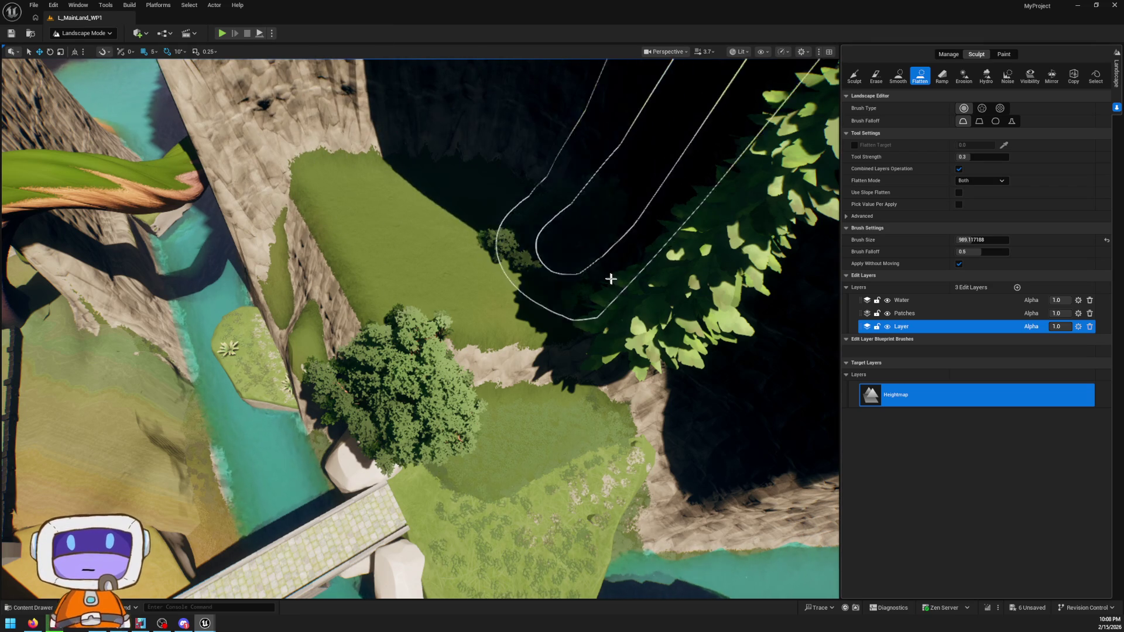
scroll(608, 273, down, 5)
scroll(420, 328, up, 5)
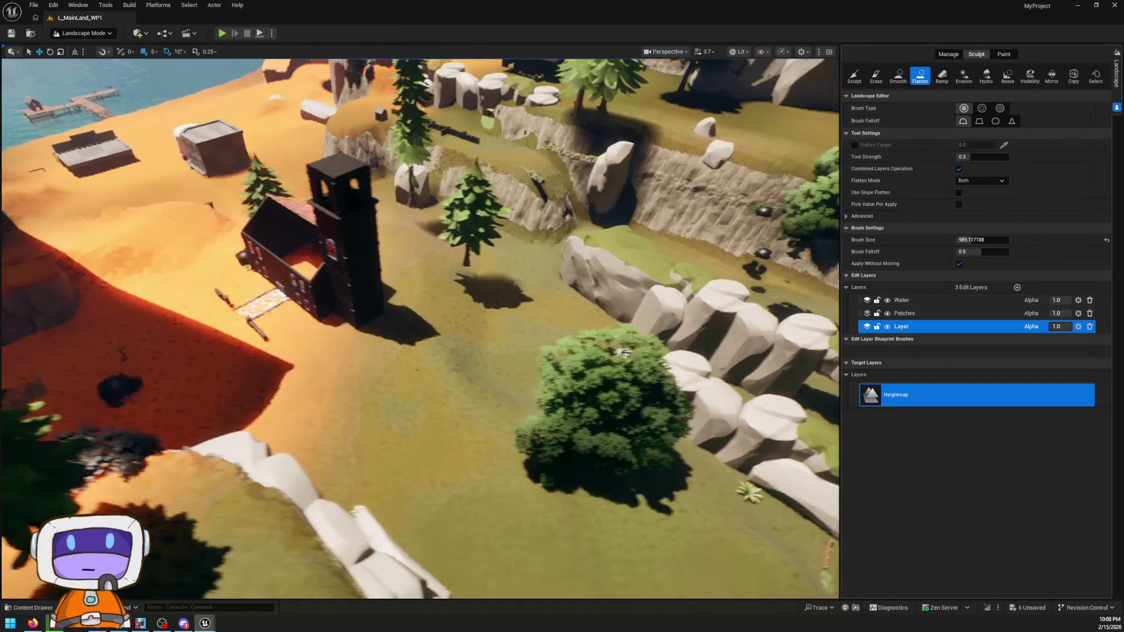
key(shift+1)
scroll(421, 350, up, 5)
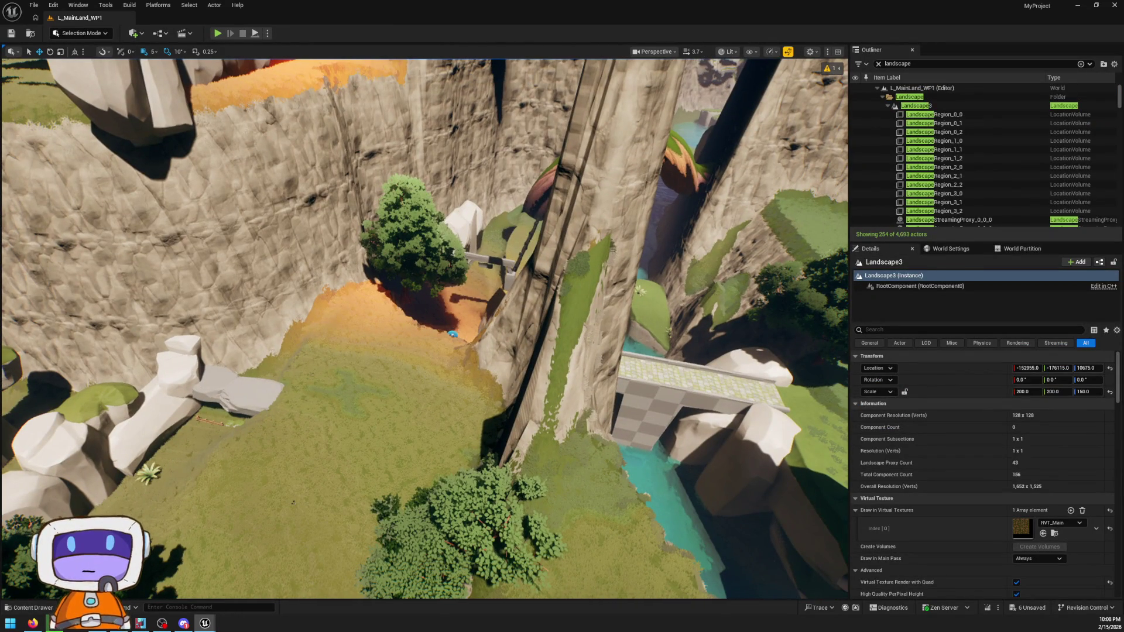
- Select the AI_Slimes4 actor and focus the viewport on it
click(454, 332)
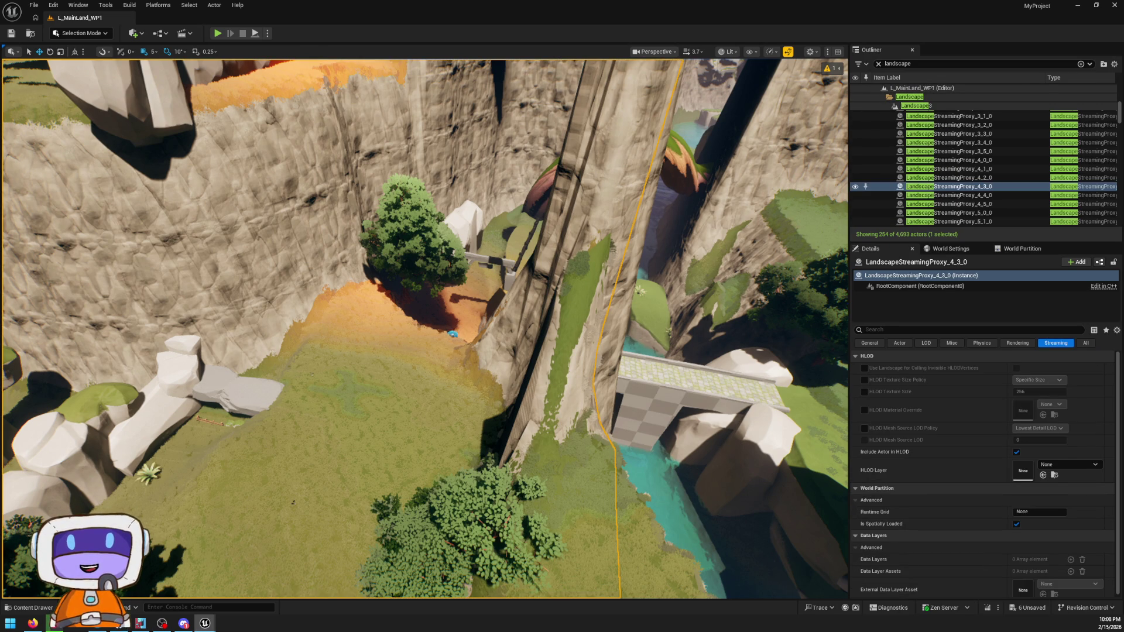
click(453, 333)
key(f)
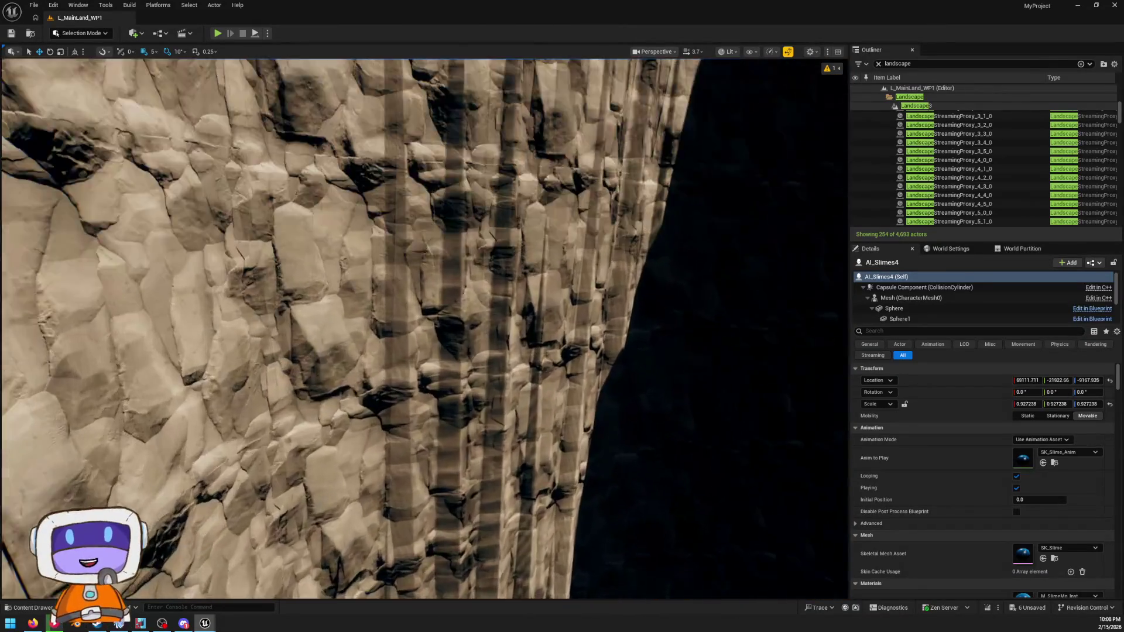
- Select the disc and the NewNiagaraSystem4 effect, then Landscape3 in the Outliner
scroll(424, 328, up, 1)
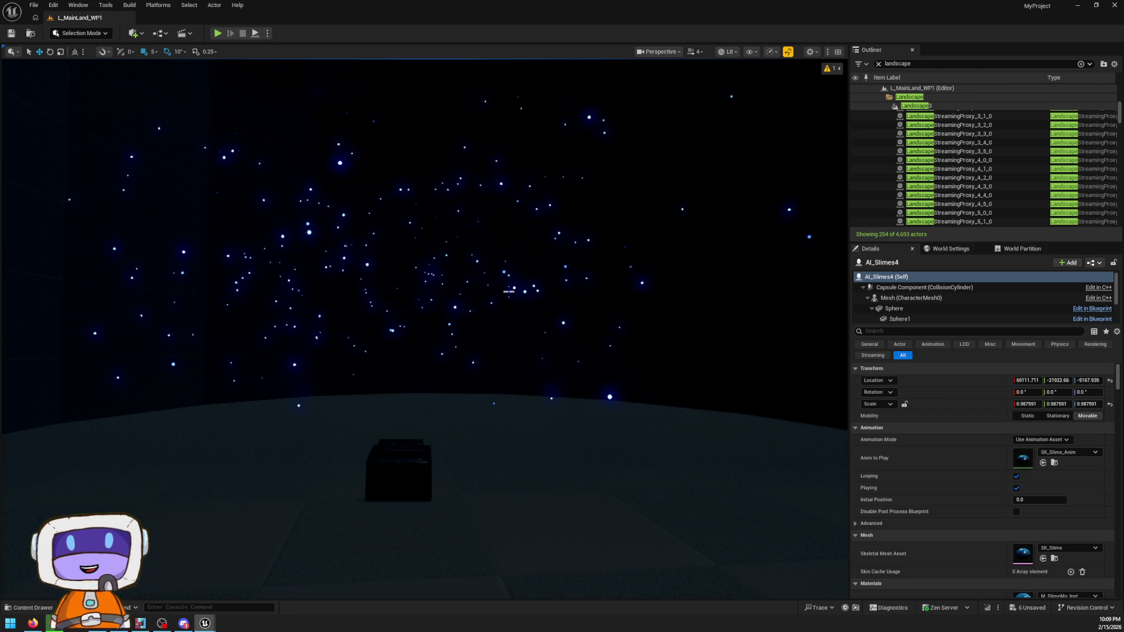
click(442, 454)
click(389, 244)
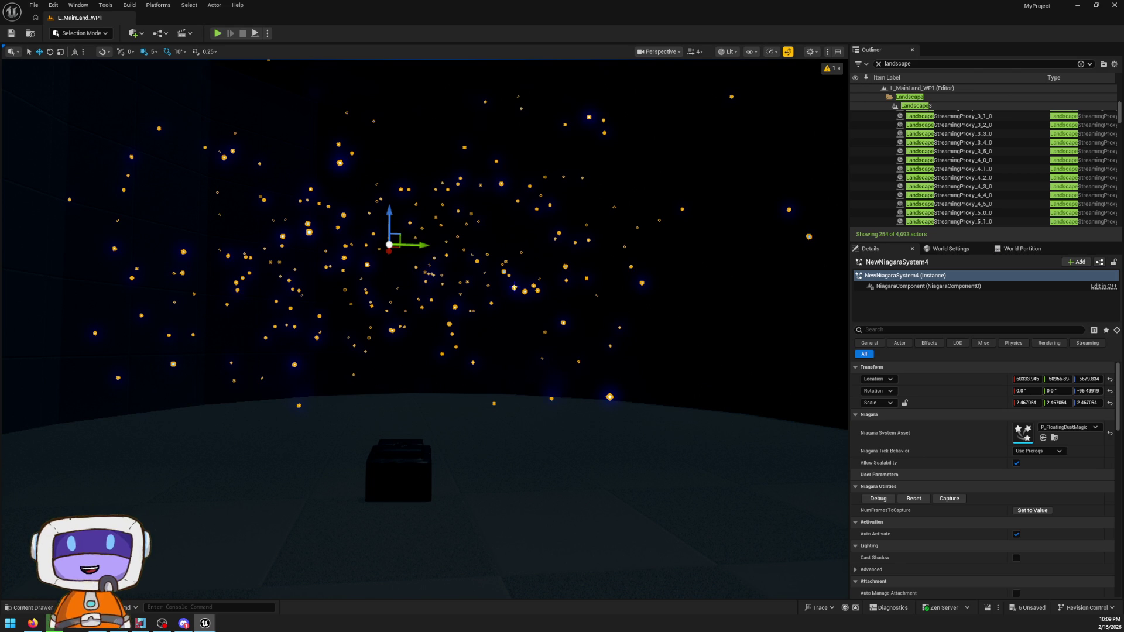
click(938, 106)
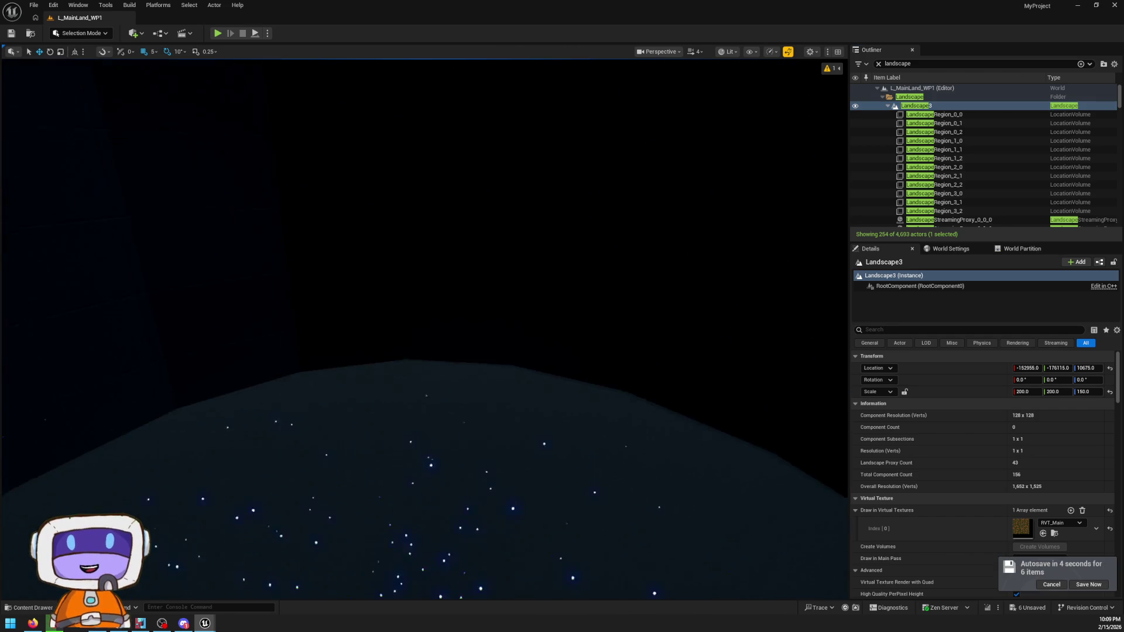
scroll(424, 331, down, 2)
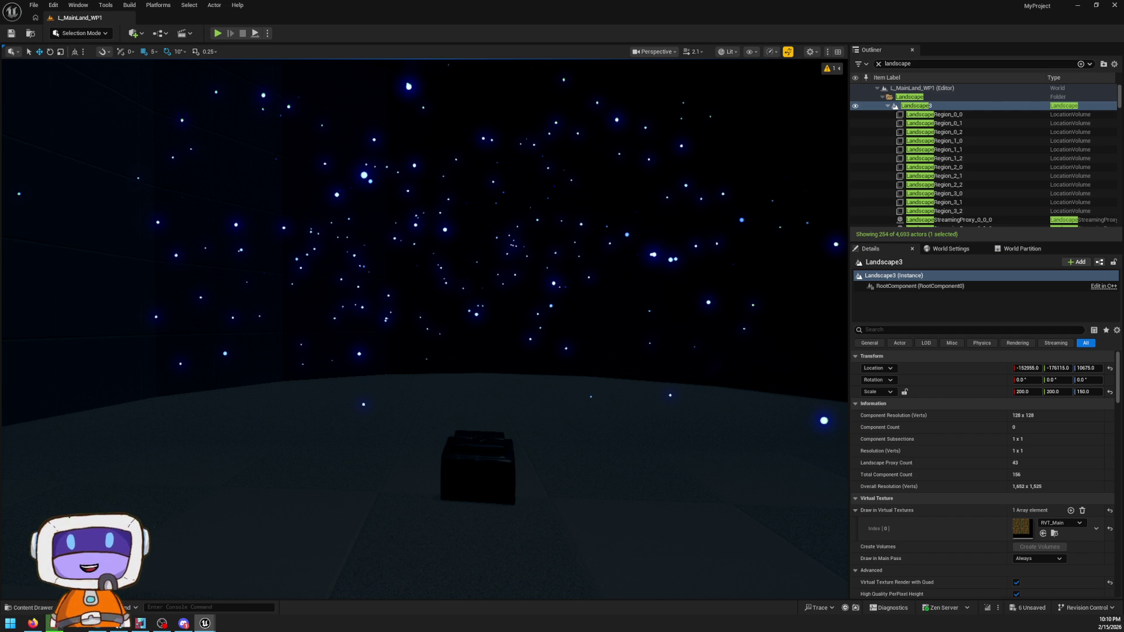
- Fly out of the dark interior through the canyon to the cliff wall and open the mode list
key(w)
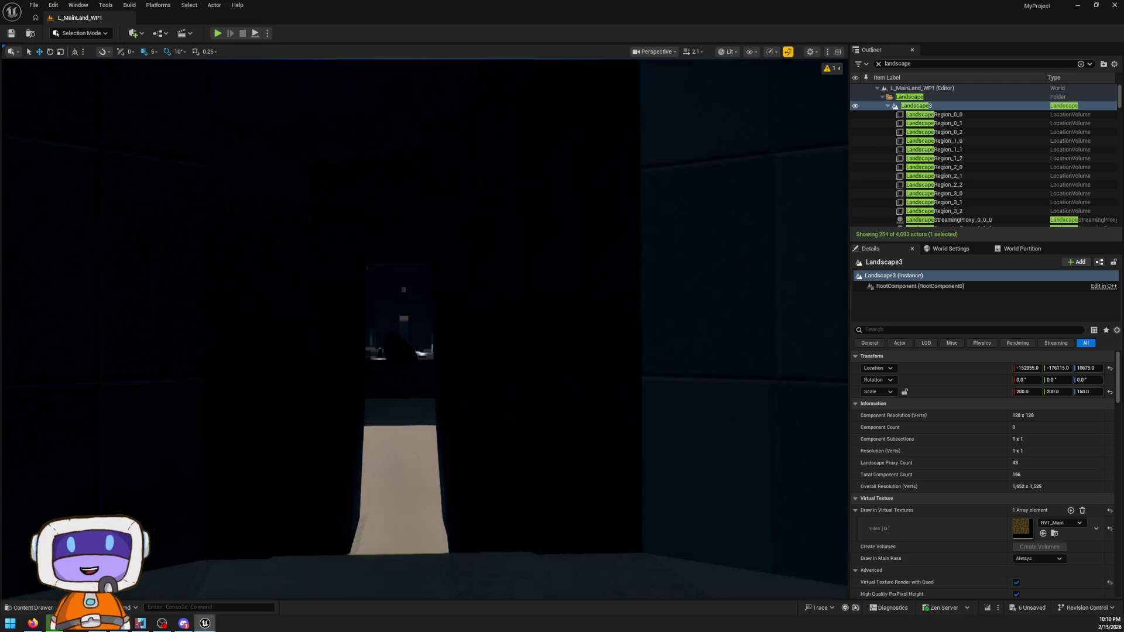
key(w)
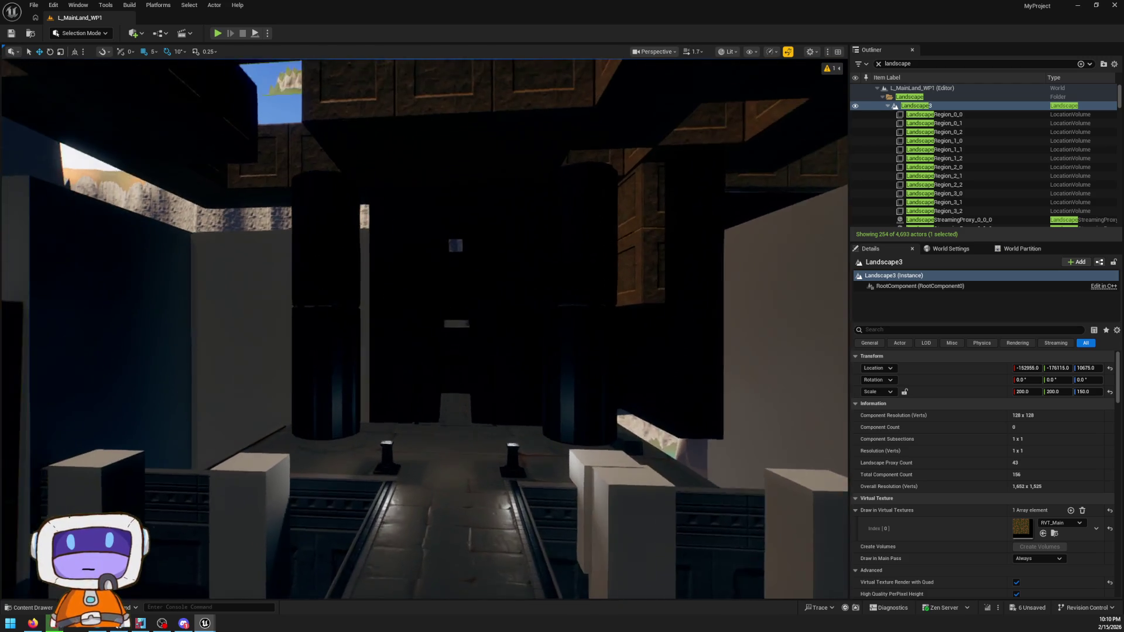
key(w)
scroll(424, 328, up, 2)
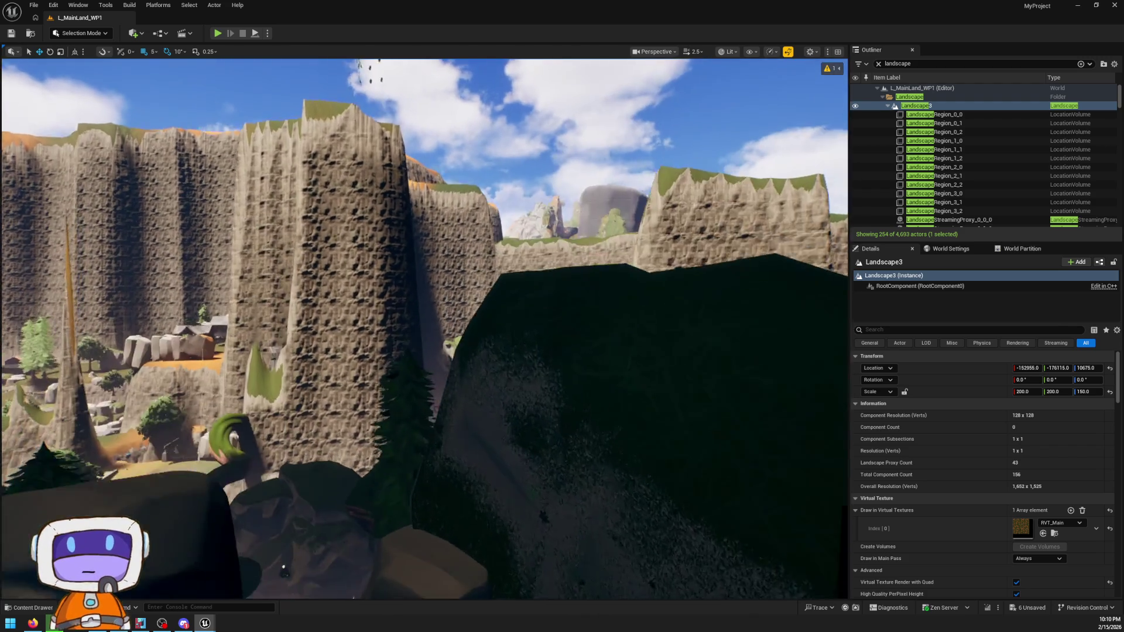
key(w)
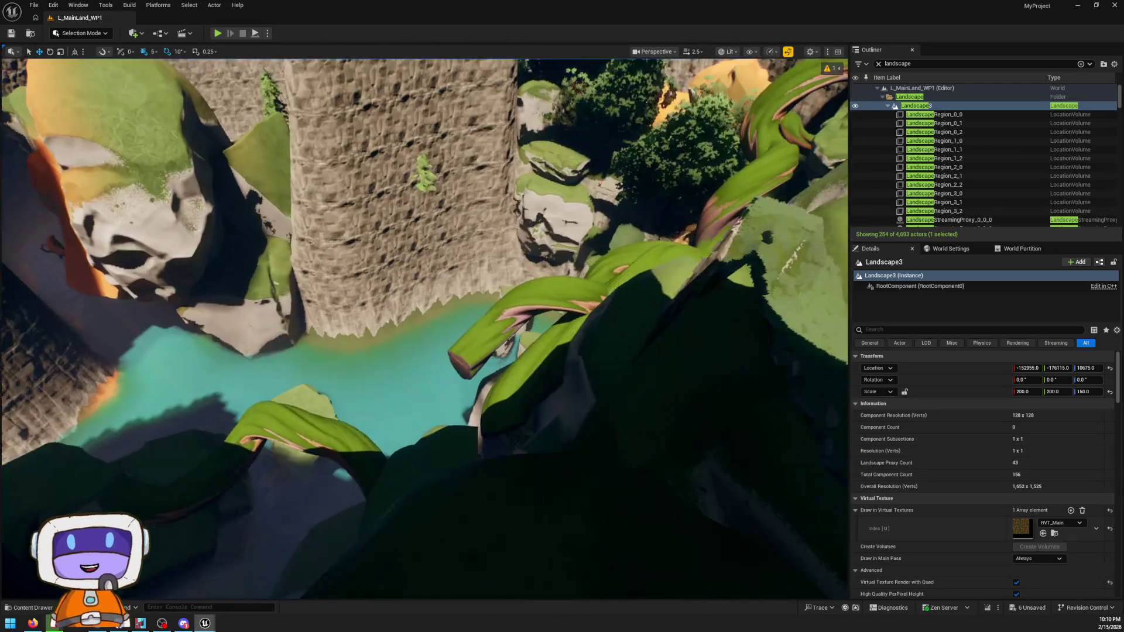
key(w)
scroll(425, 328, up, 2)
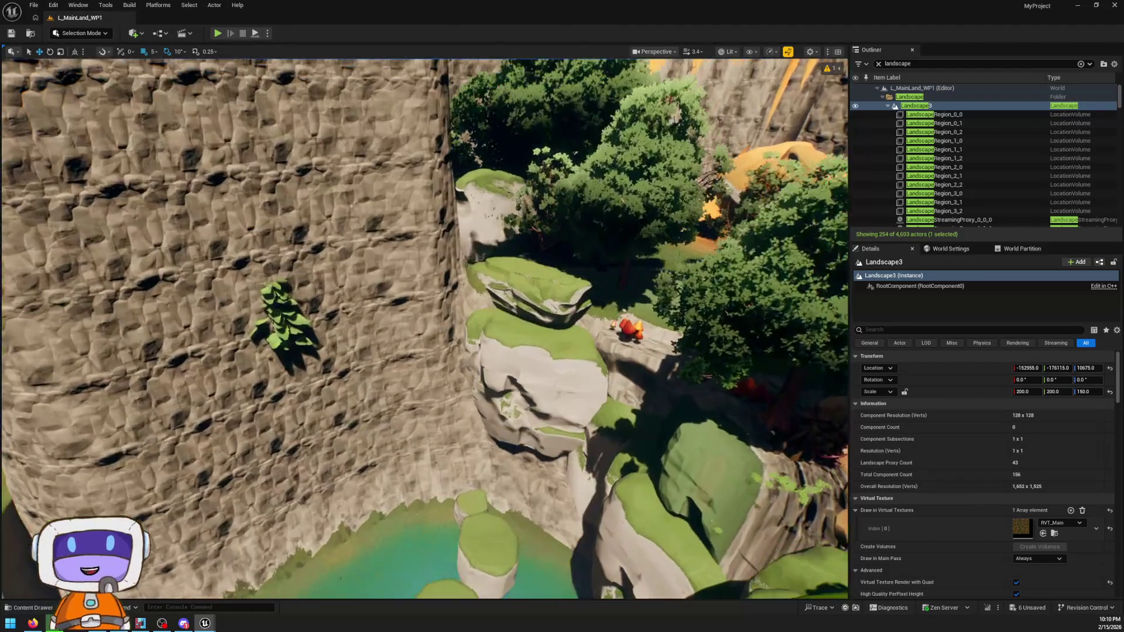
key(w)
key(w)
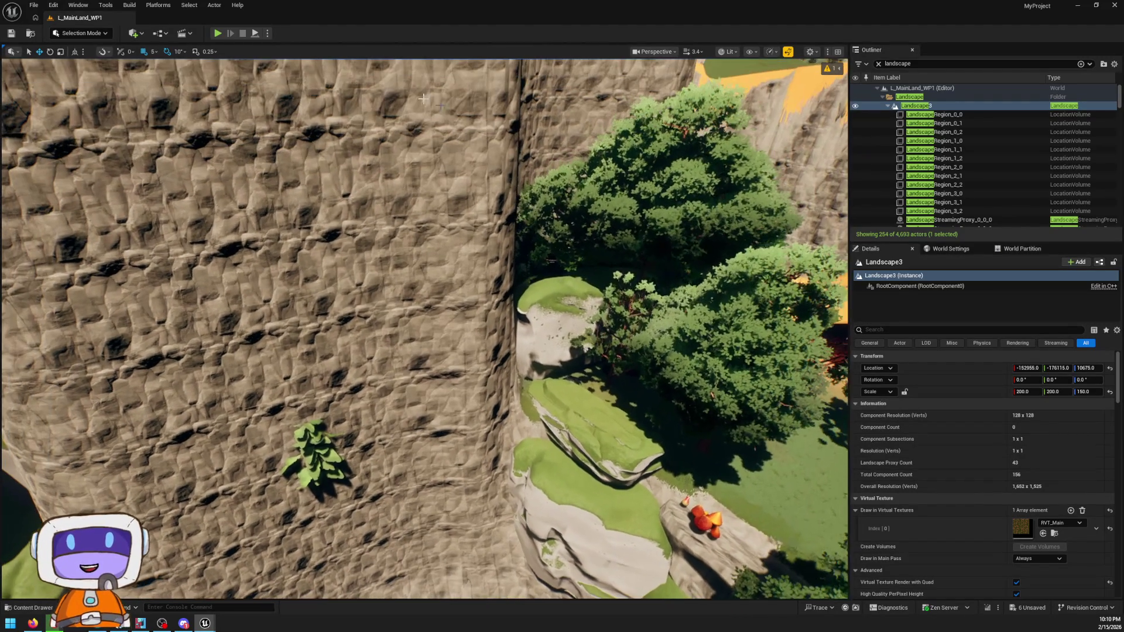
click(94, 33)
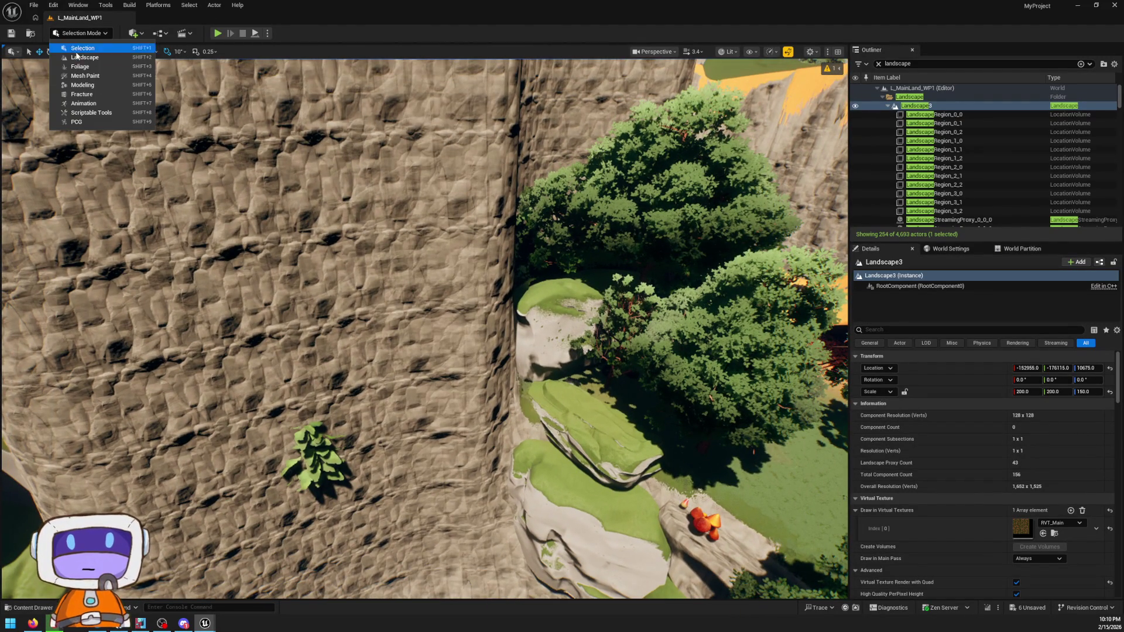
- Try Modeling mode and its shape tools, then switch to Landscape mode
click(82, 85)
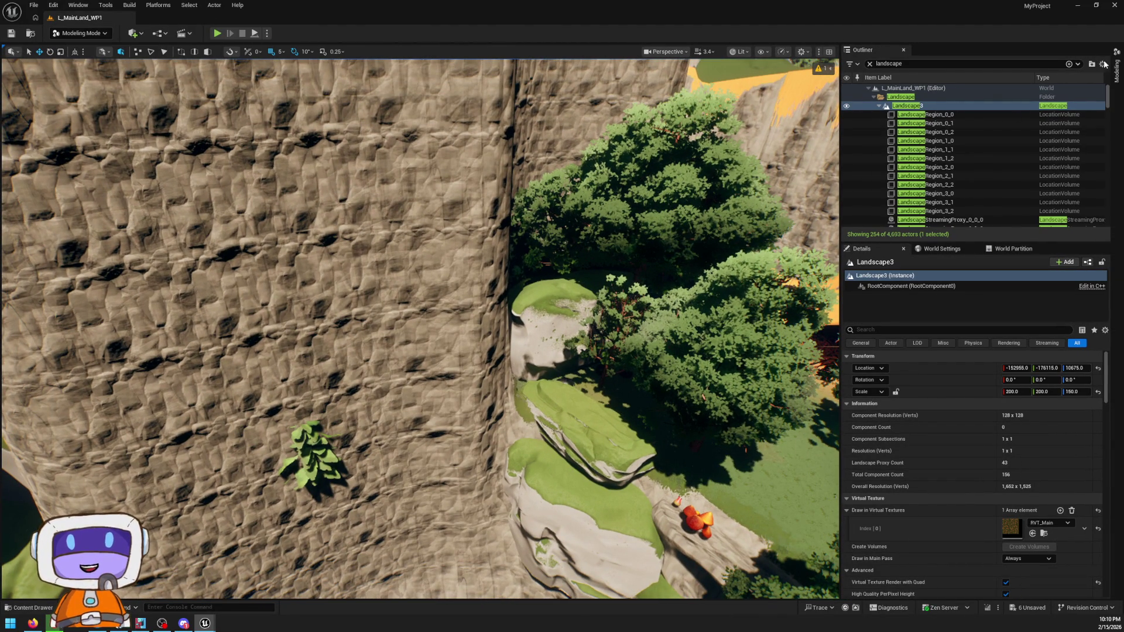
click(1116, 67)
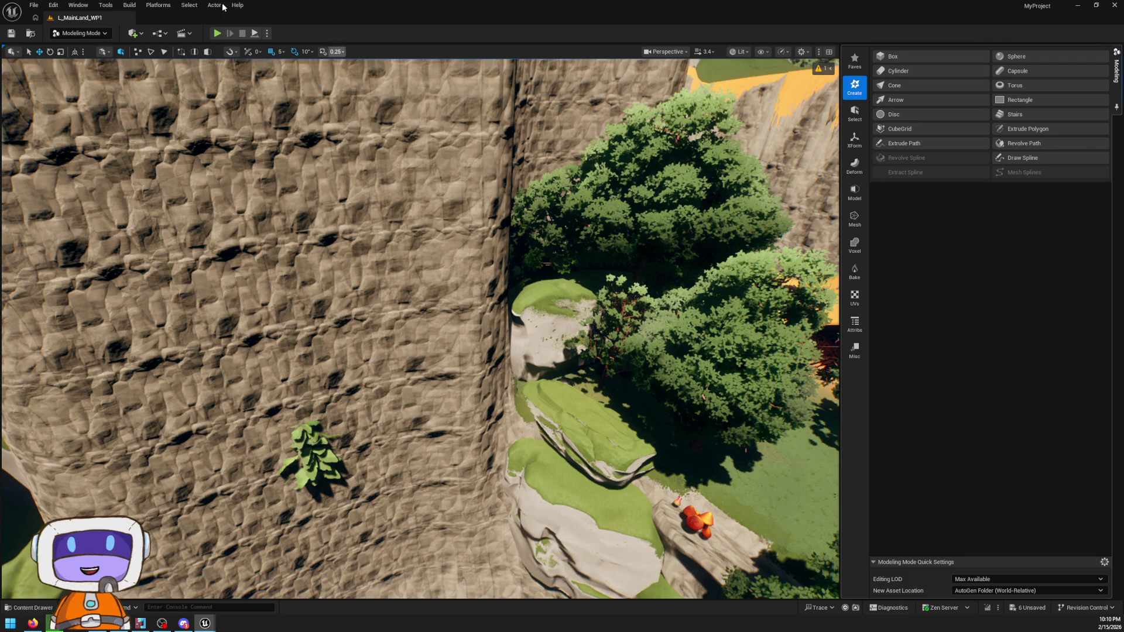
click(87, 34)
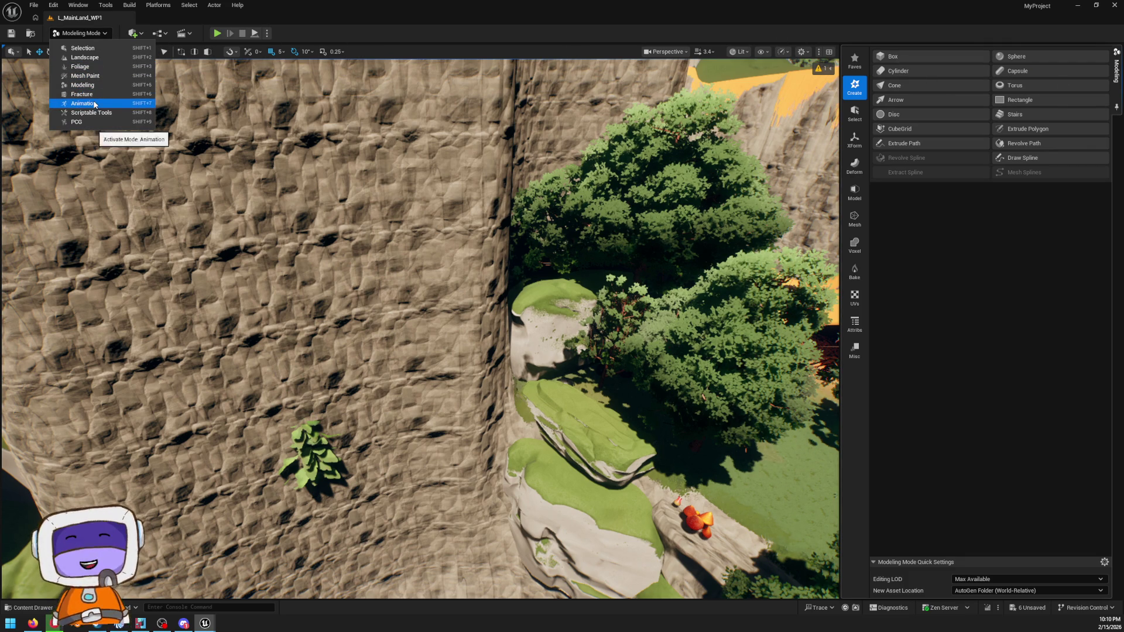
click(85, 57)
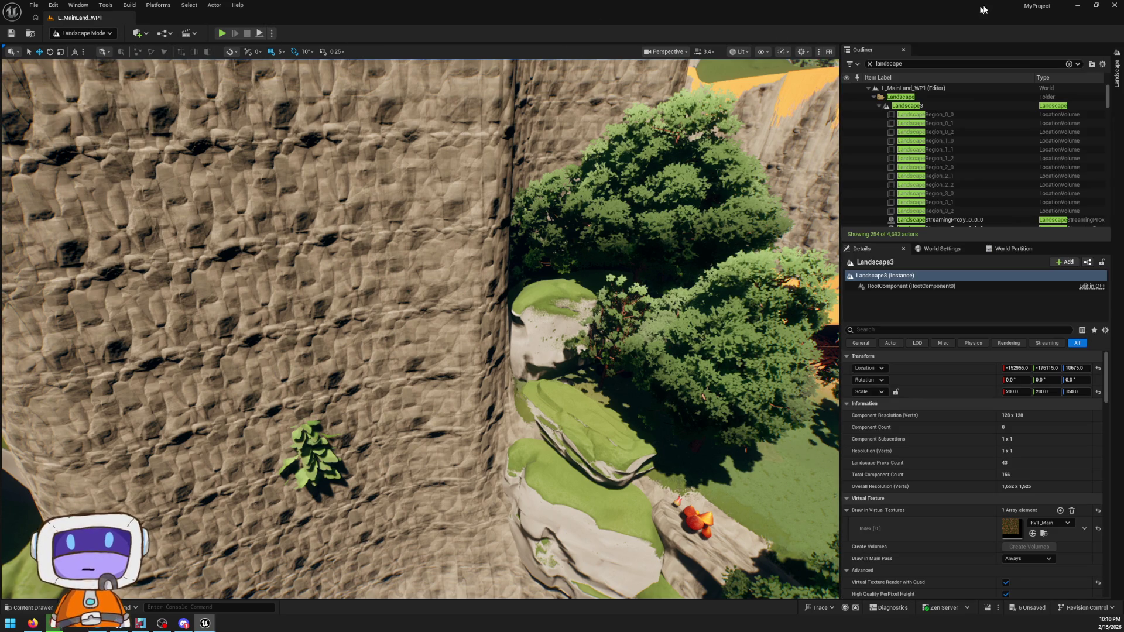
- Flatten part of the cliff surface and level away the tall rock pillar
mouse_move(763, 368)
mouse_down()
mouse_move(728, 319)
mouse_move(725, 354)
mouse_move(744, 360)
mouse_move(767, 340)
mouse_move(761, 286)
mouse_up()
scroll(689, 307, up, 4)
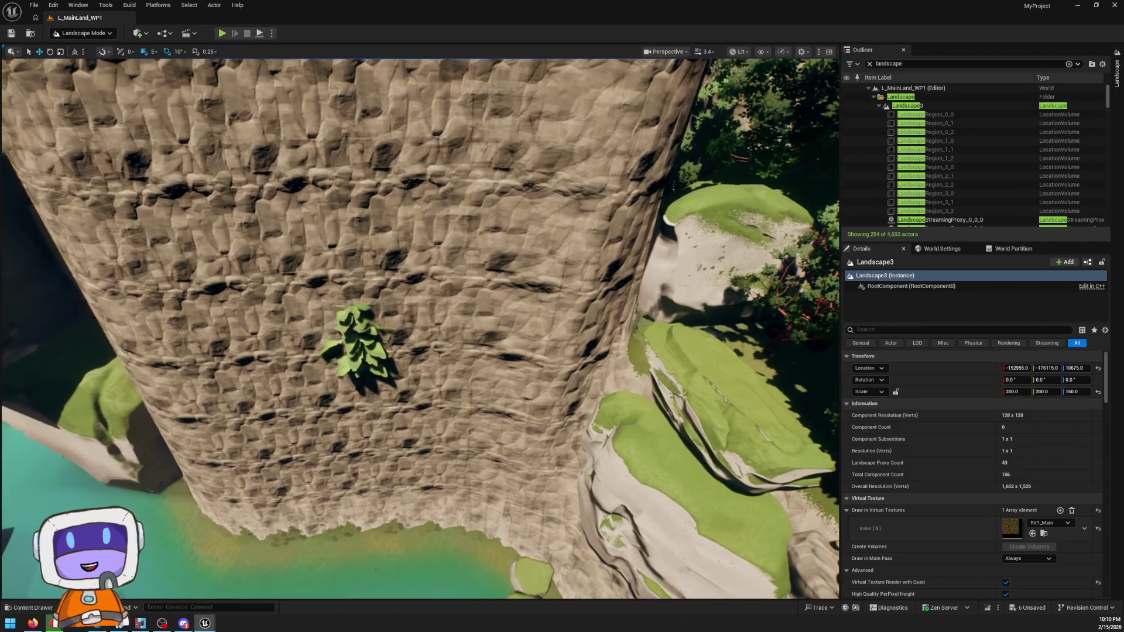
click(1116, 81)
mouse_move(614, 252)
mouse_down()
mouse_move(627, 261)
mouse_move(441, 339)
mouse_move(607, 306)
mouse_move(585, 293)
mouse_move(423, 281)
mouse_move(234, 305)
mouse_move(164, 275)
mouse_move(246, 327)
mouse_move(462, 279)
mouse_move(363, 251)
mouse_move(589, 229)
mouse_up()
key(w)
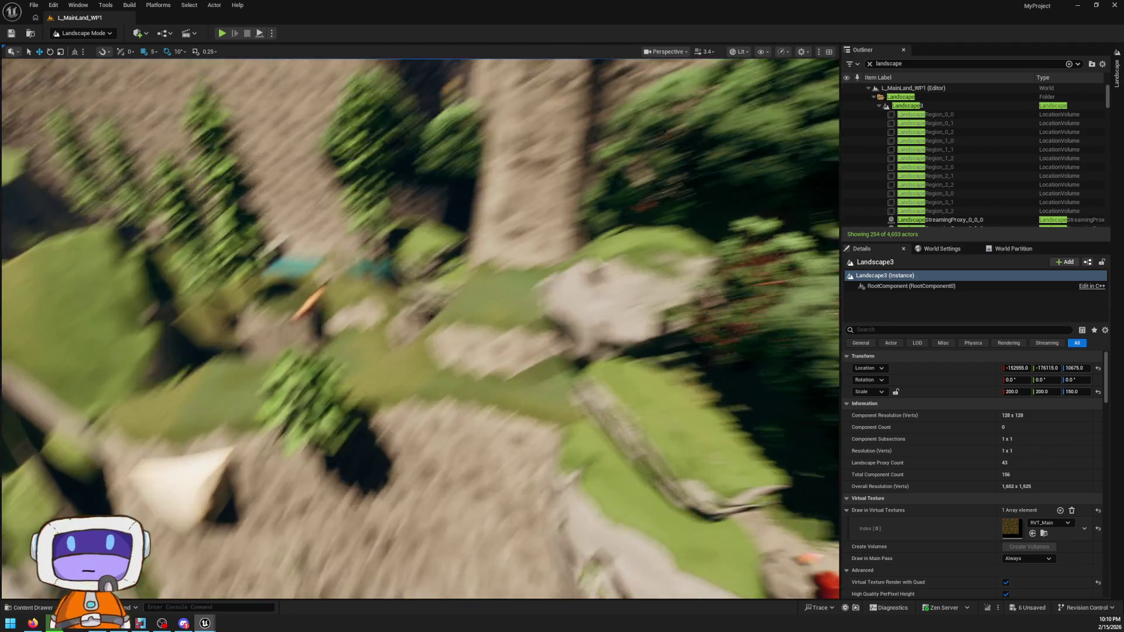
key(s)
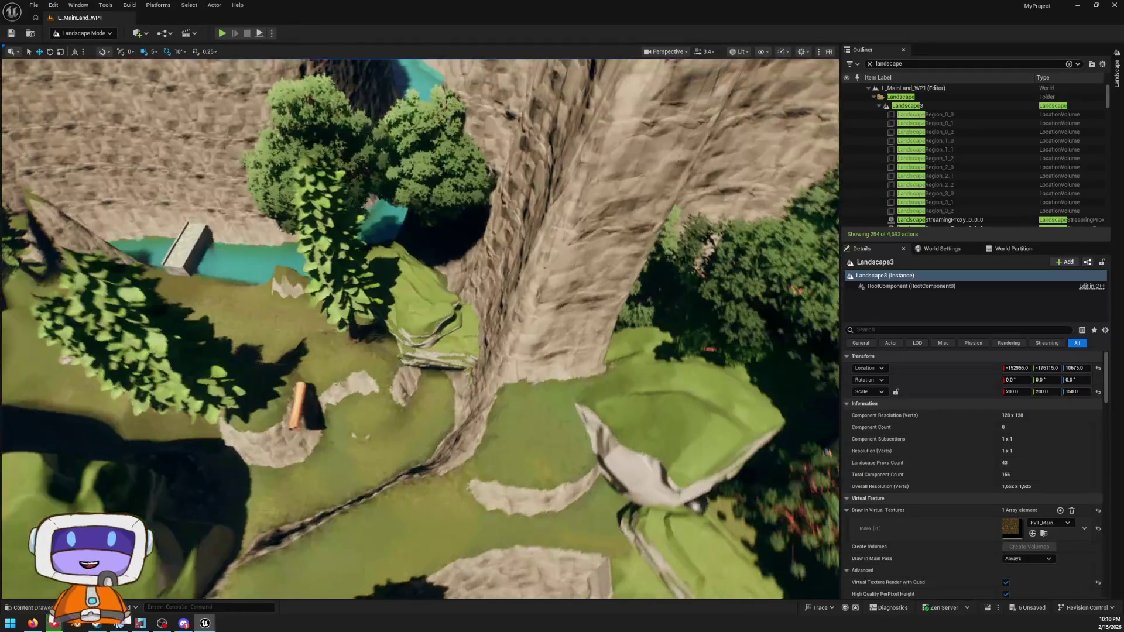
mouse_move(540, 256)
mouse_down()
mouse_move(580, 245)
mouse_move(601, 276)
mouse_move(503, 217)
mouse_move(515, 187)
mouse_move(596, 217)
mouse_up()
- Flatten the surrounding cliff faces into green ground and fill the dark cliff into orange plateau
key(w)
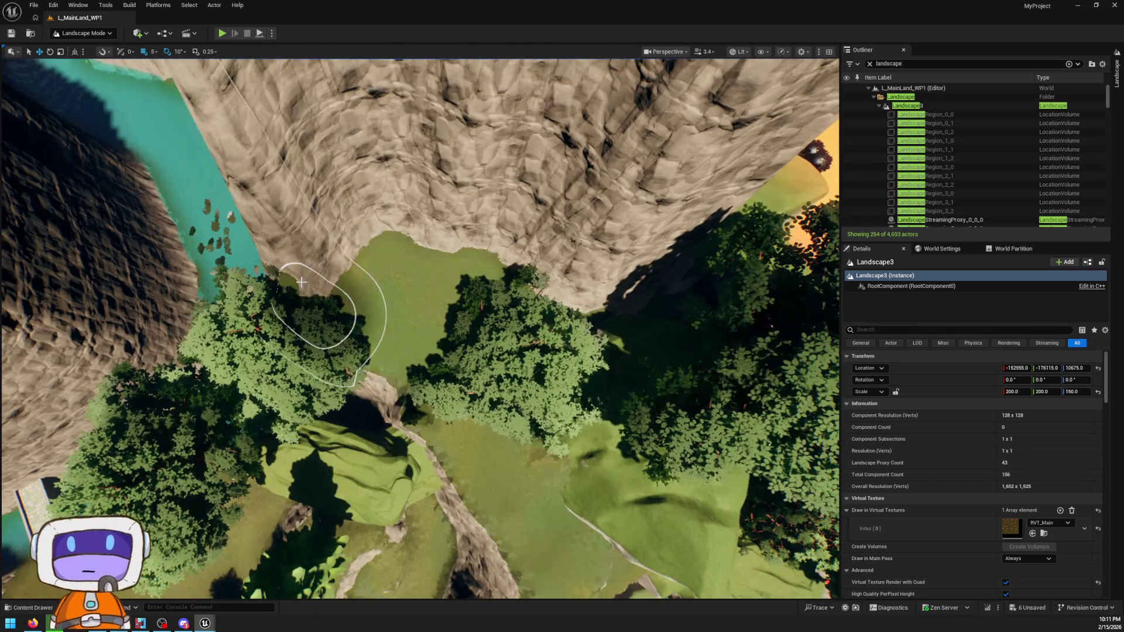
mouse_move(301, 282)
mouse_down()
mouse_move(351, 251)
mouse_move(339, 201)
mouse_move(314, 226)
mouse_move(321, 179)
mouse_up()
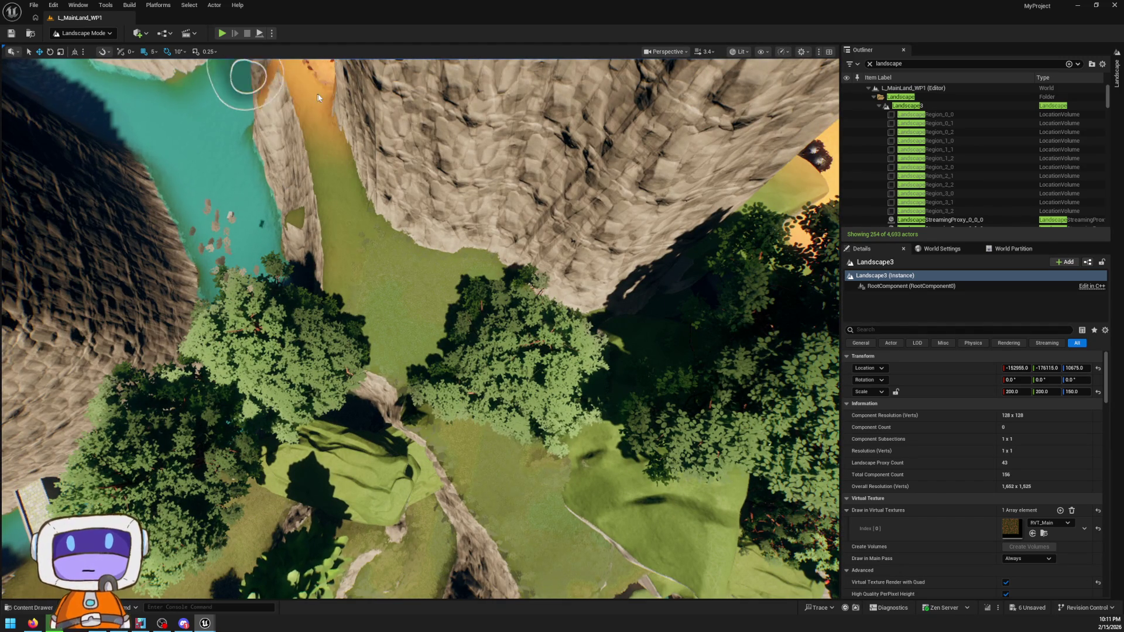
mouse_move(450, 105)
mouse_down()
mouse_move(363, 135)
mouse_move(519, 136)
mouse_up()
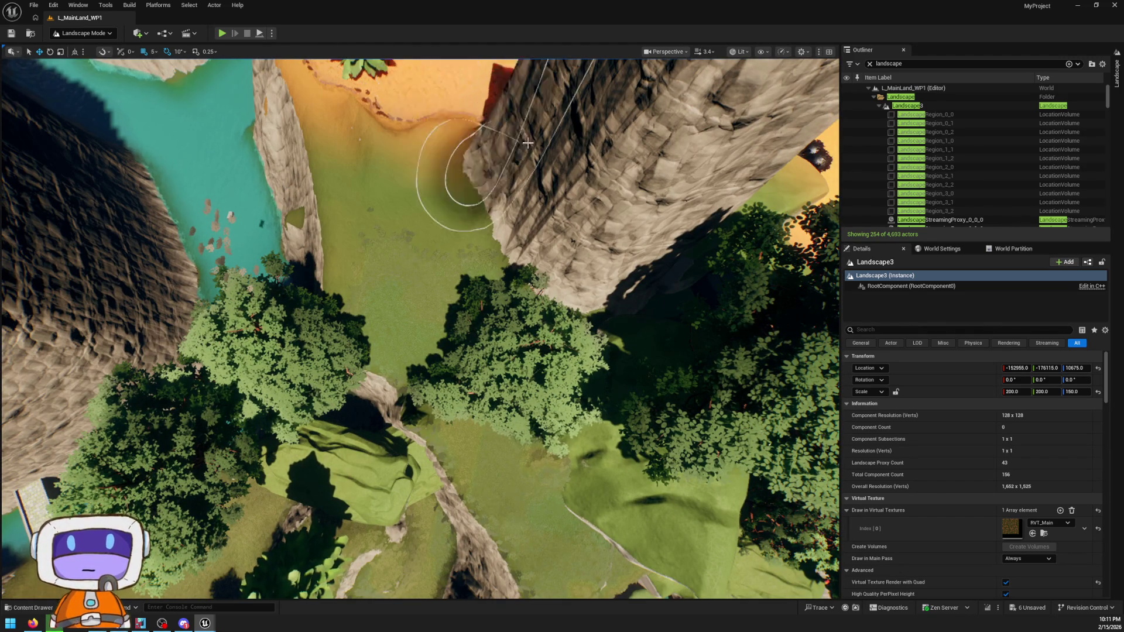
mouse_move(589, 213)
mouse_down()
mouse_move(626, 188)
mouse_move(614, 124)
mouse_up()
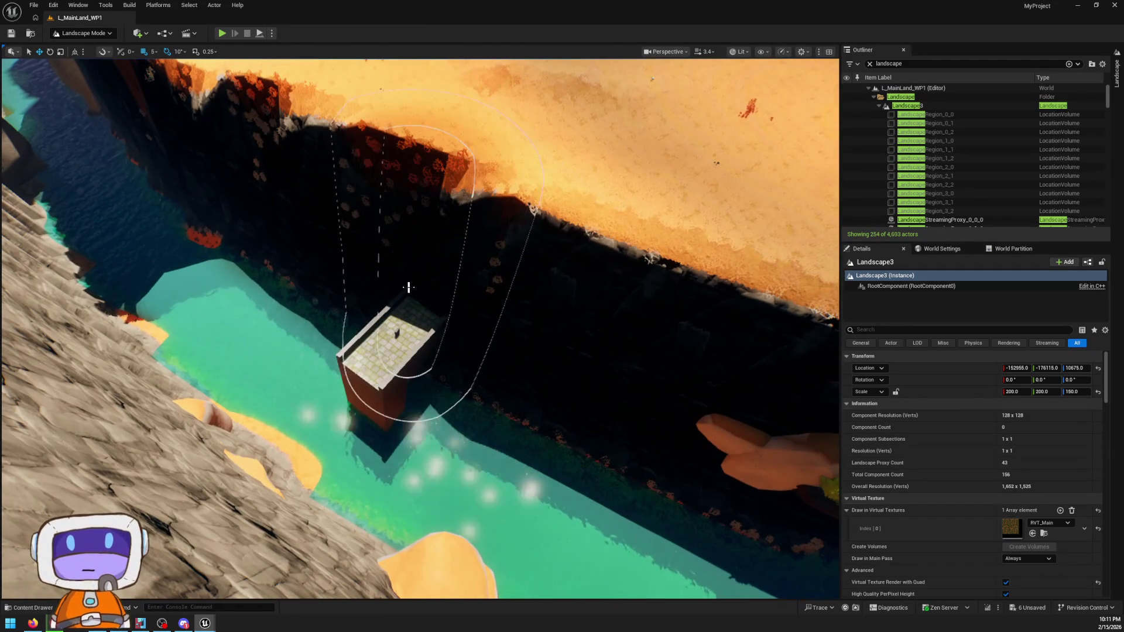
mouse_move(408, 287)
mouse_down()
mouse_move(471, 252)
mouse_move(501, 256)
mouse_move(565, 193)
mouse_up()
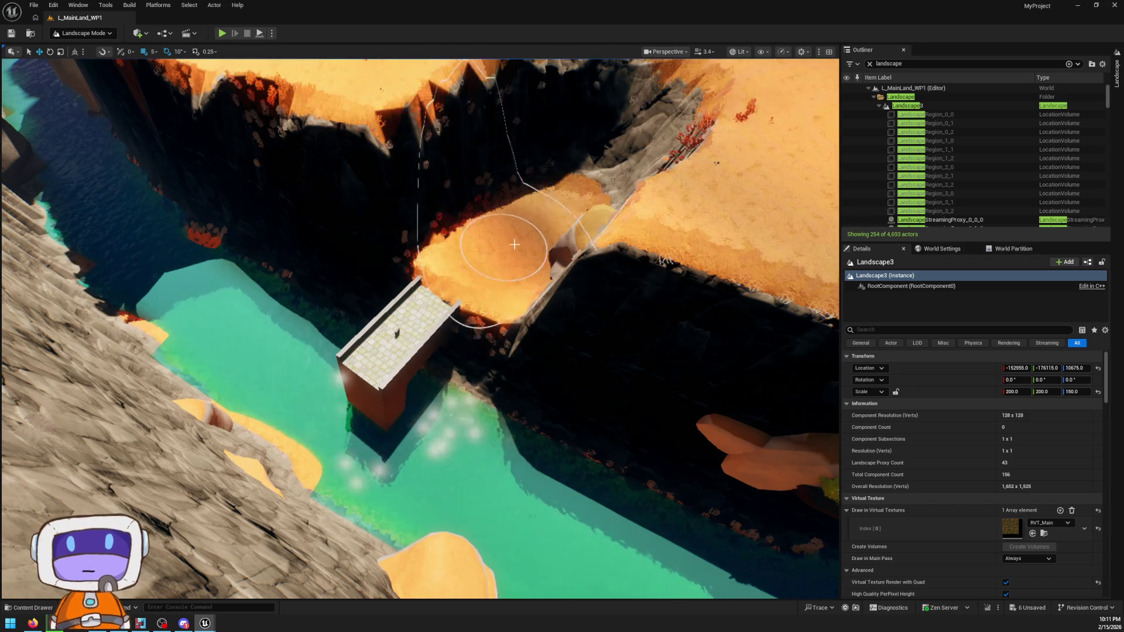
scroll(428, 316, down, 5)
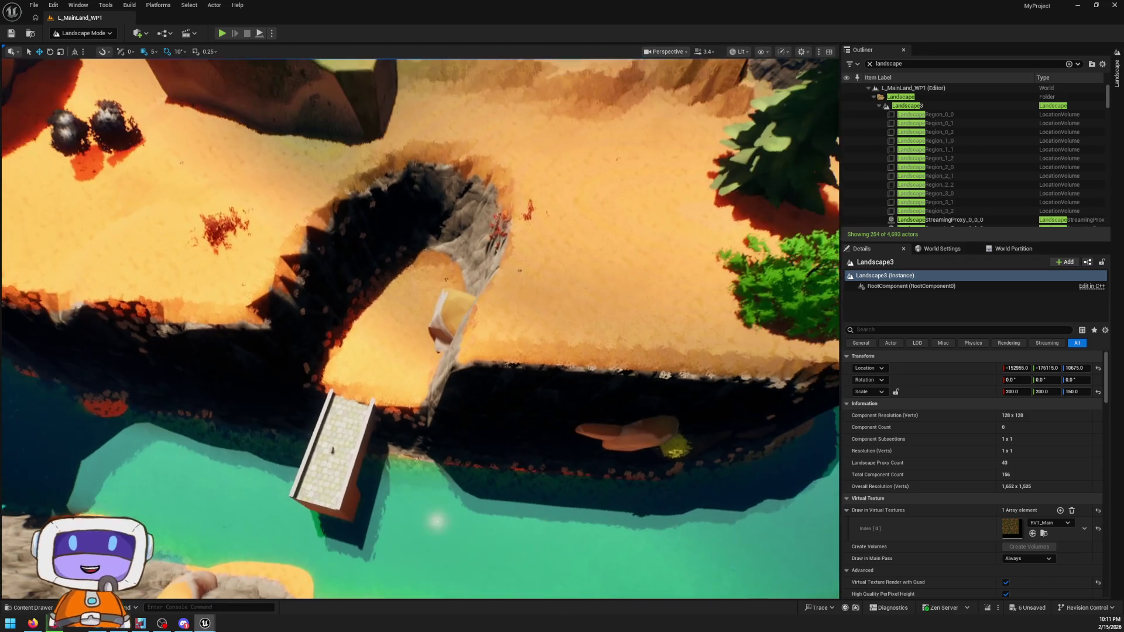
- Extend the orange plateau over the dark cliff and smooth the grey cliff edge along the path
drag(429, 316, 650, 395)
mouse_move(492, 357)
mouse_down()
mouse_move(409, 269)
mouse_move(673, 239)
mouse_move(509, 193)
mouse_move(427, 208)
mouse_move(401, 275)
mouse_move(320, 303)
mouse_move(401, 226)
mouse_move(459, 213)
mouse_up()
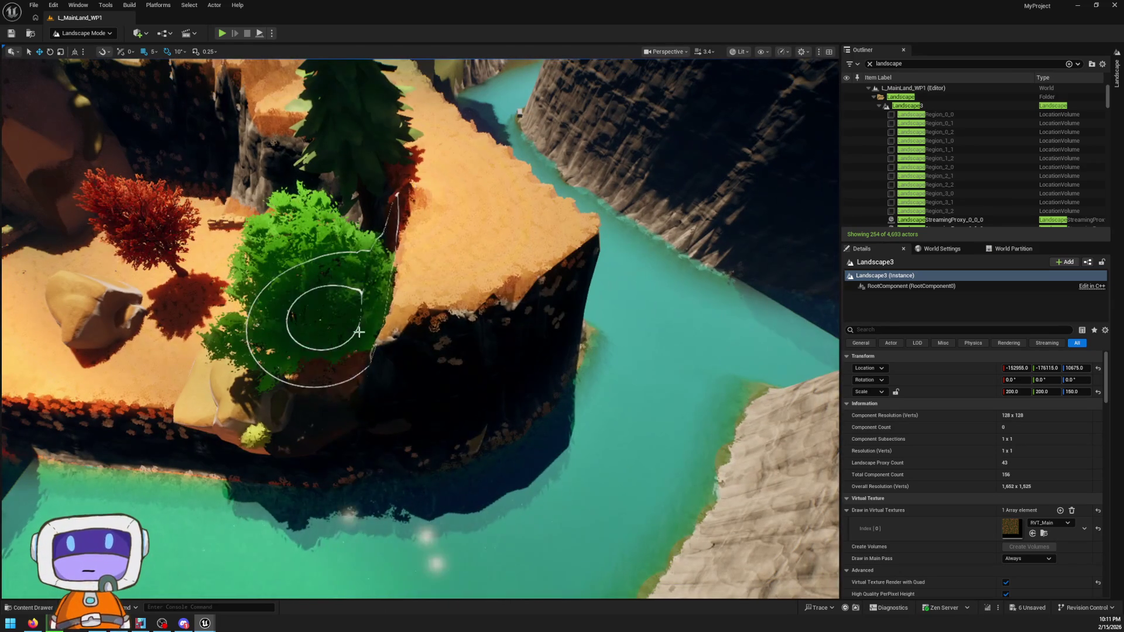
mouse_move(359, 332)
mouse_down()
mouse_move(426, 357)
mouse_move(501, 314)
mouse_move(356, 291)
mouse_up()
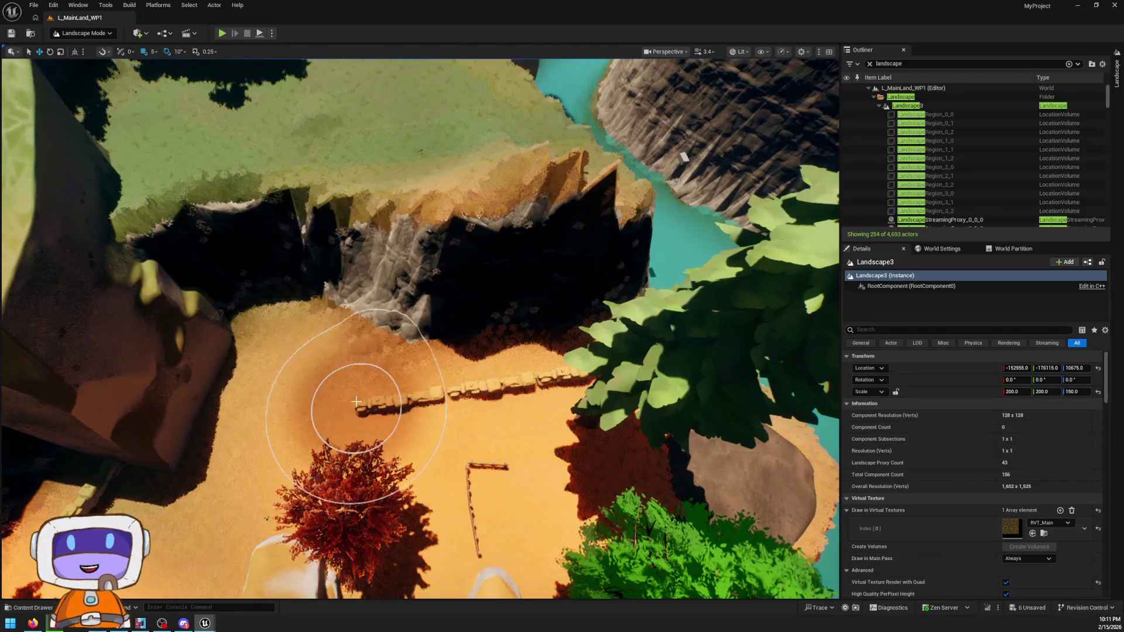
mouse_move(356, 401)
mouse_down()
mouse_move(325, 350)
mouse_move(564, 308)
mouse_move(279, 346)
mouse_up()
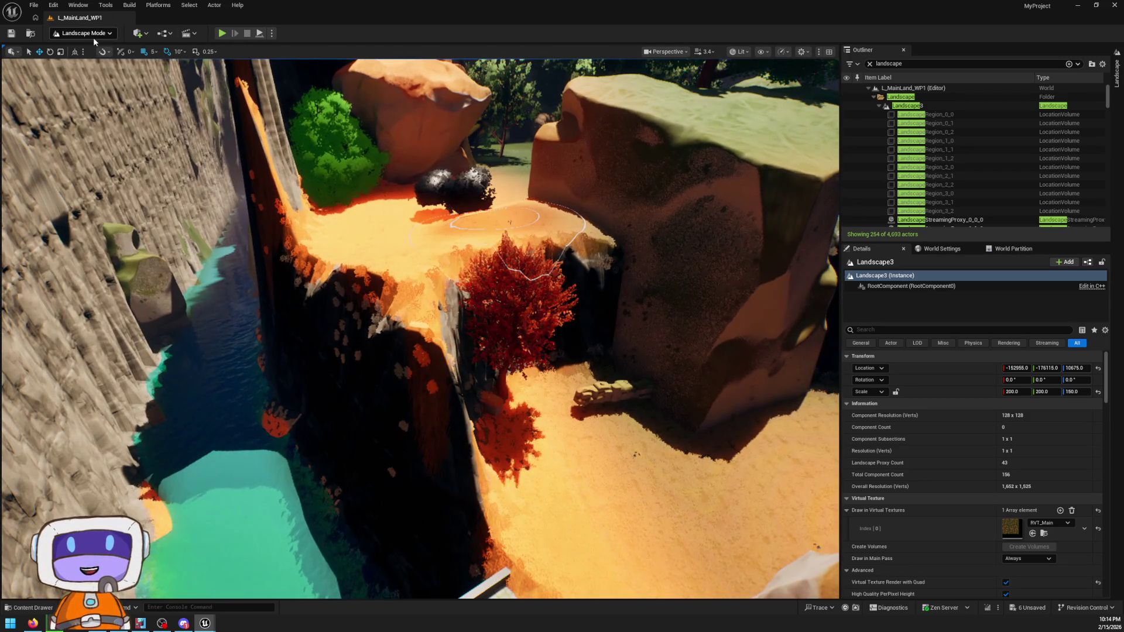
click(94, 36)
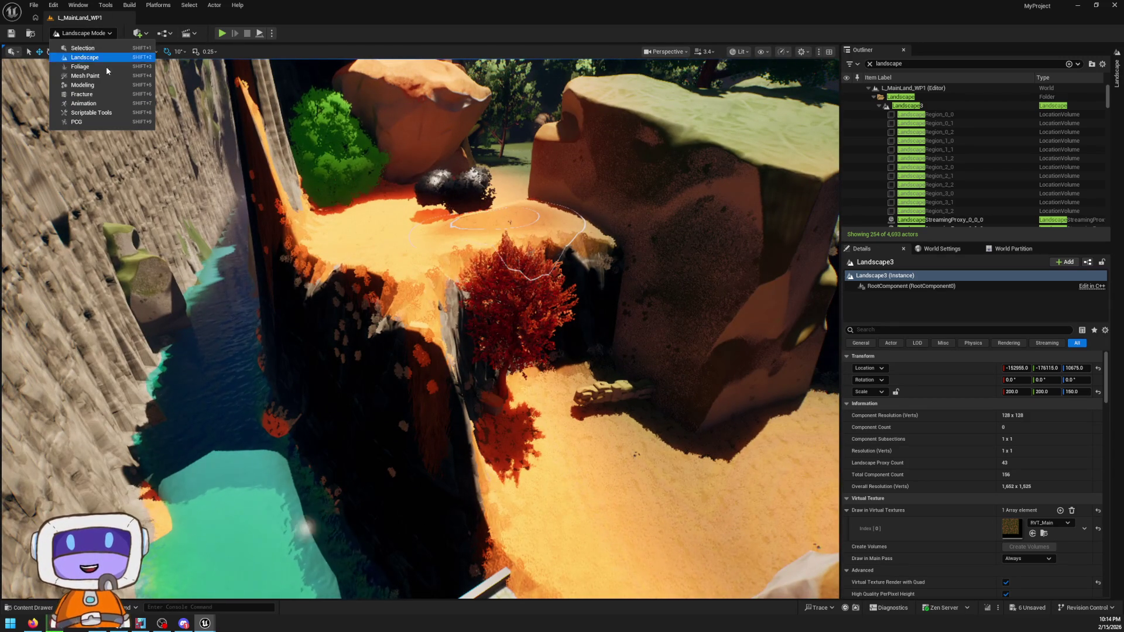
- Stay in Landscape mode and pin the Landscape sculpting panel open
click(120, 60)
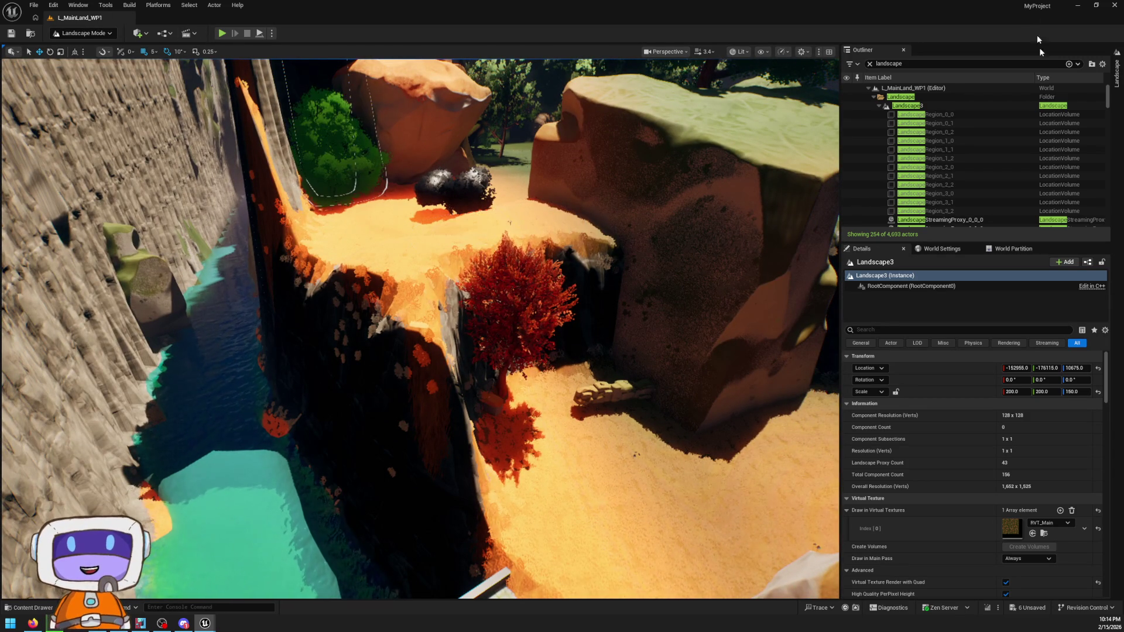
click(1116, 82)
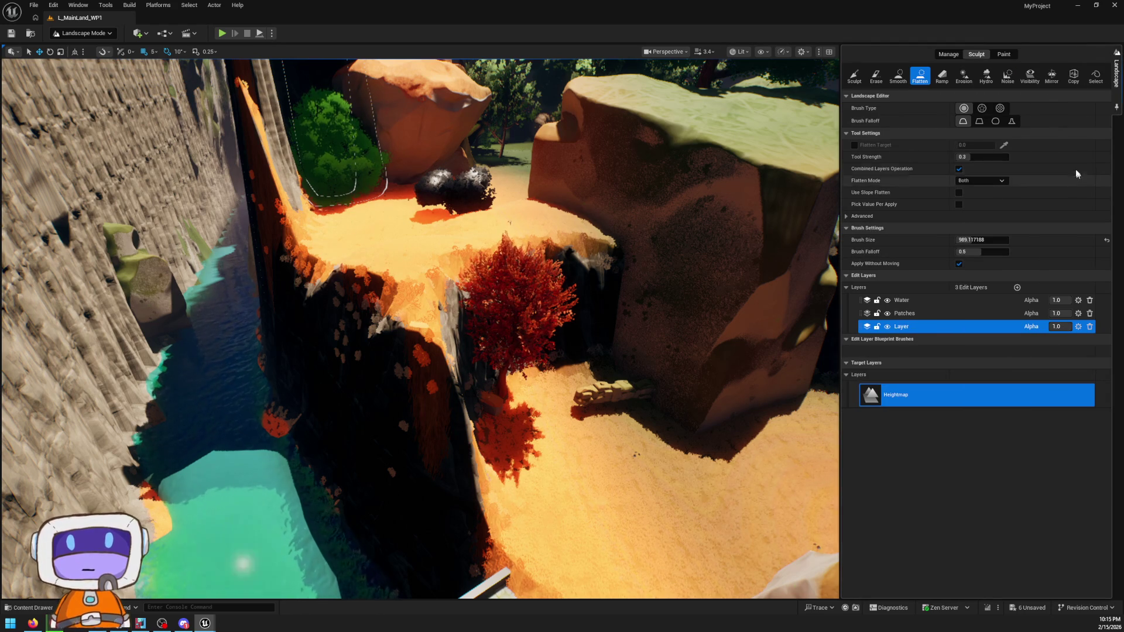
click(1116, 107)
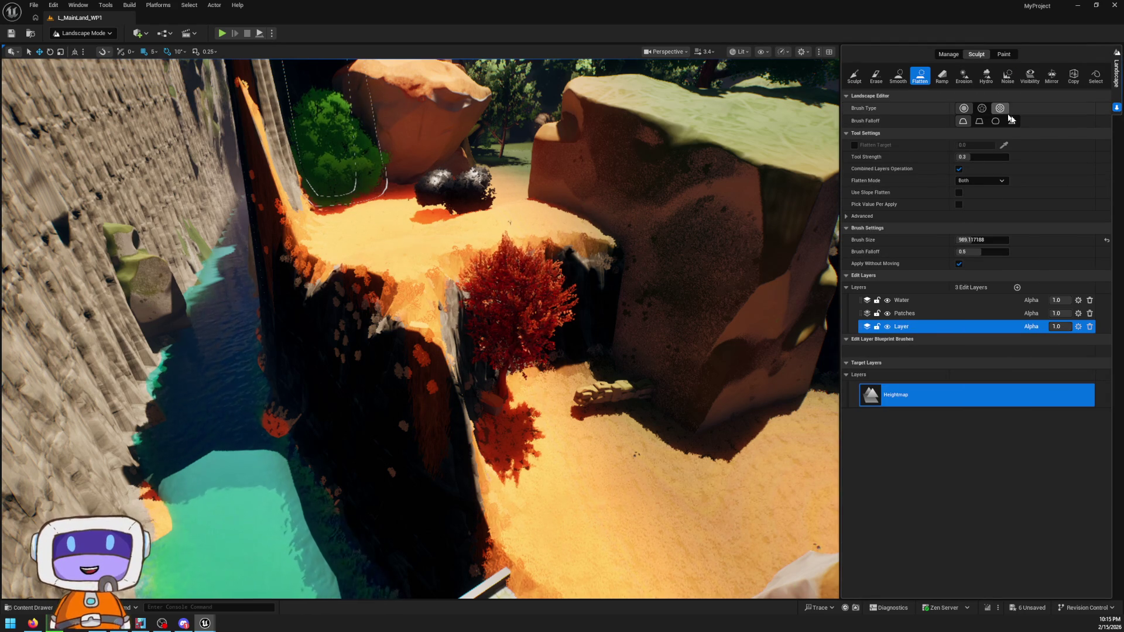
- Add a ramp from beside the red tree up to the dark bushes, then reselect Flatten
click(941, 76)
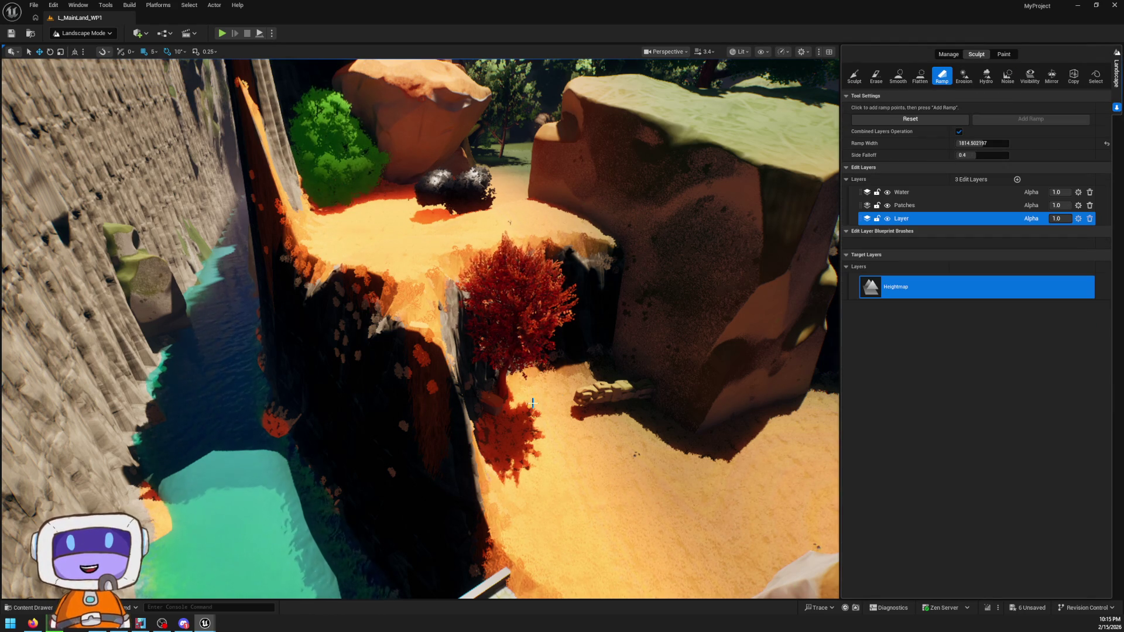
click(532, 383)
click(476, 226)
mouse_move(477, 226)
mouse_down()
mouse_move(463, 166)
mouse_move(478, 208)
mouse_up()
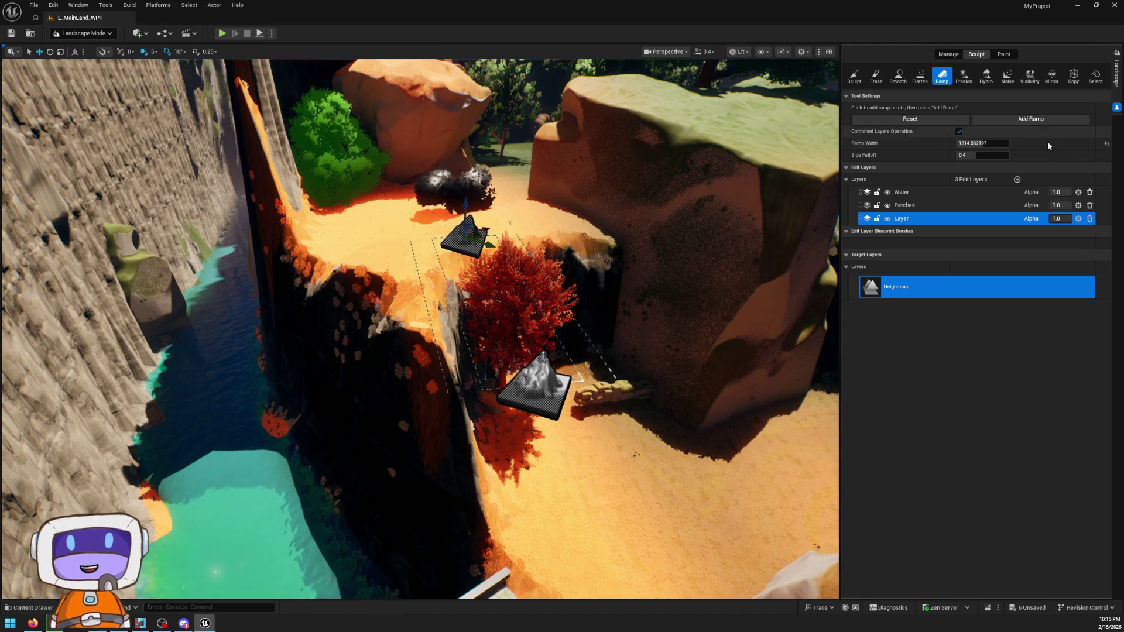
click(1033, 120)
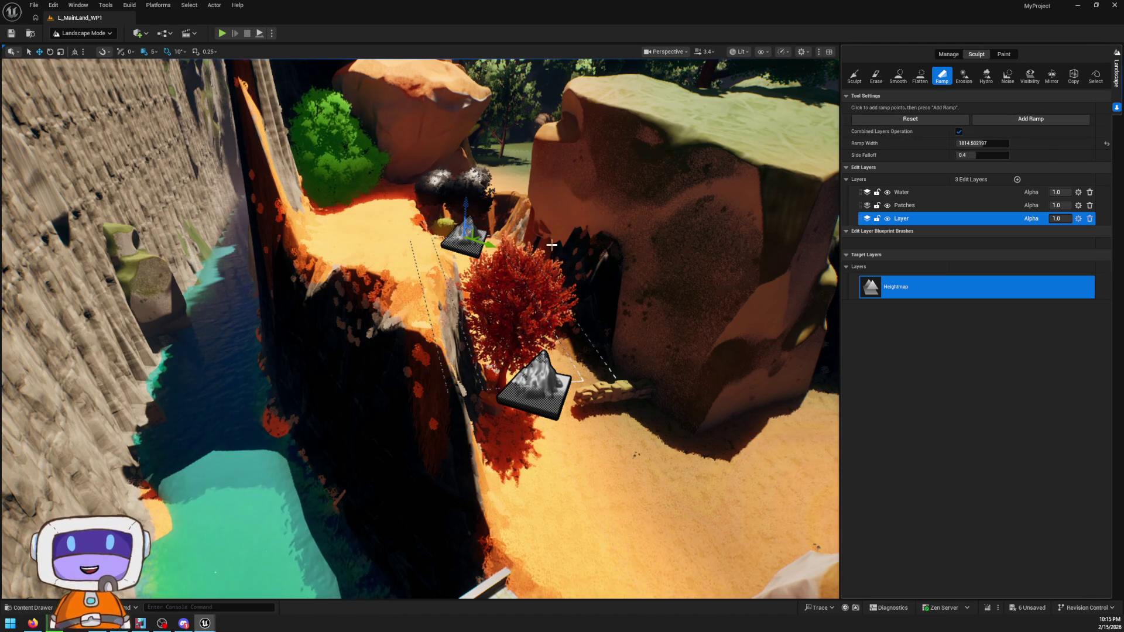
click(920, 76)
scroll(525, 407, up, 10)
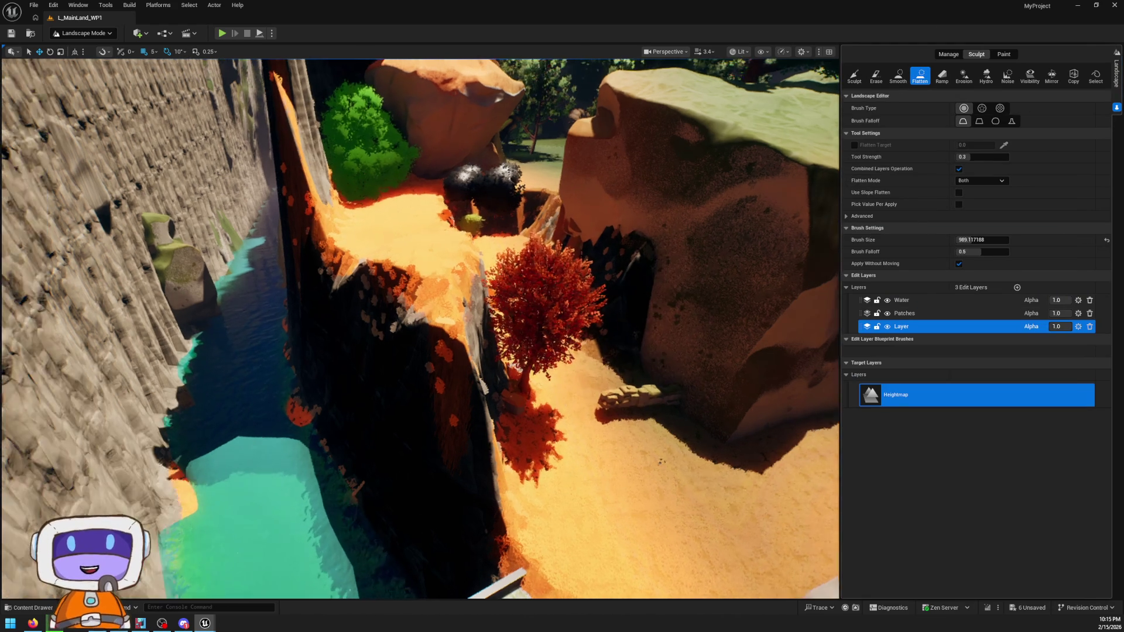
scroll(421, 401, down, 5)
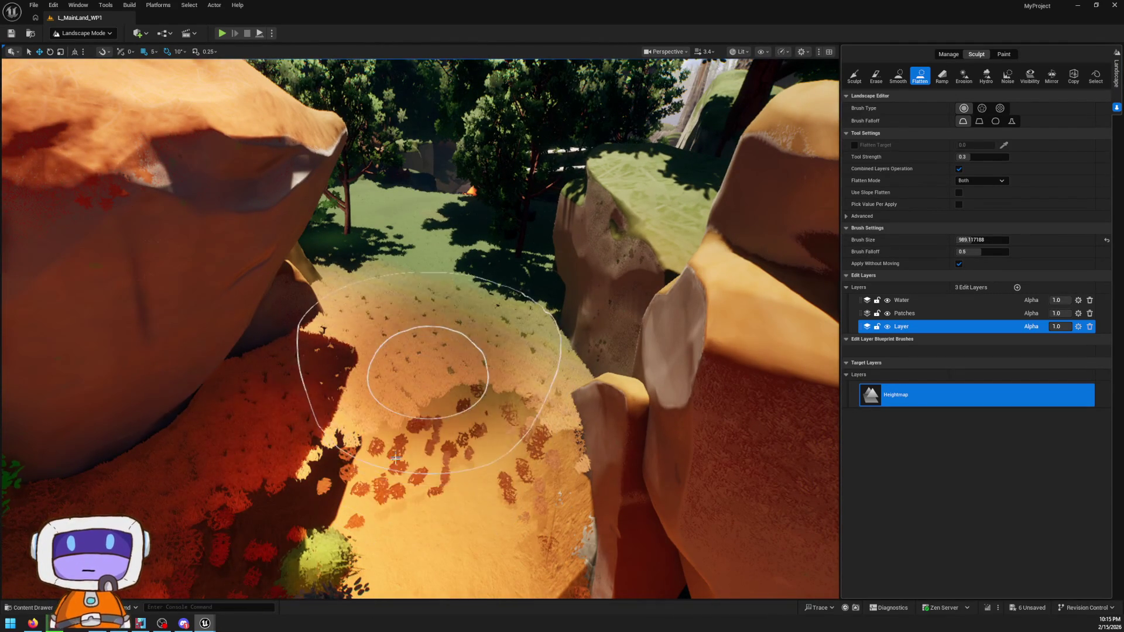
- Smooth the sandy canyon floor between the two orange rocks with the Smooth sculpt tool
scroll(431, 395, up, 5)
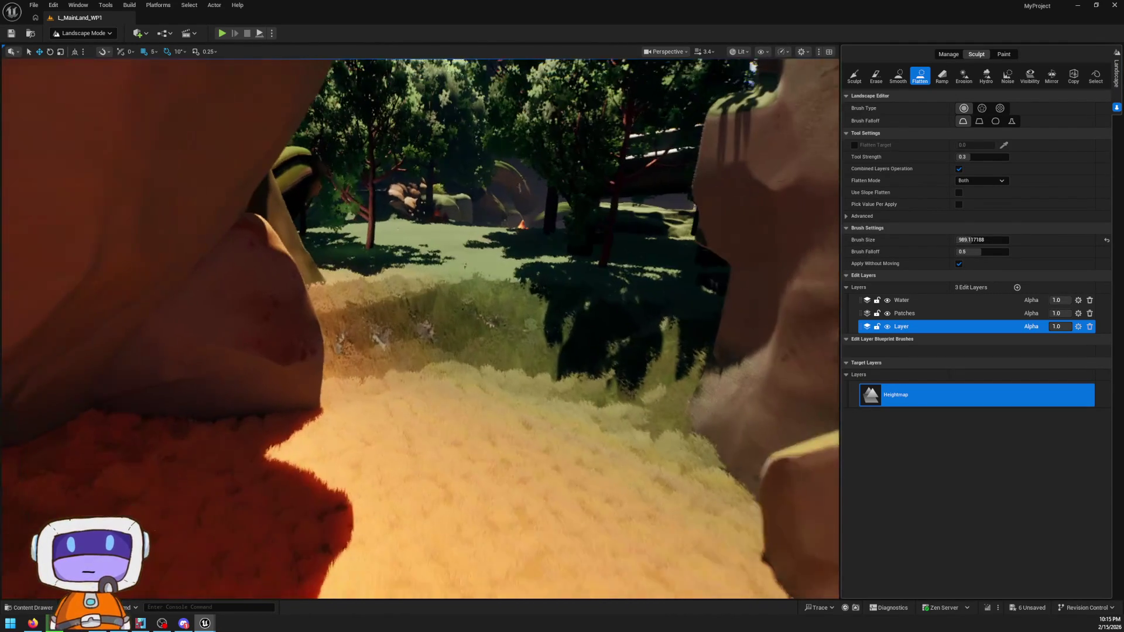
click(1012, 121)
click(898, 75)
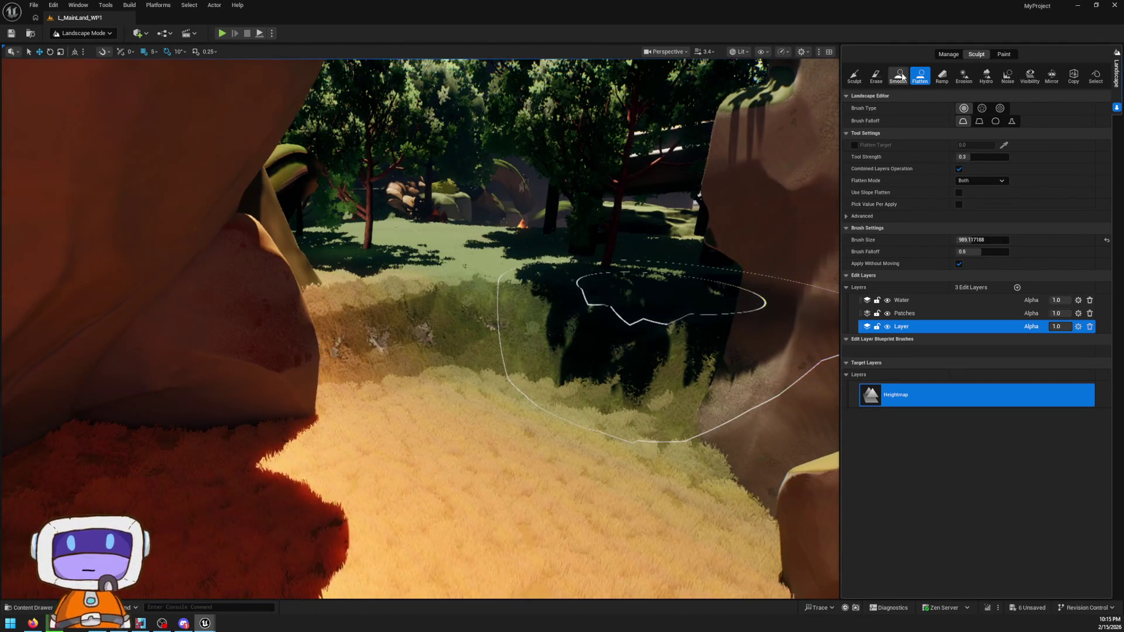
mouse_move(652, 304)
mouse_down()
mouse_move(535, 333)
mouse_move(414, 301)
mouse_move(539, 276)
mouse_move(609, 278)
mouse_move(462, 296)
mouse_move(496, 365)
mouse_move(691, 311)
mouse_move(614, 311)
mouse_up()
- Fly over the forest to the canyon and smooth the rough cliff edge into the orange sand
key(w)
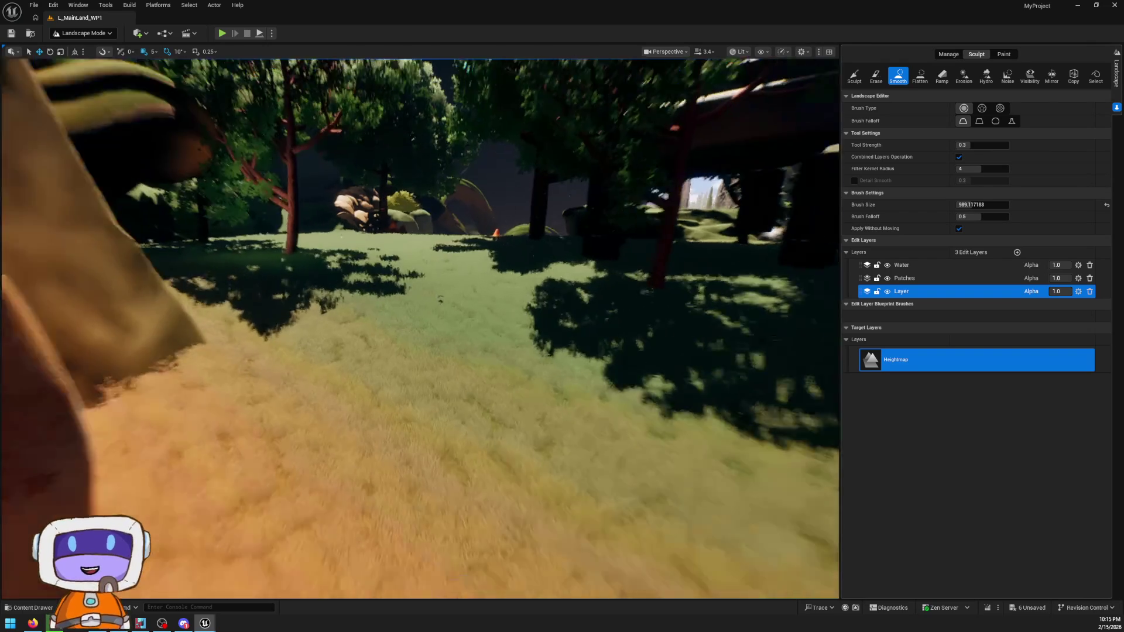
key(w)
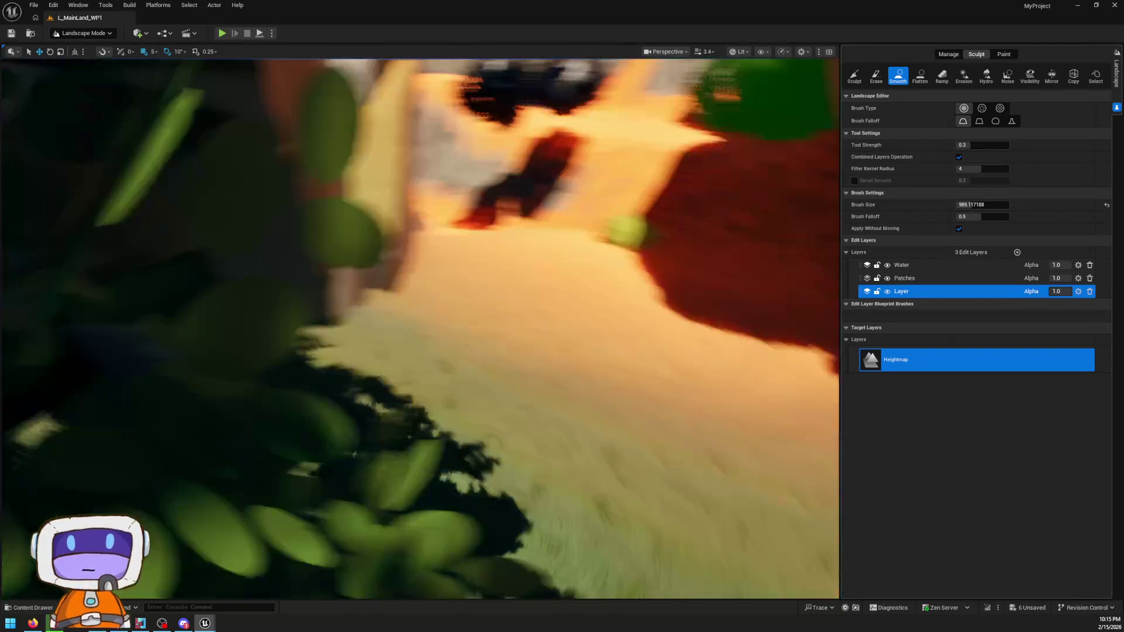
key(w)
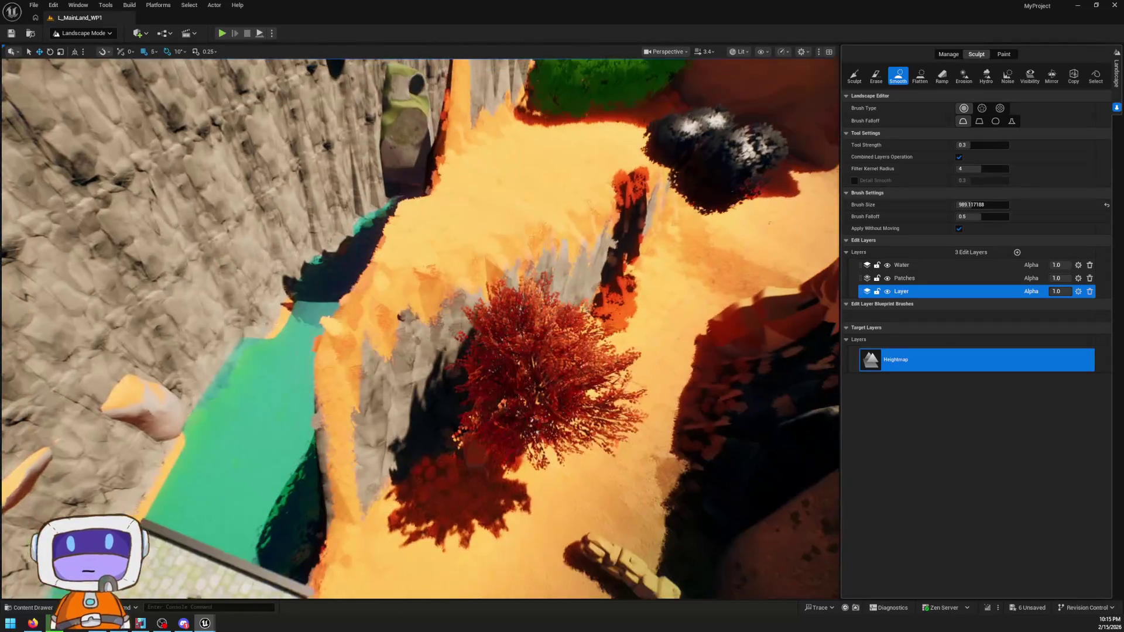
mouse_move(510, 333)
mouse_down()
mouse_move(494, 319)
mouse_move(556, 281)
mouse_move(603, 156)
mouse_move(511, 219)
mouse_up()
- Fly down past the red tree toward the cliff and switch to the Flatten tool (Ctrl+4)
key(w)
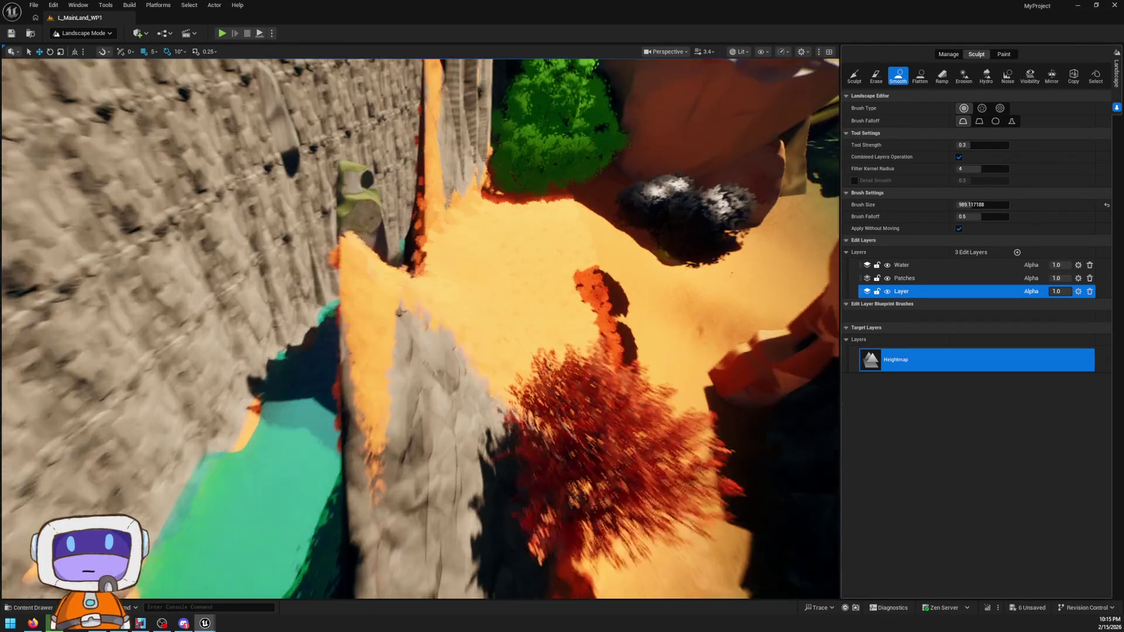
key(w)
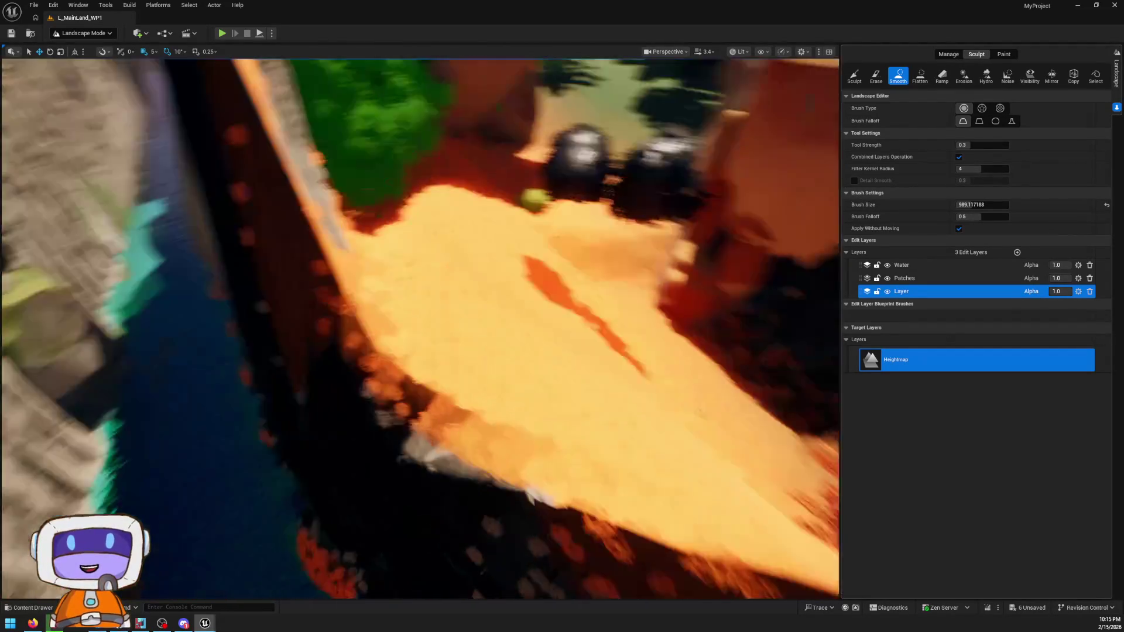
key(w)
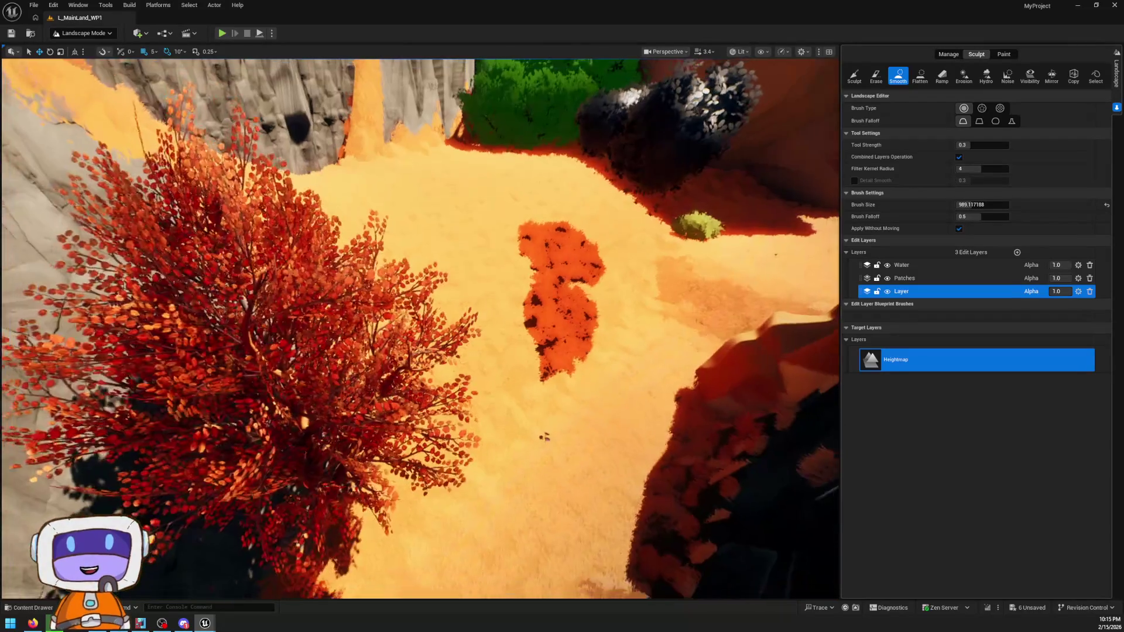
key(w)
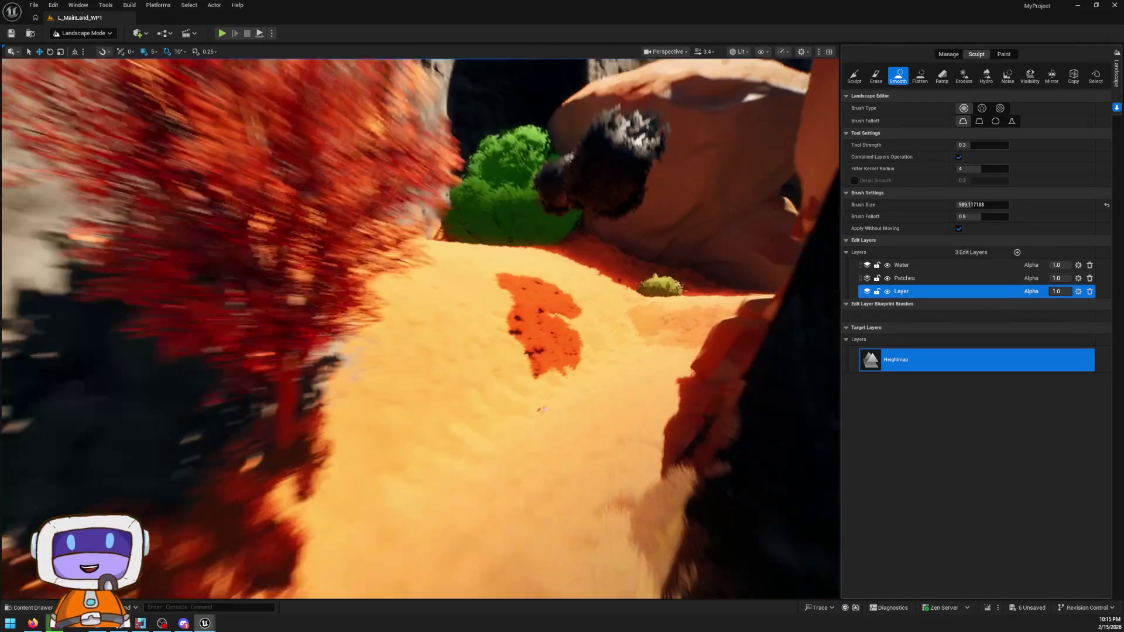
key(ctrl+4)
- Level the sandy plateau around the green tree and large rock beside the red tree
key(a)
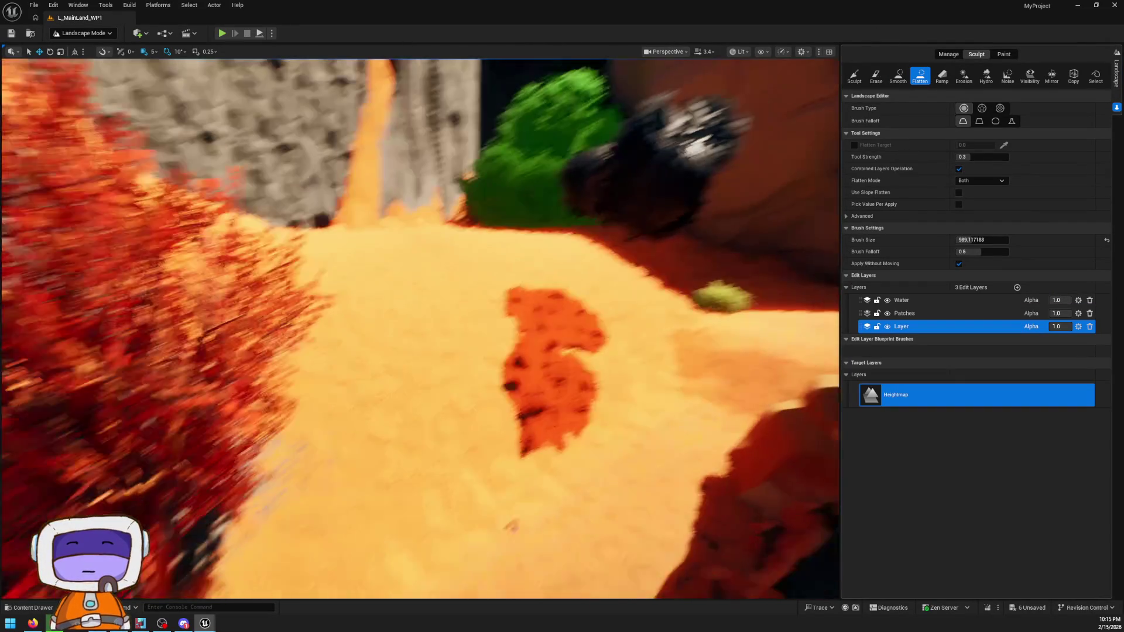
key(w)
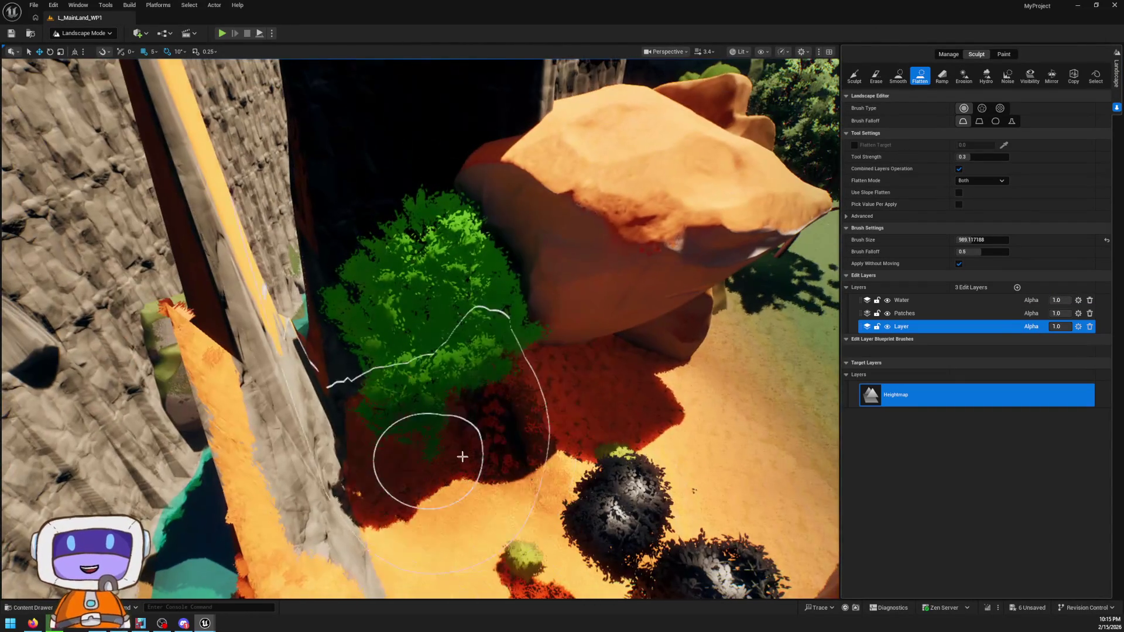
mouse_move(463, 456)
mouse_down()
mouse_move(514, 351)
mouse_move(432, 322)
mouse_move(424, 286)
mouse_up()
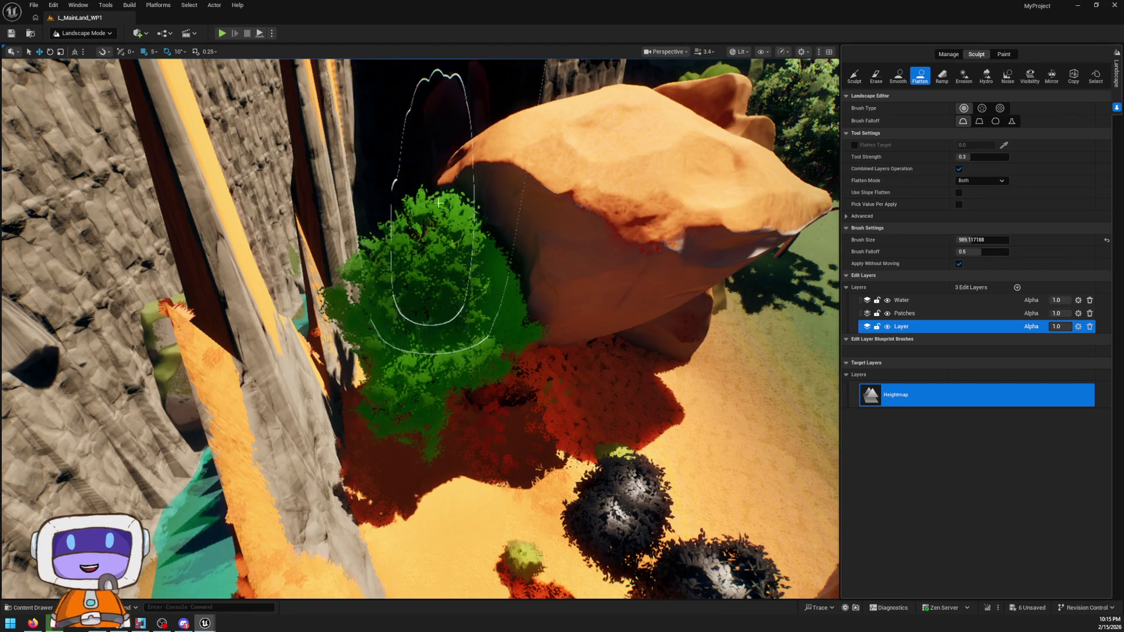
key(w)
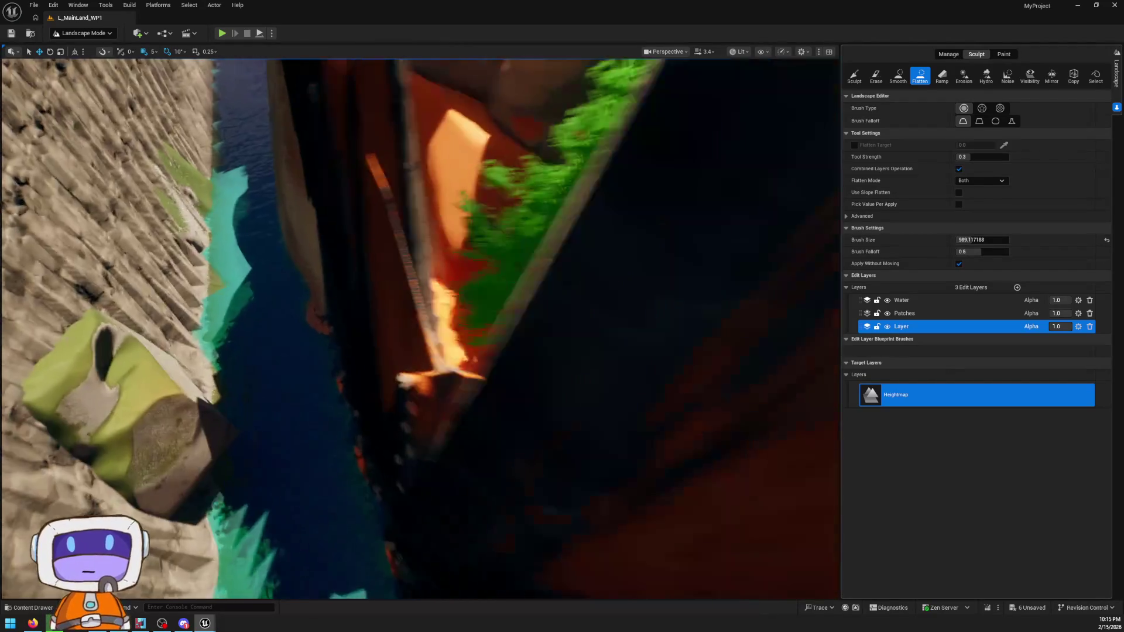
key(s)
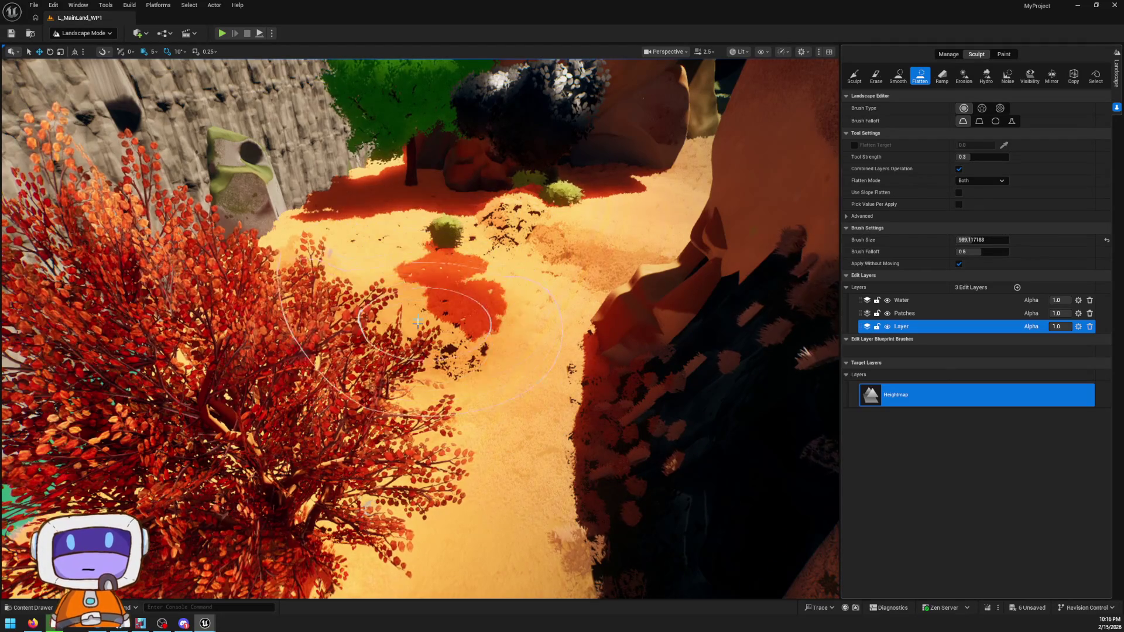
scroll(492, 362, up, 5)
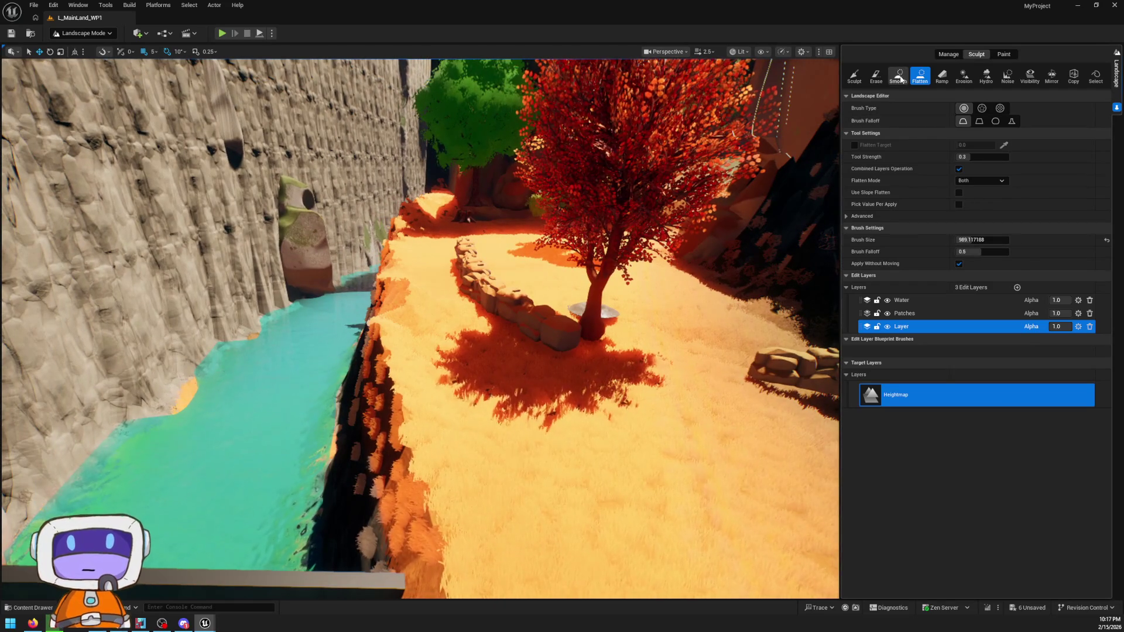
- Undo the unwanted Smooth stroke on the canyon edge
click(898, 76)
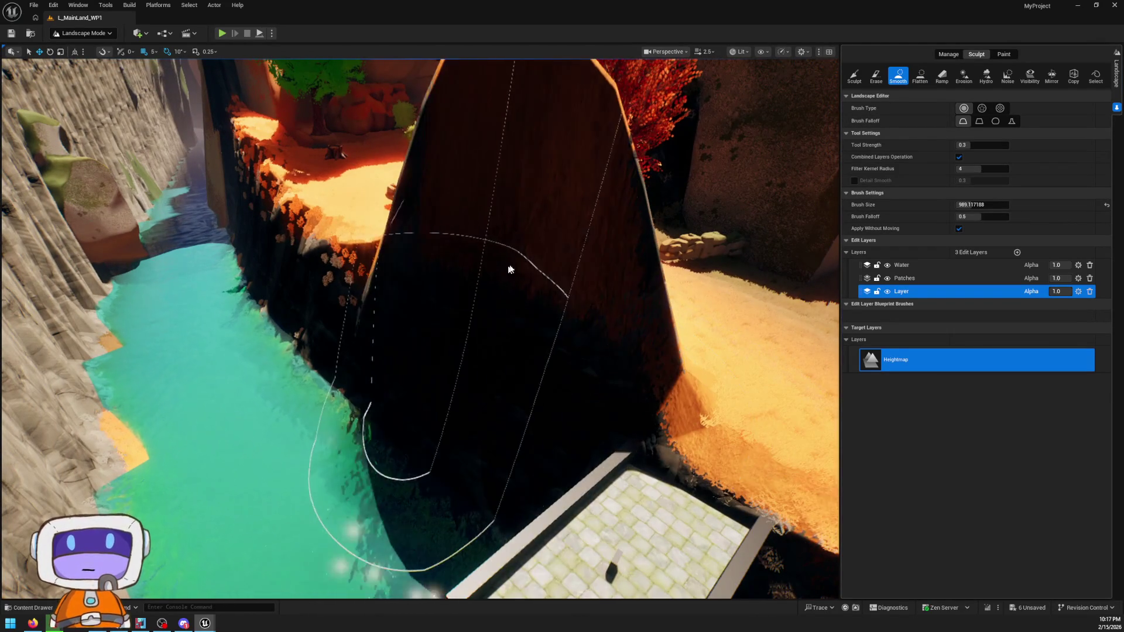
key(ctrl+z)
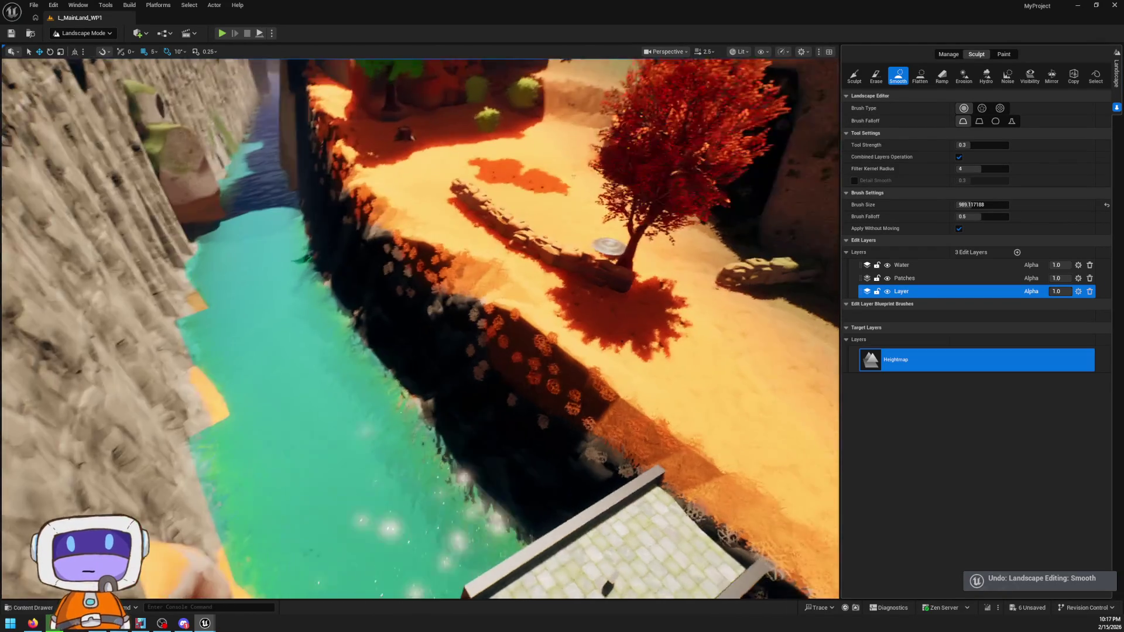
key(w)
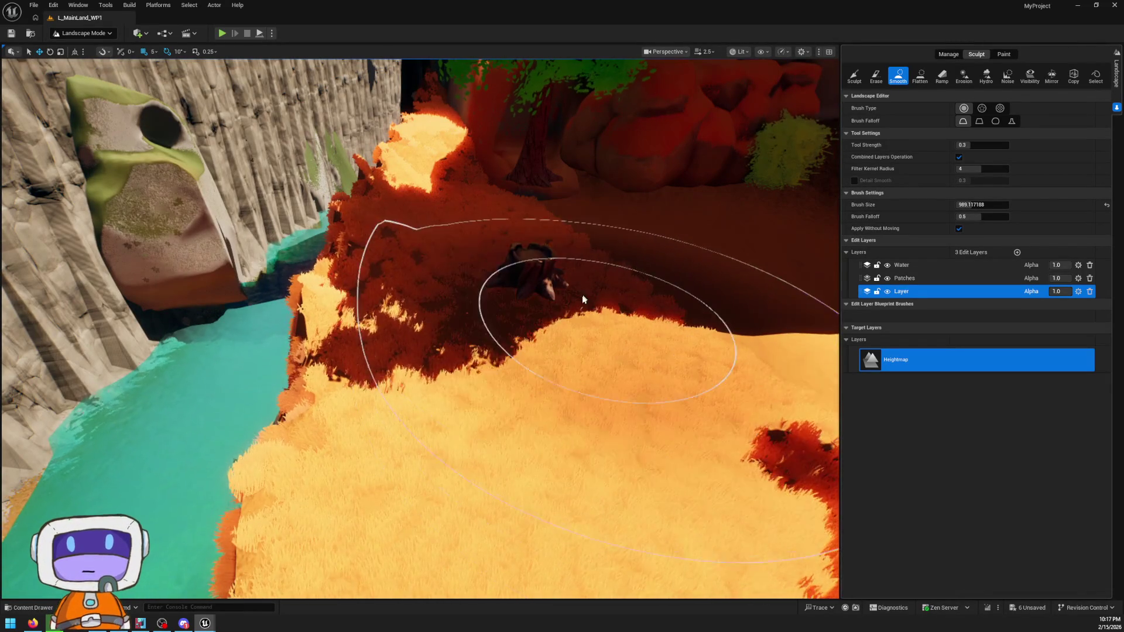
key(Up)
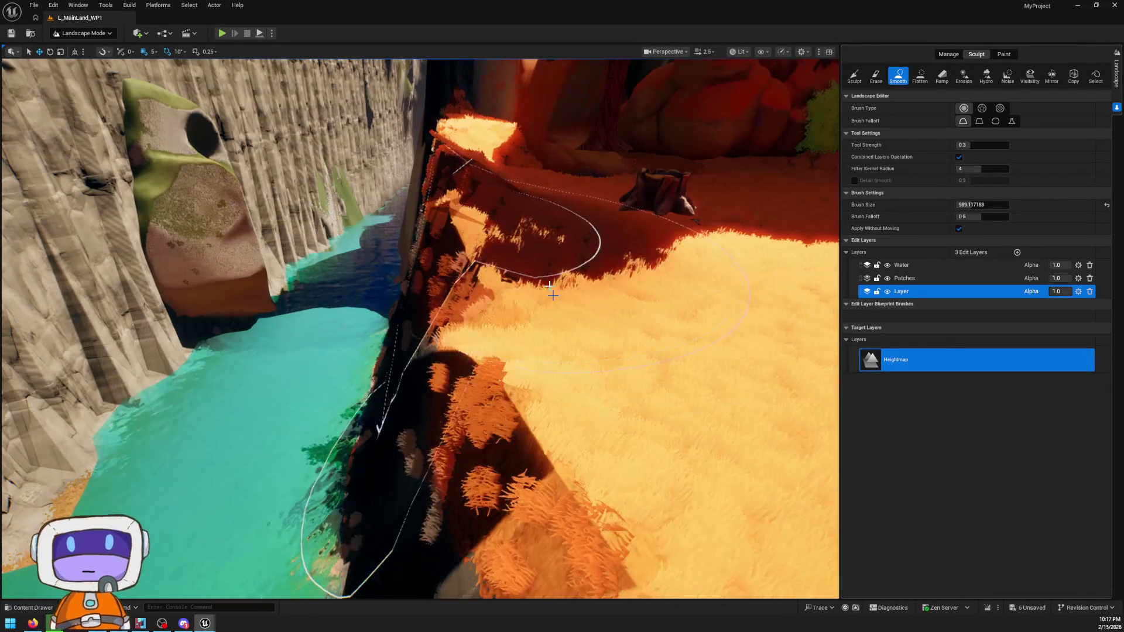
- Fly over the grassy paths between the rocks and return to Selection Mode (Shift+1)
key(w)
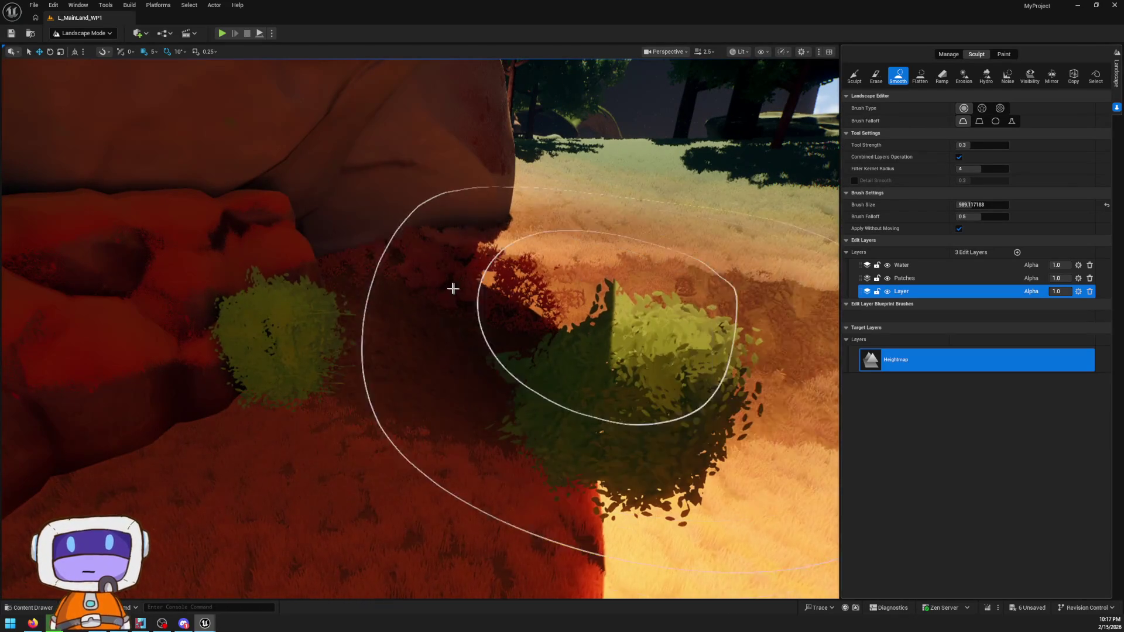
key(w)
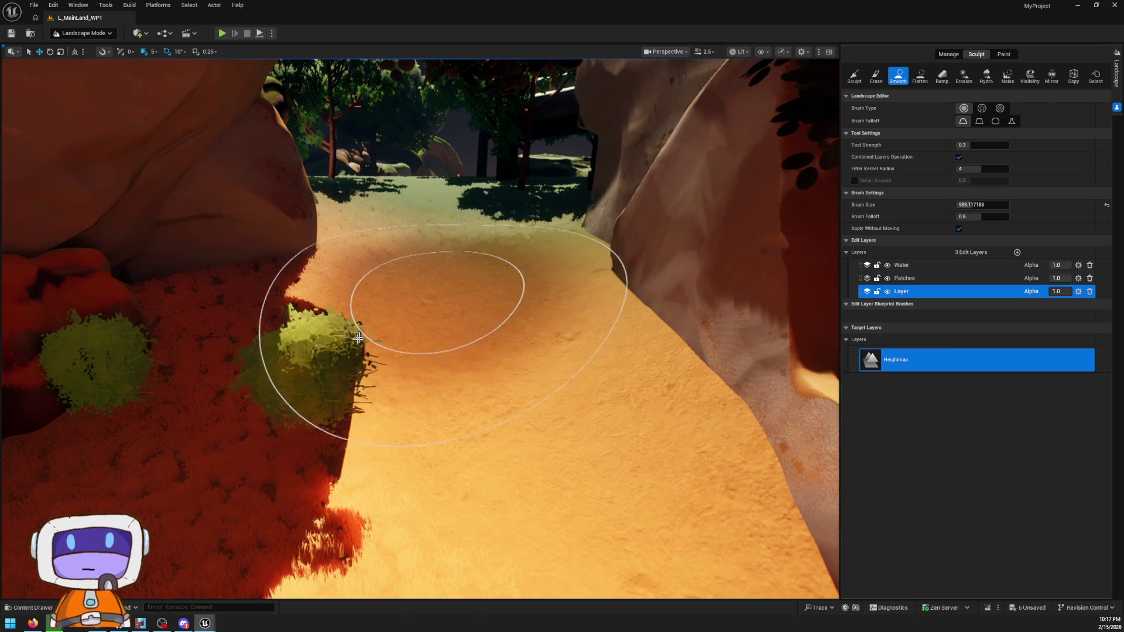
key(w)
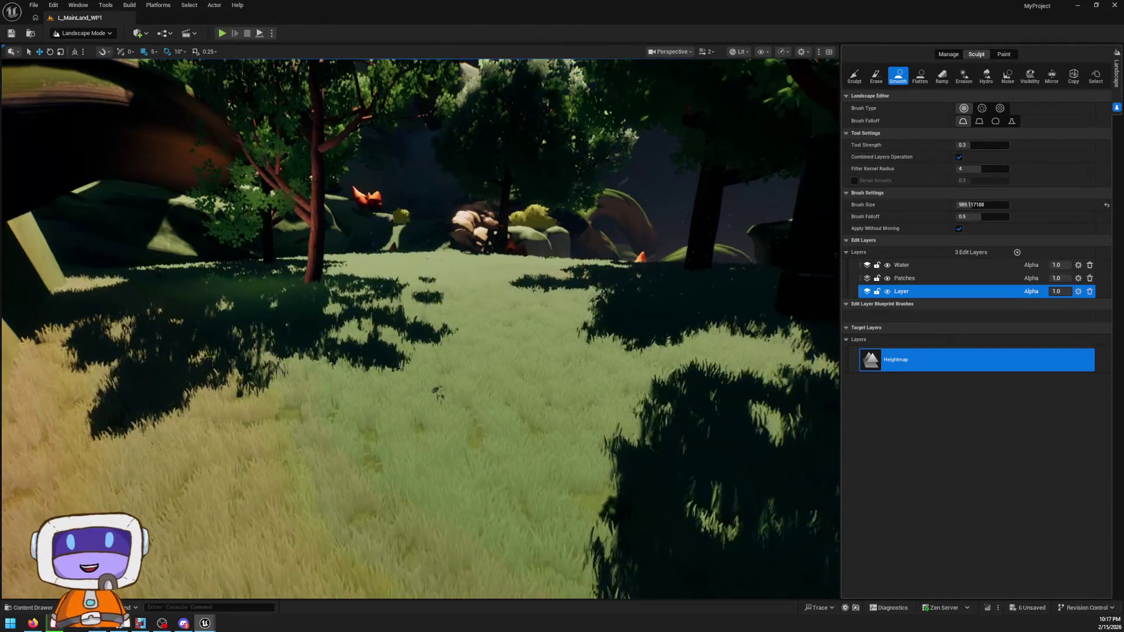
key(shift+1)
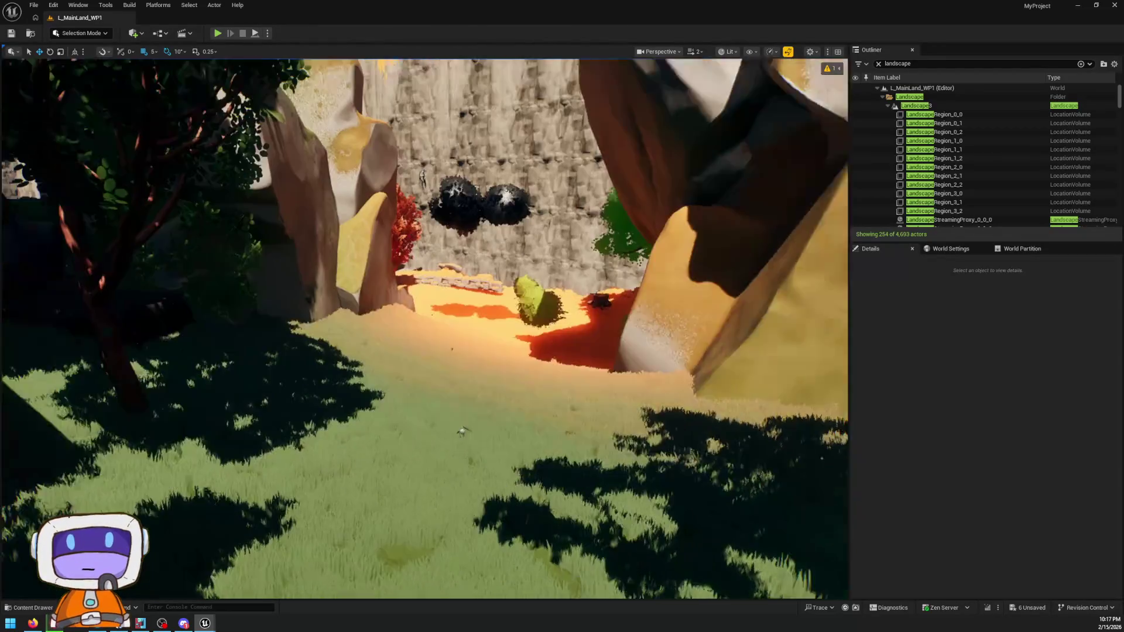
- Re-enter Landscape Mode with Shift+2 and pick the Flatten sculpt tool beside the river cliff
scroll(425, 328, up, 3)
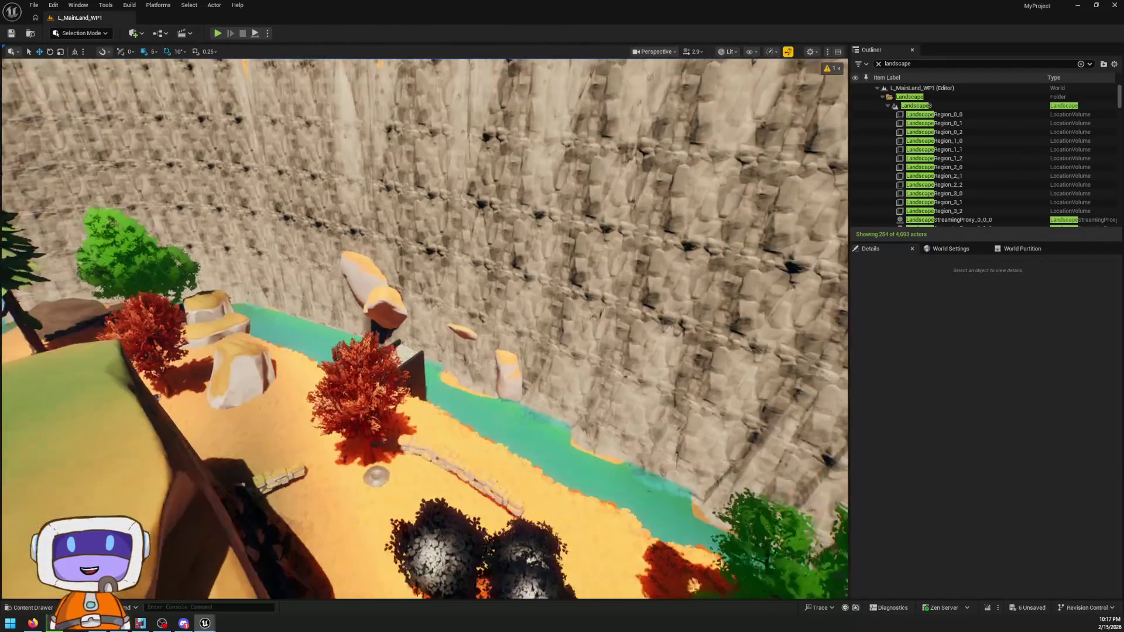
scroll(425, 328, up, 5)
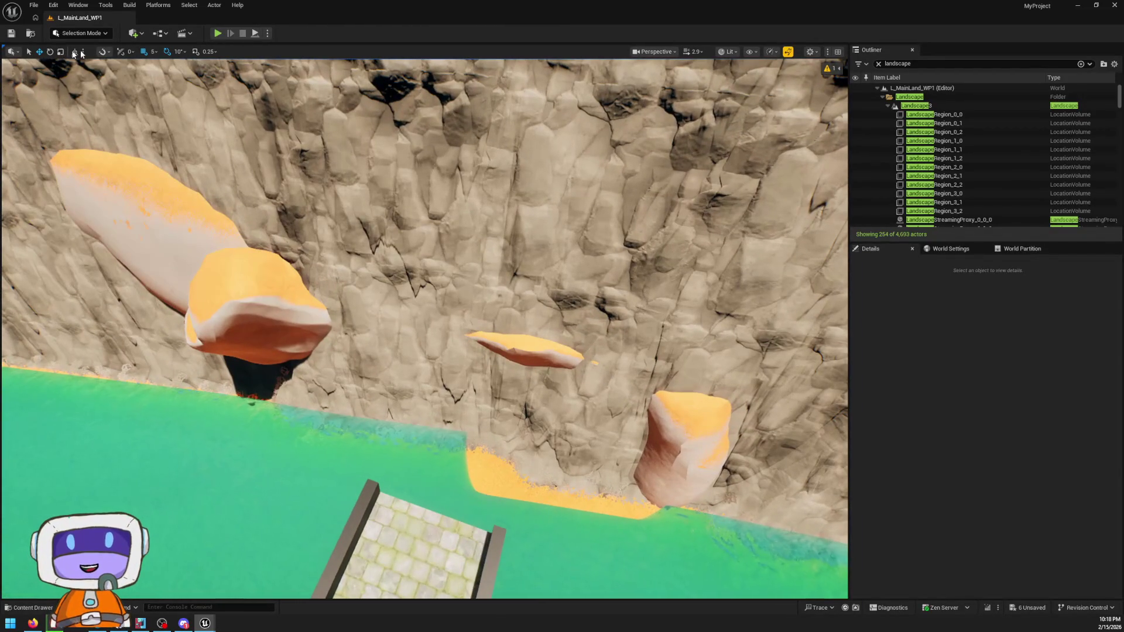
click(82, 34)
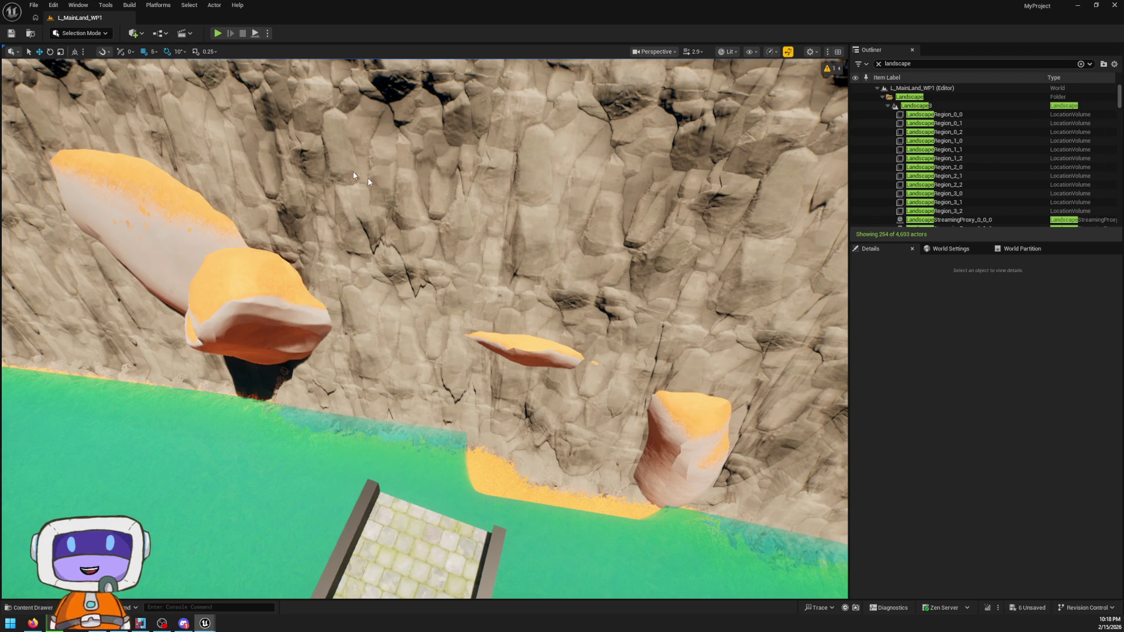
key(shift+2)
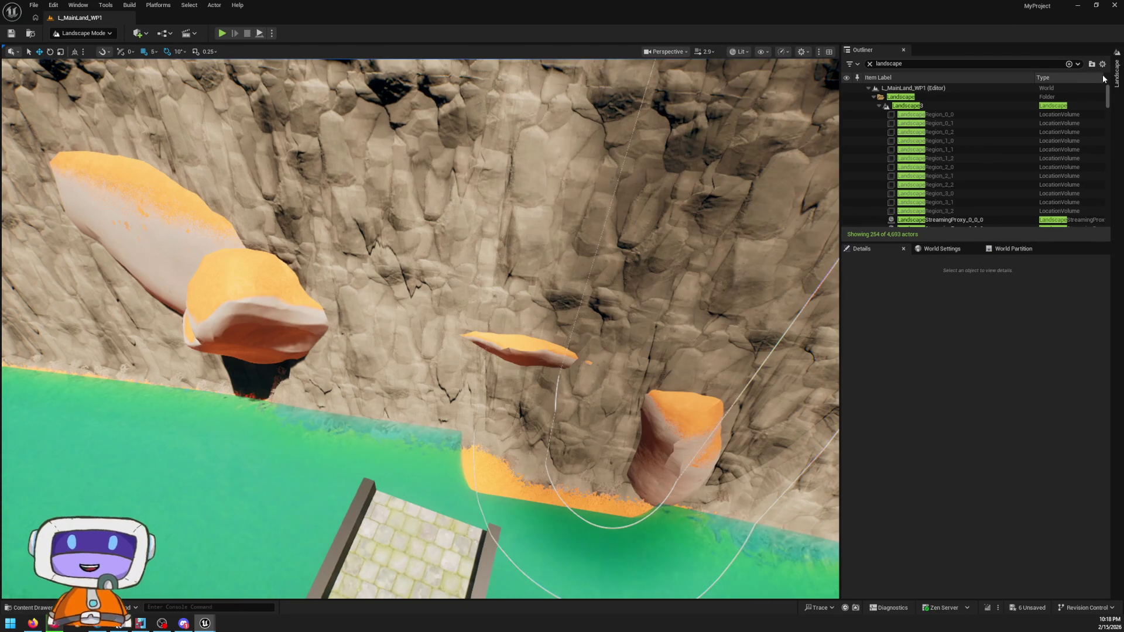
click(1117, 73)
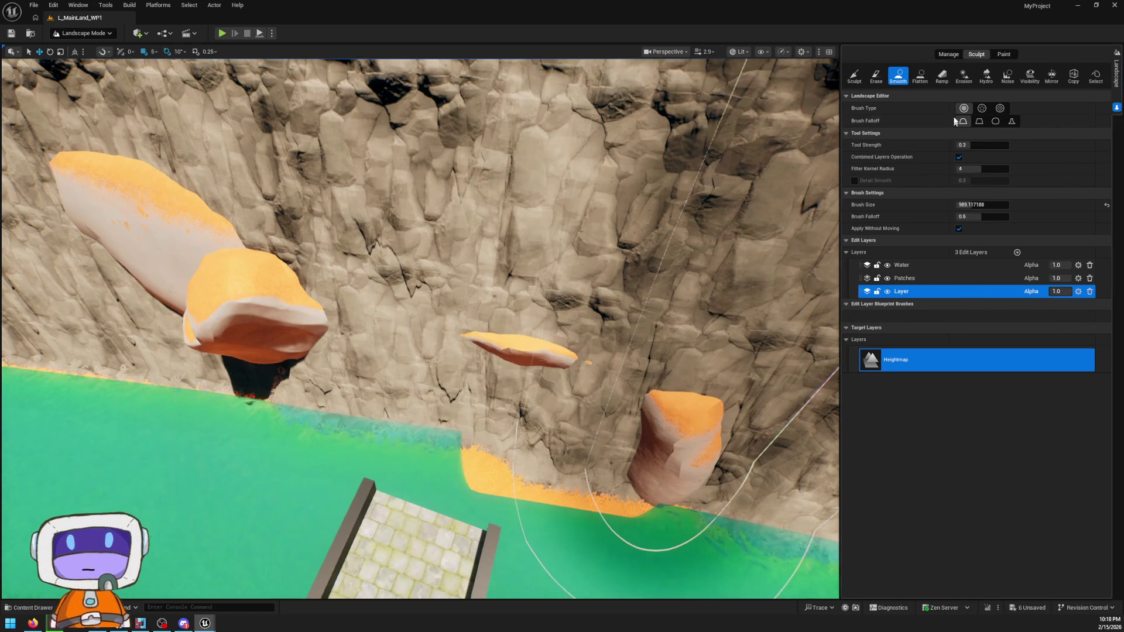
click(920, 76)
- Flatten the cliff top into a wide orange band, extending it up and right
mouse_move(562, 363)
mouse_down()
mouse_move(550, 299)
mouse_move(602, 251)
mouse_move(338, 244)
mouse_move(450, 237)
mouse_up()
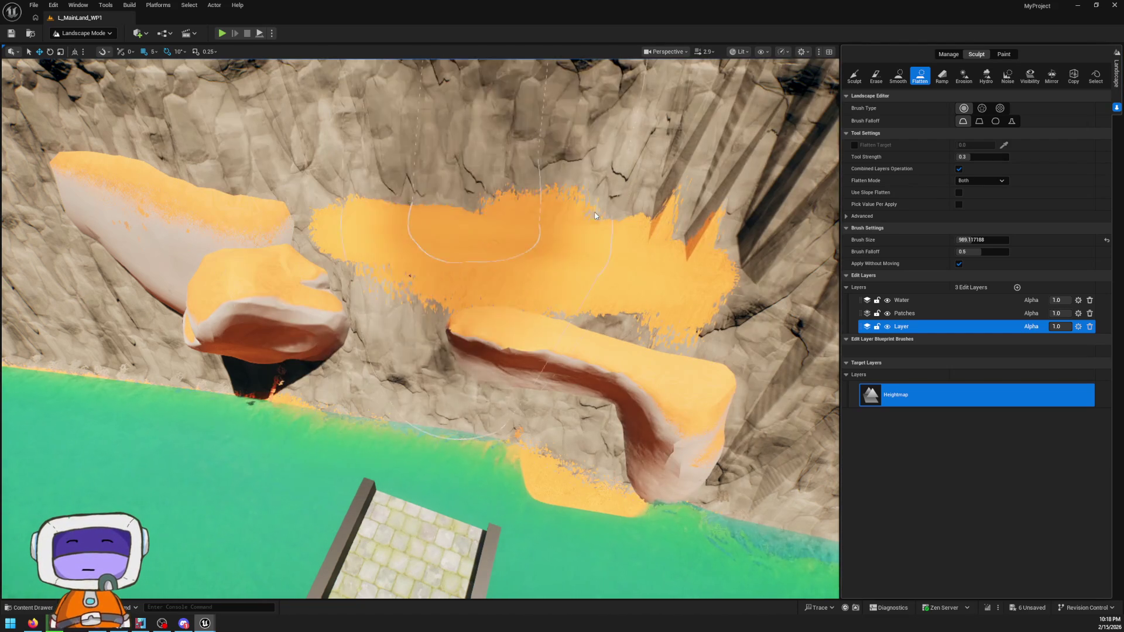
drag(808, 263, 635, 318)
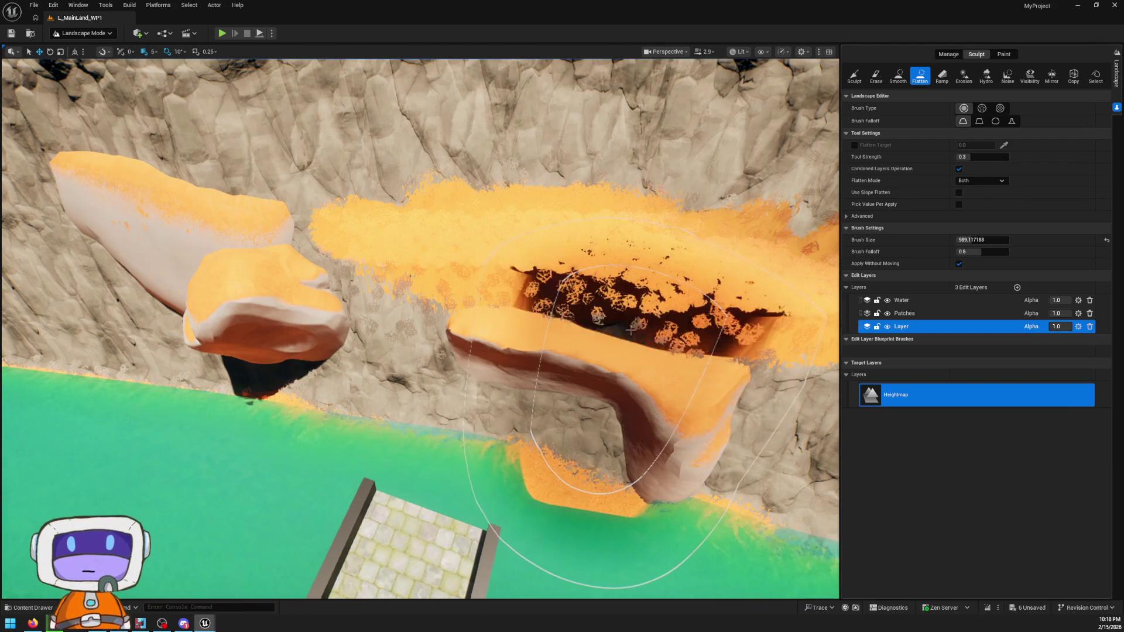
mouse_move(468, 293)
mouse_down()
mouse_move(445, 222)
mouse_move(586, 152)
mouse_move(703, 187)
mouse_move(419, 191)
mouse_move(590, 156)
mouse_up()
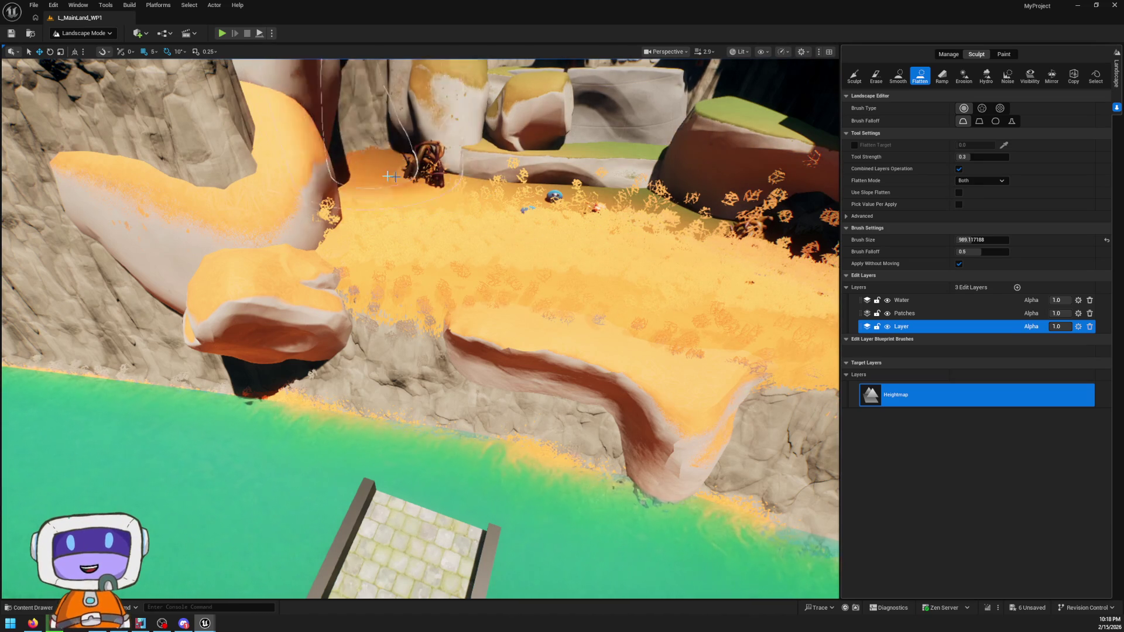
- Level the dark chasm and cliff beside the pine tree into a grassy ledge
mouse_move(602, 283)
mouse_down()
mouse_move(503, 193)
mouse_move(421, 264)
mouse_move(369, 334)
mouse_up()
mouse_move(423, 384)
mouse_down()
mouse_move(521, 316)
mouse_move(562, 272)
mouse_up()
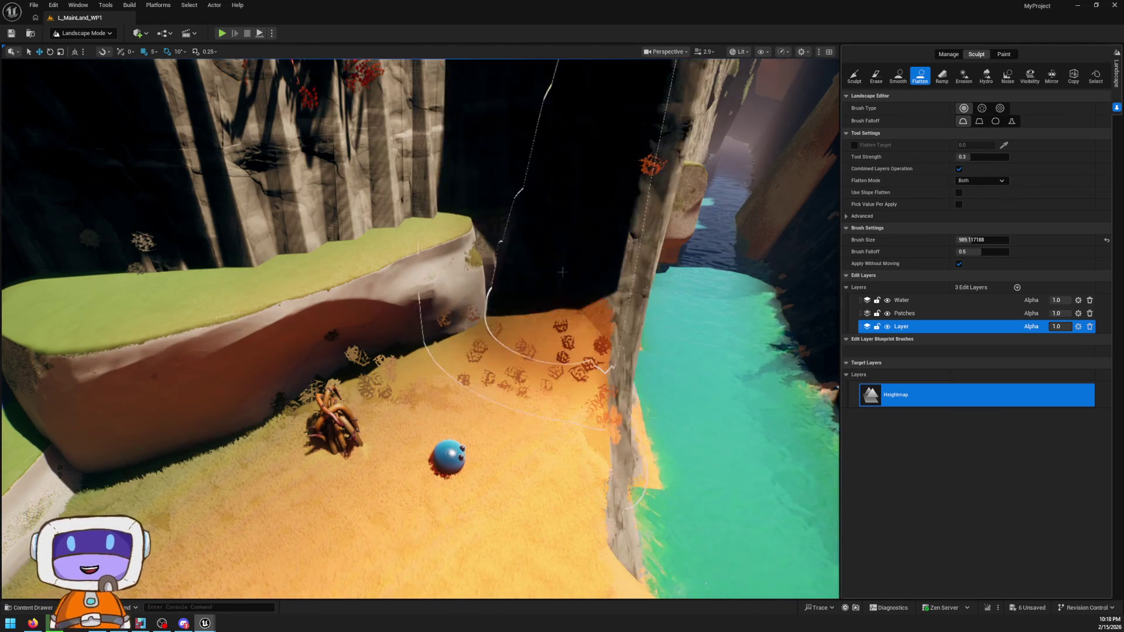
mouse_move(556, 153)
mouse_down()
mouse_move(486, 222)
mouse_move(249, 272)
mouse_up()
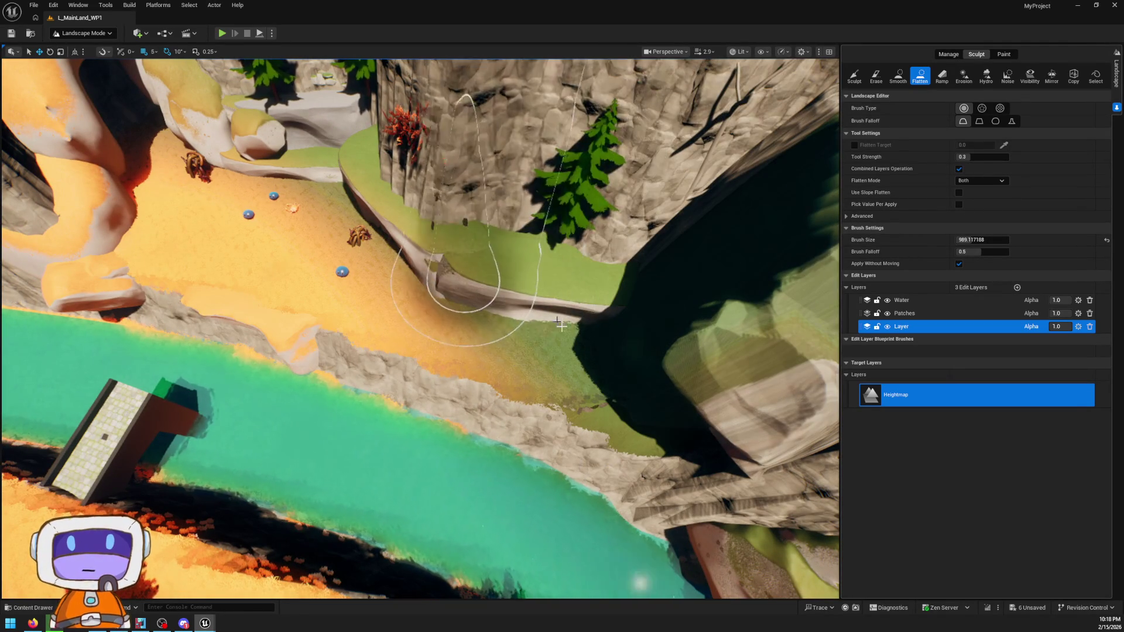
drag(585, 247, 463, 188)
mouse_move(546, 172)
mouse_down()
mouse_move(534, 279)
mouse_move(489, 220)
mouse_move(651, 257)
mouse_up()
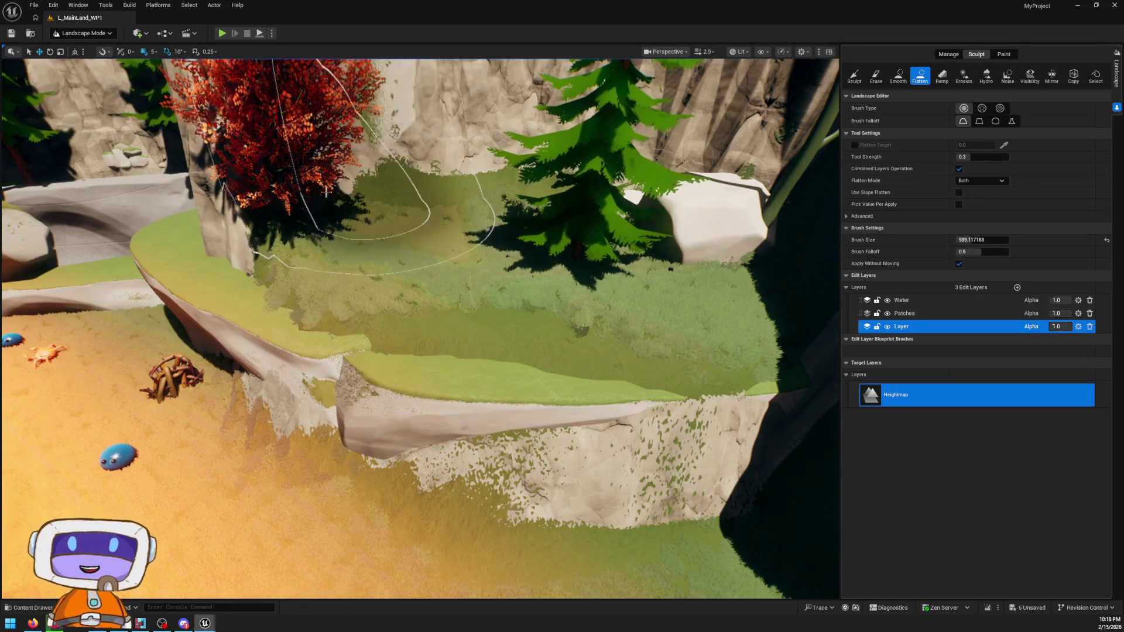
mouse_move(432, 205)
mouse_down()
mouse_move(368, 305)
mouse_move(429, 291)
mouse_up()
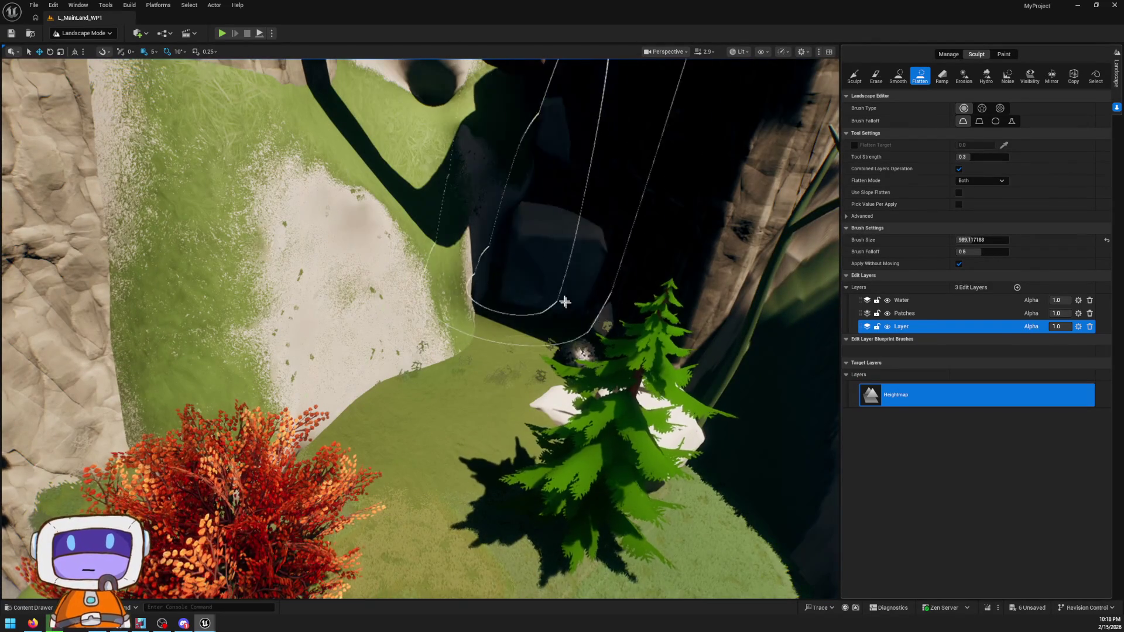
- Flatten the rocky cliff beside the pine trees into green ground
mouse_move(522, 328)
mouse_down()
mouse_move(474, 281)
mouse_move(366, 501)
mouse_up()
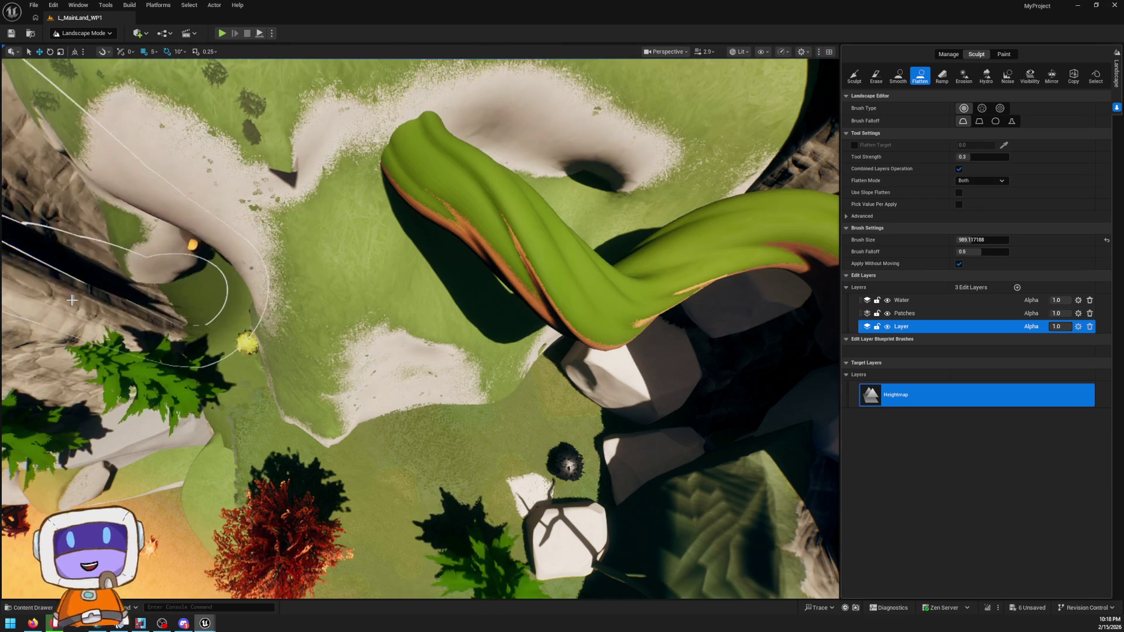
drag(413, 329, 572, 305)
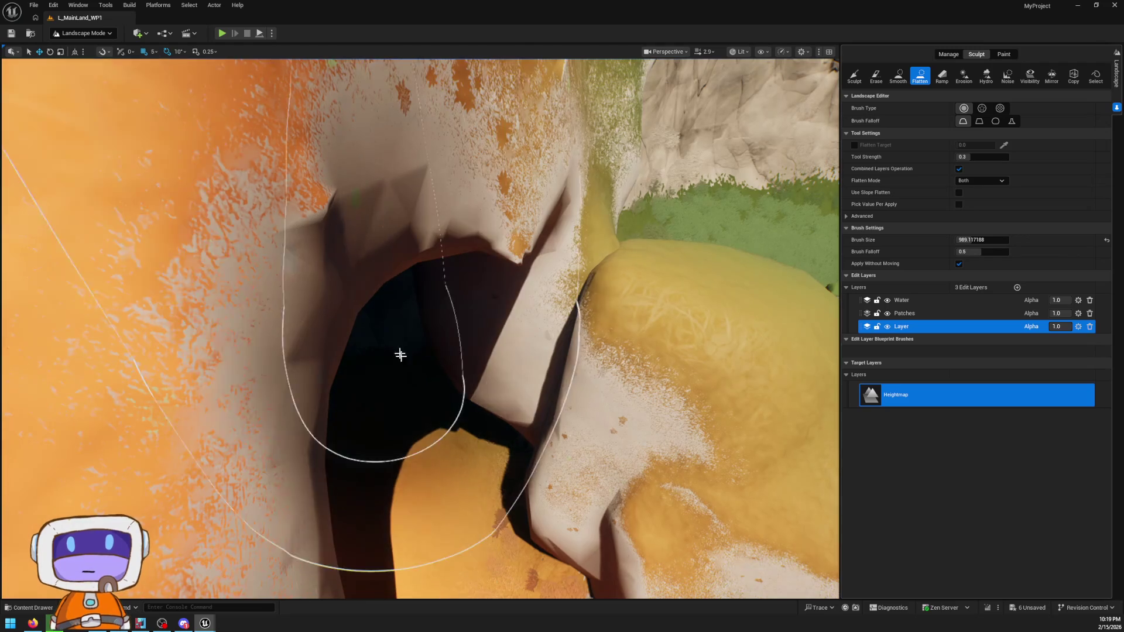
drag(625, 308, 541, 374)
mouse_move(338, 369)
mouse_down()
mouse_move(250, 338)
mouse_move(292, 410)
mouse_move(344, 461)
mouse_move(417, 452)
mouse_move(498, 339)
mouse_up()
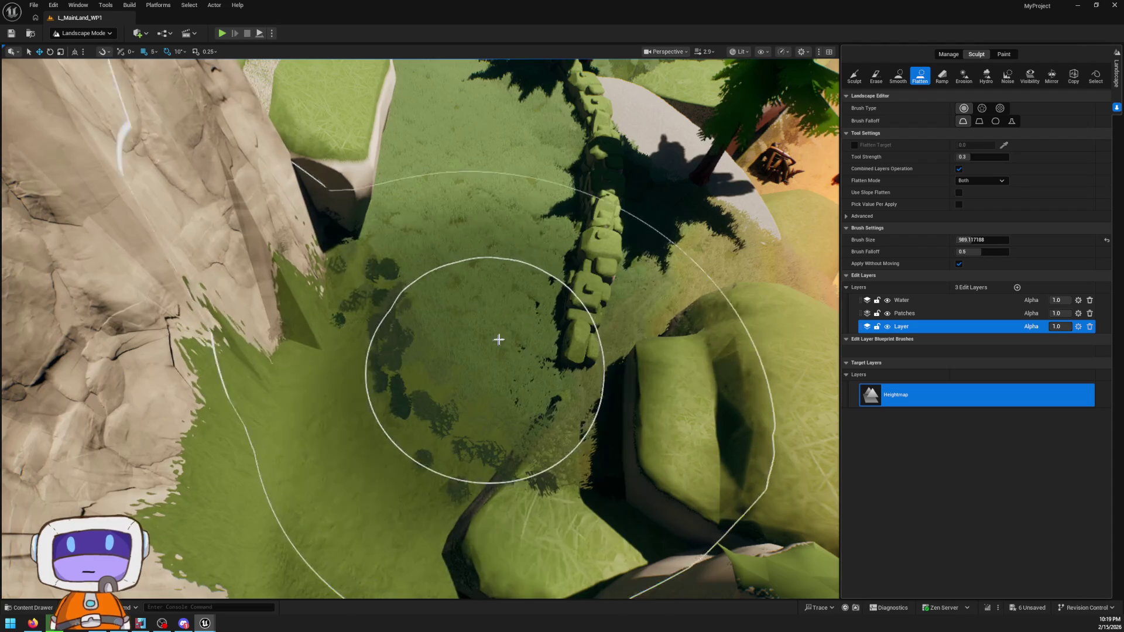
mouse_move(492, 278)
mouse_down()
mouse_move(445, 298)
mouse_move(489, 432)
mouse_up()
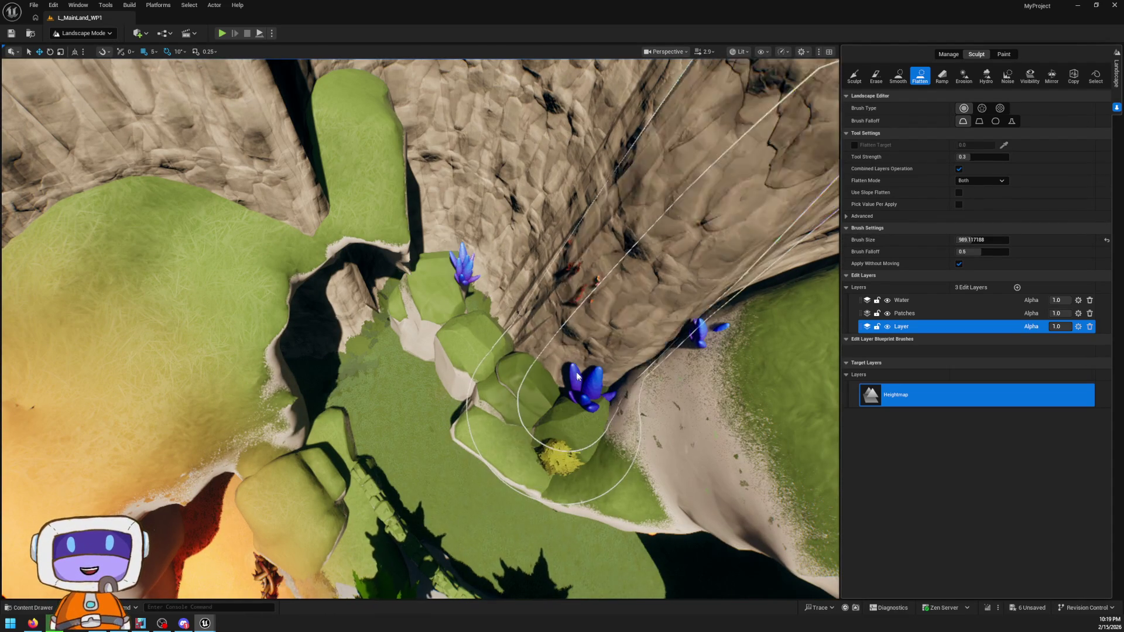
drag(508, 279, 414, 223)
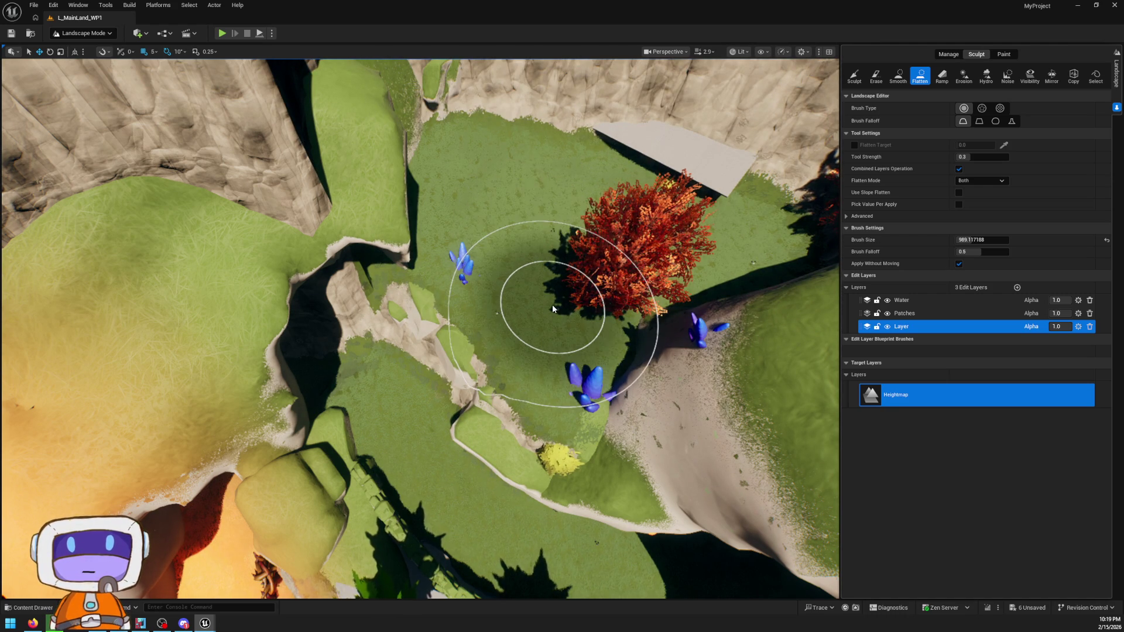
- Flatten the right, left and upper cliff faces around the house into level grass
mouse_move(515, 238)
mouse_down()
mouse_move(410, 146)
mouse_move(451, 436)
mouse_up()
mouse_move(390, 457)
mouse_down()
mouse_move(364, 371)
mouse_move(351, 433)
mouse_move(359, 396)
mouse_move(208, 606)
mouse_move(351, 439)
mouse_move(444, 409)
mouse_move(514, 426)
mouse_up()
mouse_move(457, 303)
mouse_down()
mouse_move(750, 176)
mouse_move(759, 233)
mouse_up()
mouse_move(683, 151)
mouse_down()
mouse_move(557, 175)
mouse_move(363, 301)
mouse_move(464, 271)
mouse_move(577, 140)
mouse_move(638, 146)
mouse_move(489, 175)
mouse_up()
mouse_move(618, 122)
mouse_down()
mouse_move(668, 134)
mouse_move(612, 197)
mouse_move(574, 153)
mouse_move(681, 262)
mouse_up()
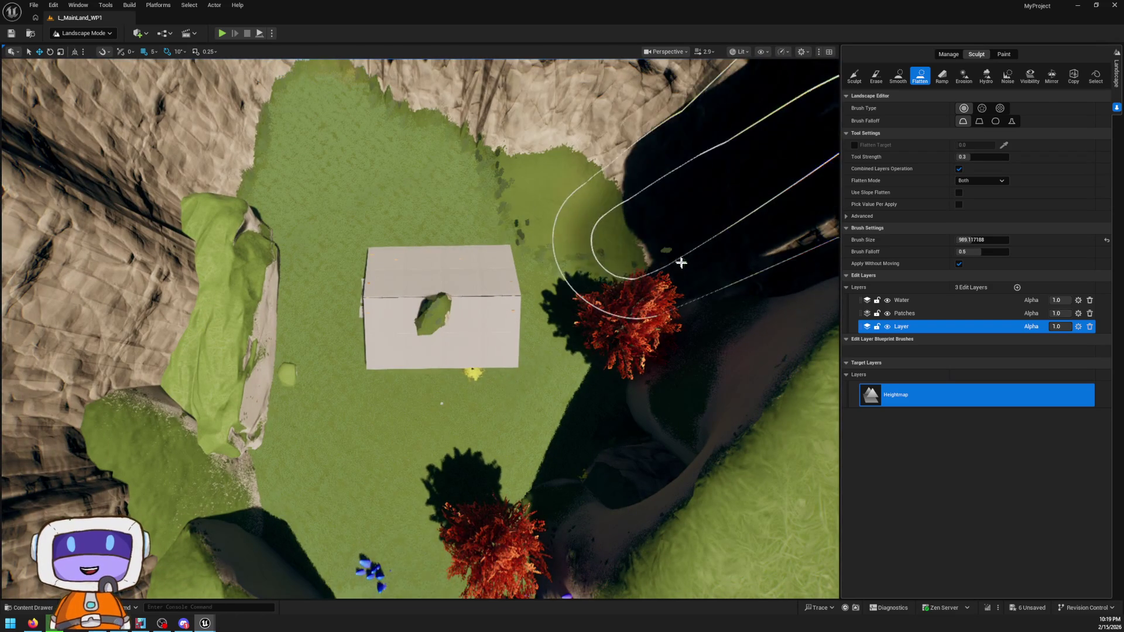
mouse_move(633, 160)
mouse_down()
mouse_move(539, 117)
mouse_move(609, 111)
mouse_move(570, 121)
mouse_up()
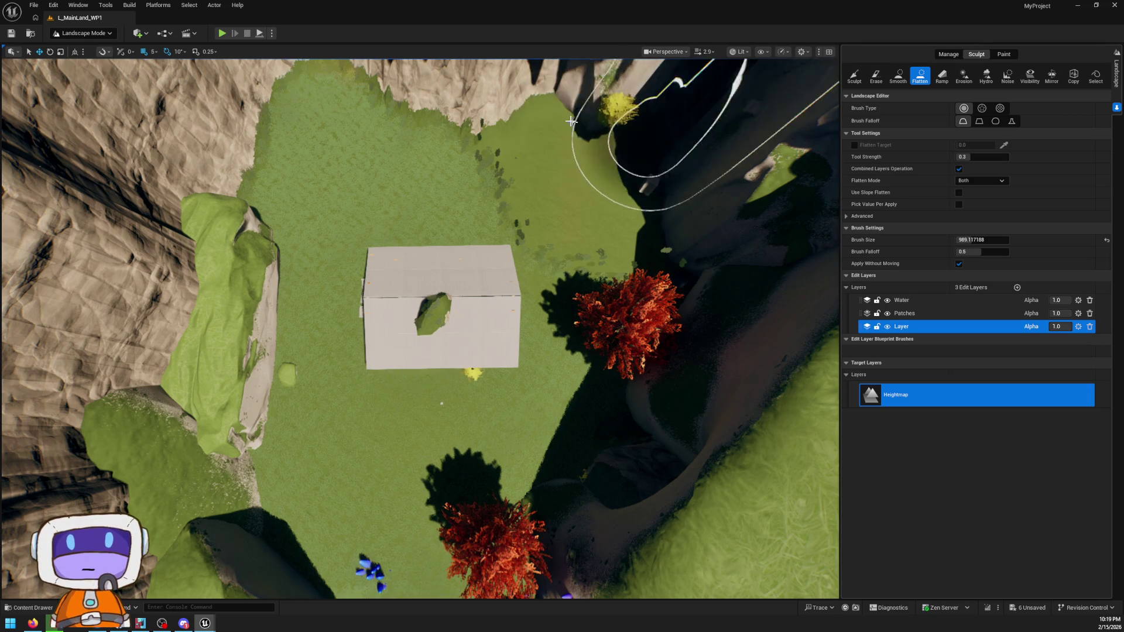
drag(276, 56, 469, 145)
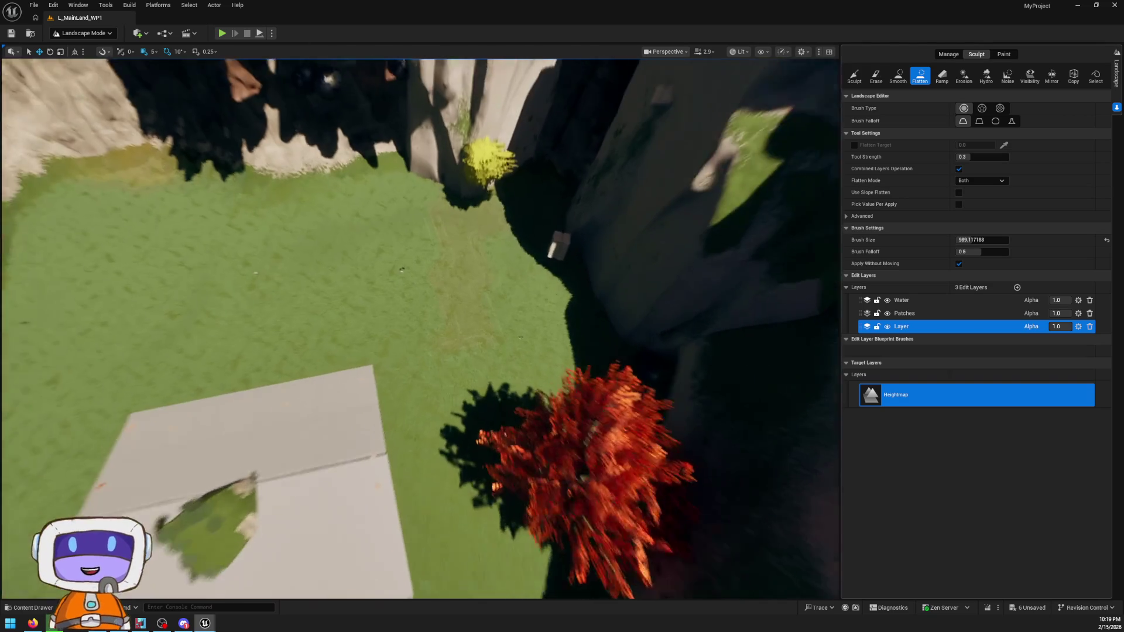
- Save the 6 unsaved packages with Save Selected
scroll(469, 146, down, 5)
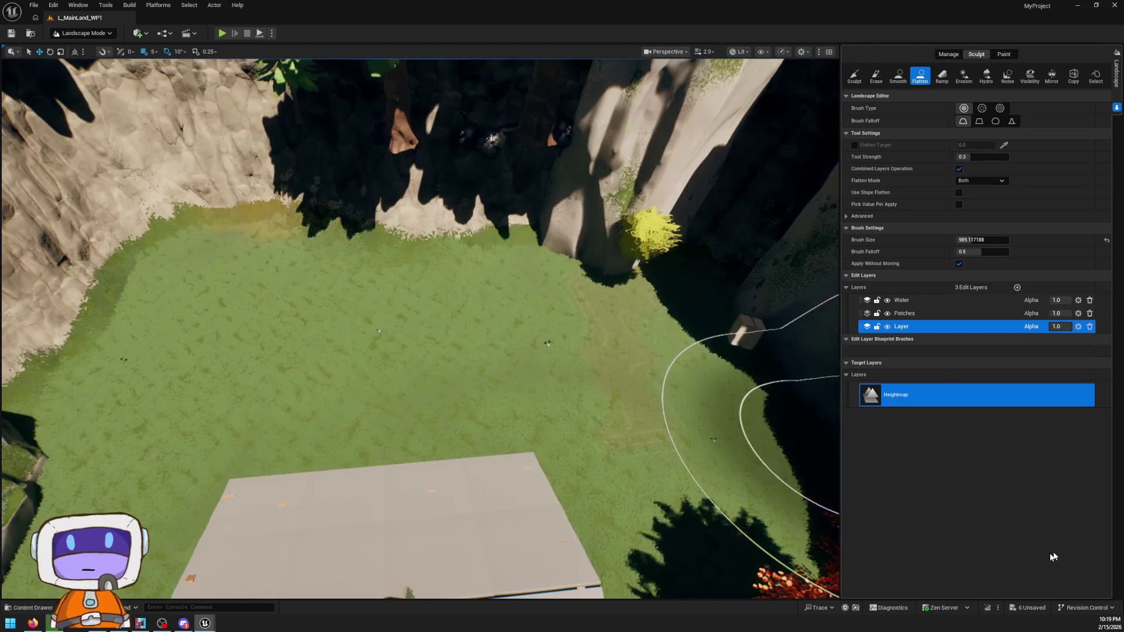
click(1029, 609)
click(622, 408)
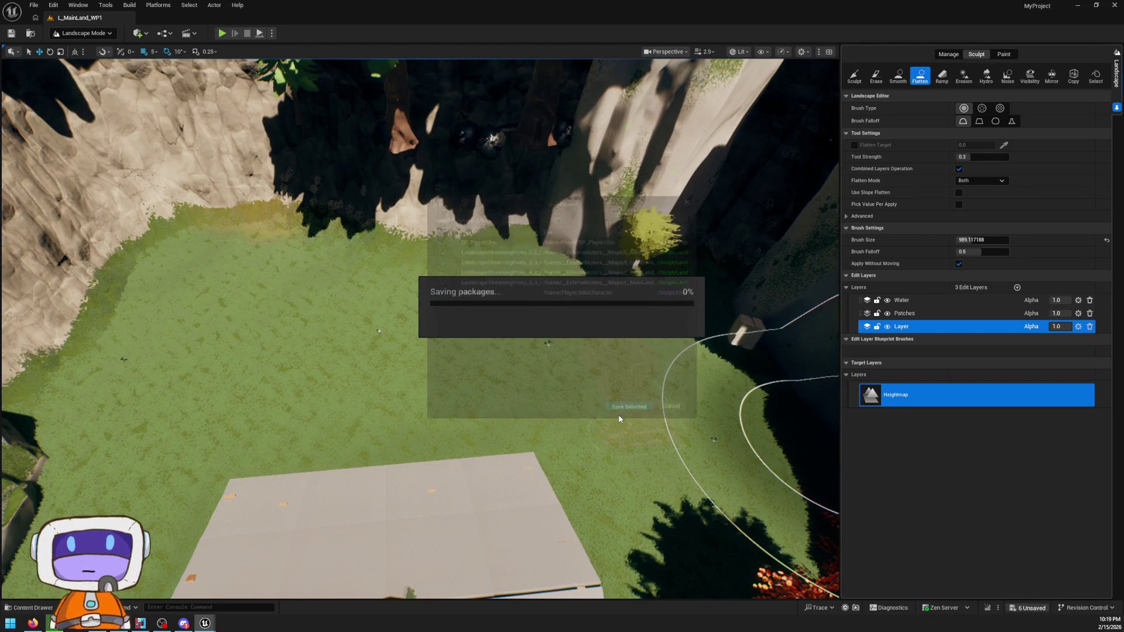
- Flatten the green rock's top and push level grass into the base of the cliff
mouse_move(572, 297)
mouse_down()
mouse_move(572, 181)
mouse_move(452, 421)
mouse_up()
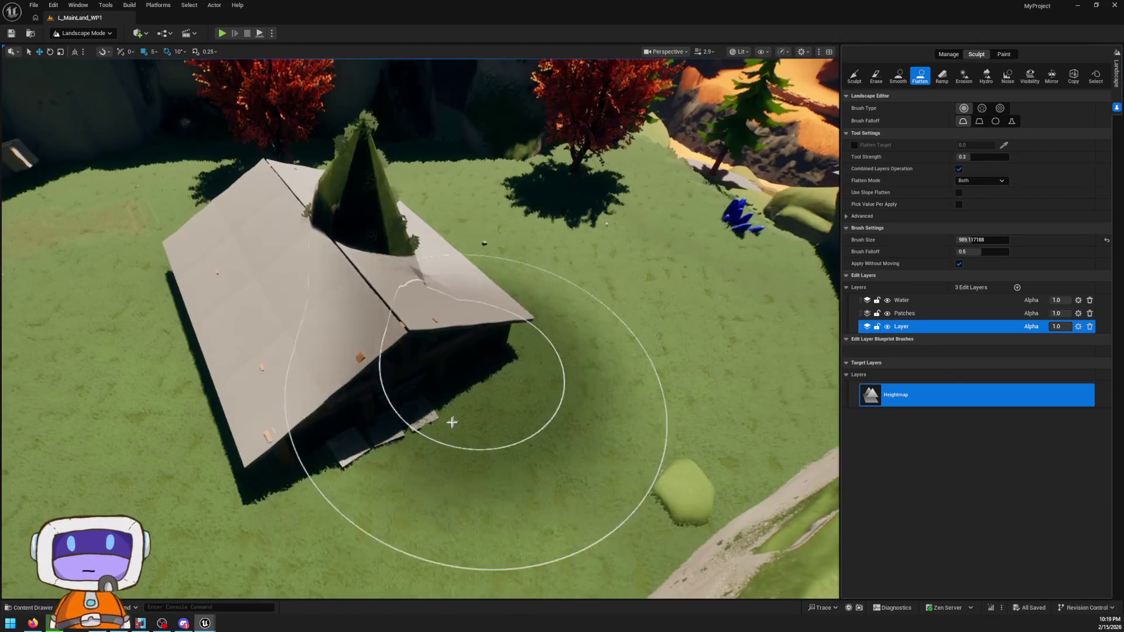
drag(273, 196, 273, 196)
mouse_move(527, 434)
mouse_down()
mouse_move(514, 339)
mouse_move(614, 306)
mouse_move(456, 255)
mouse_up()
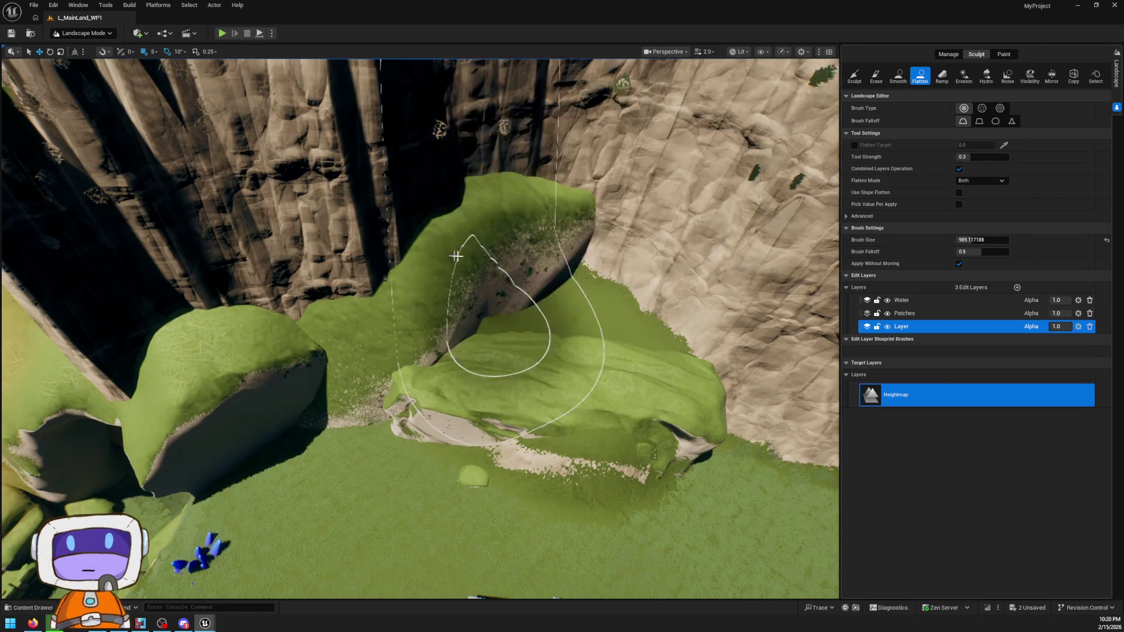
mouse_move(539, 279)
mouse_down()
mouse_move(477, 334)
mouse_move(309, 356)
mouse_up()
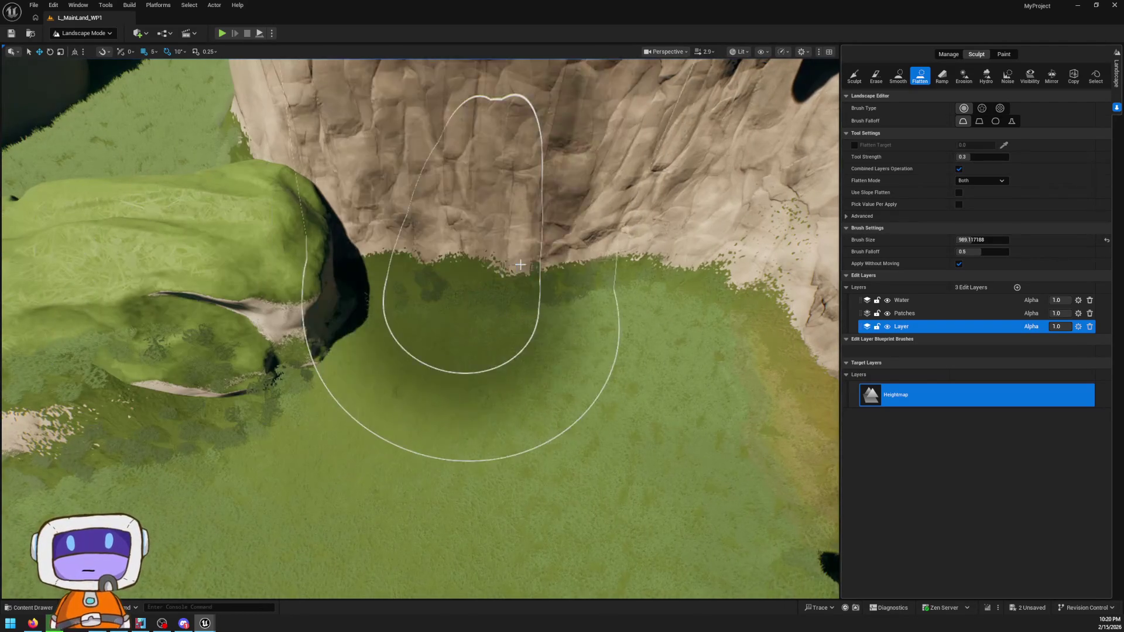
drag(519, 264, 451, 117)
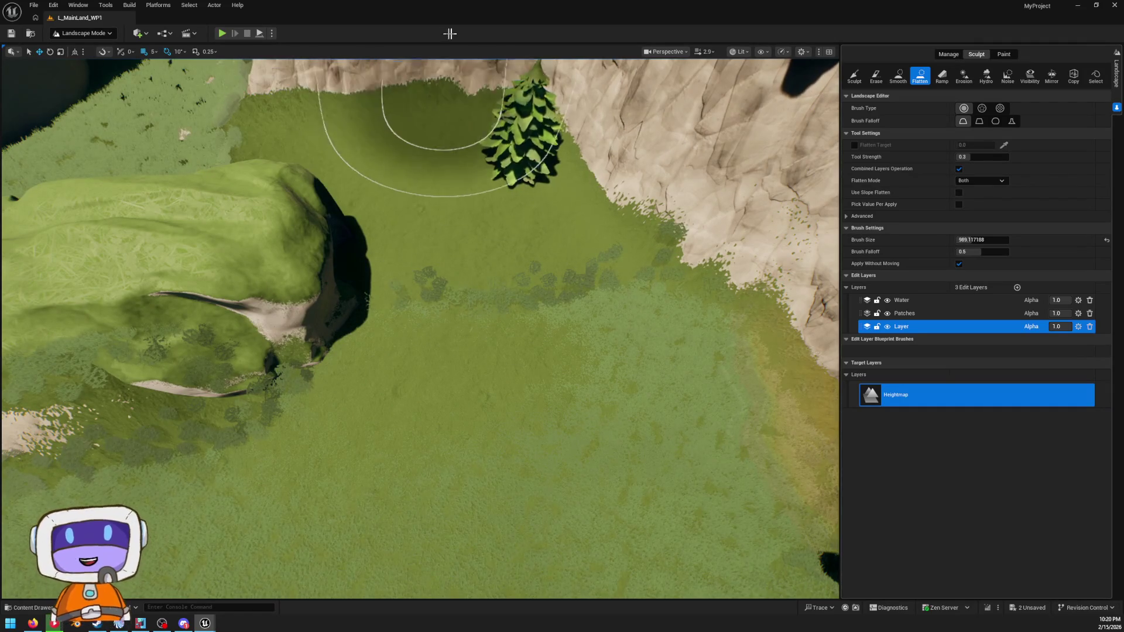
mouse_move(162, 193)
mouse_down()
mouse_move(229, 504)
mouse_move(485, 4)
mouse_up()
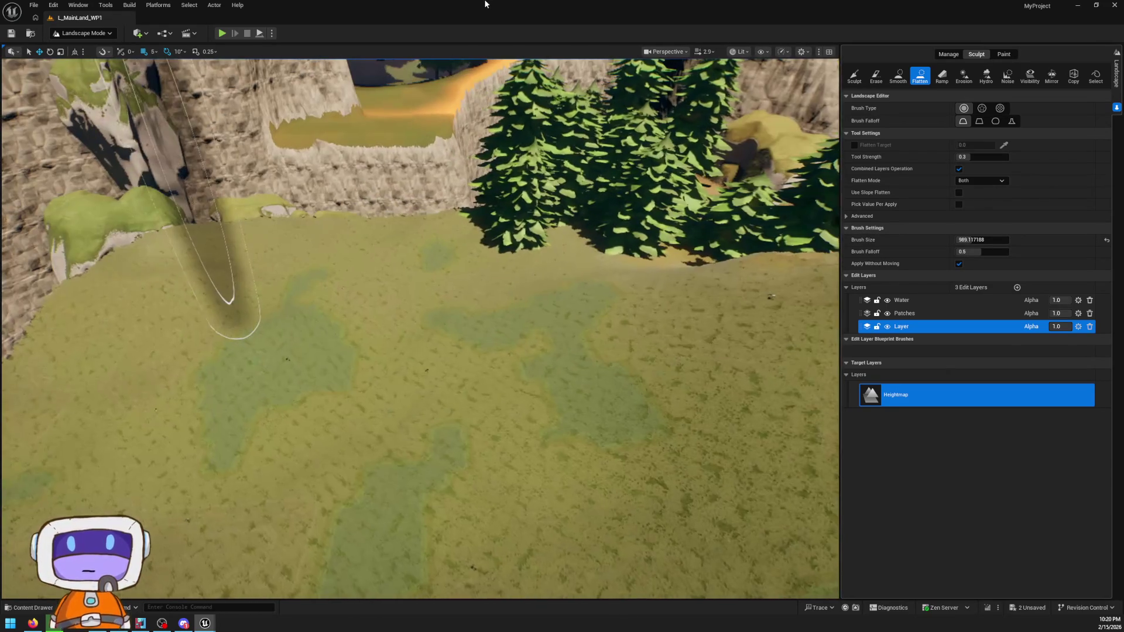
- Dig and widen a deep rocky crater in the grass meadow with the Sculpt tool, then reselect Flatten
click(855, 77)
mouse_move(369, 388)
mouse_down()
mouse_move(434, 456)
mouse_move(373, 408)
mouse_up()
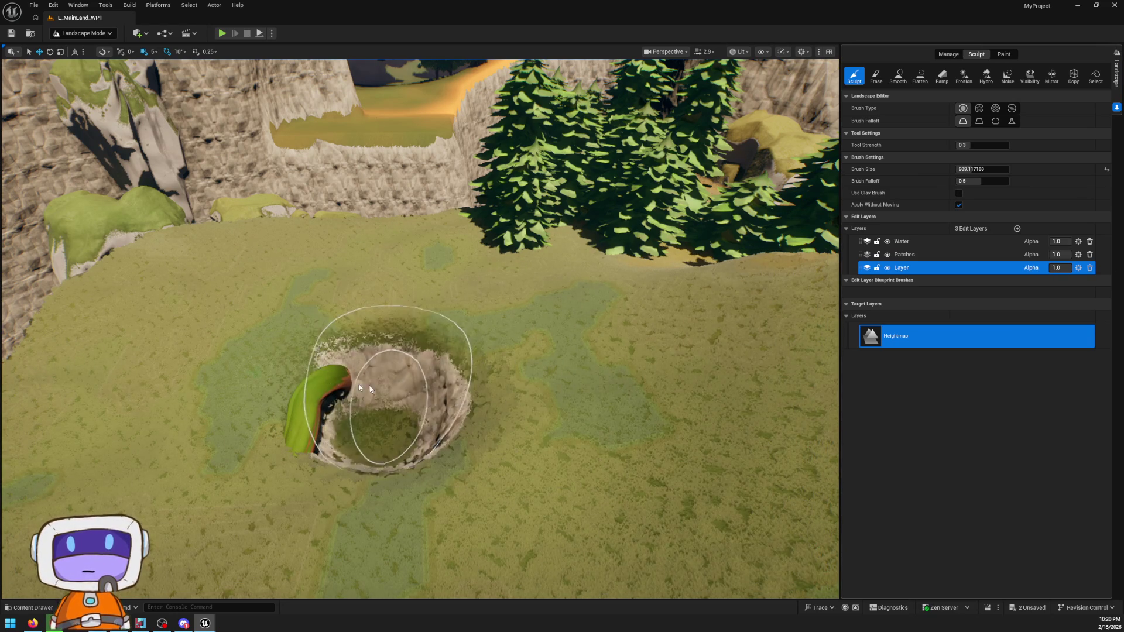
scroll(368, 392, up, 6)
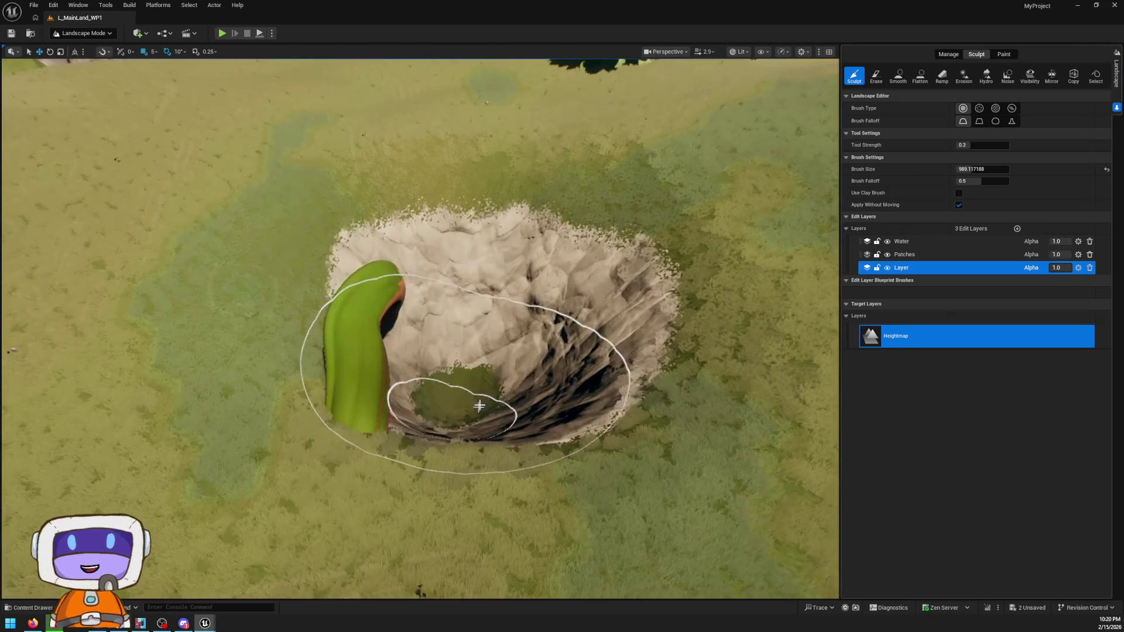
mouse_move(589, 349)
mouse_down()
mouse_move(515, 526)
mouse_move(468, 264)
mouse_move(503, 556)
mouse_move(494, 486)
mouse_move(652, 351)
mouse_move(590, 314)
mouse_up()
scroll(326, 201, up, 5)
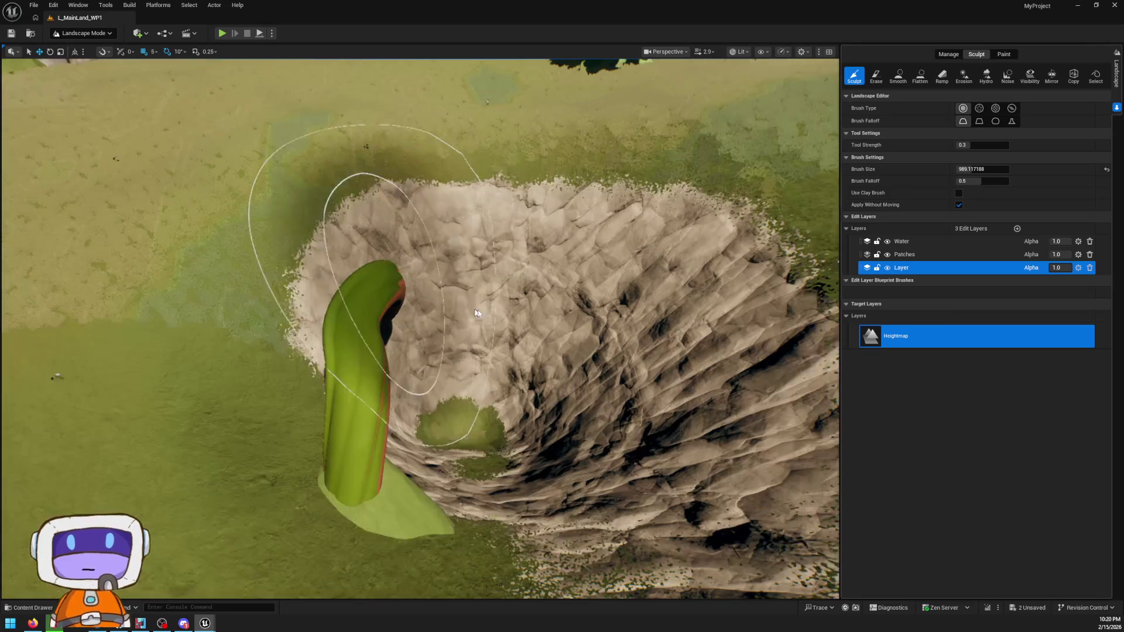
scroll(326, 201, up, 10)
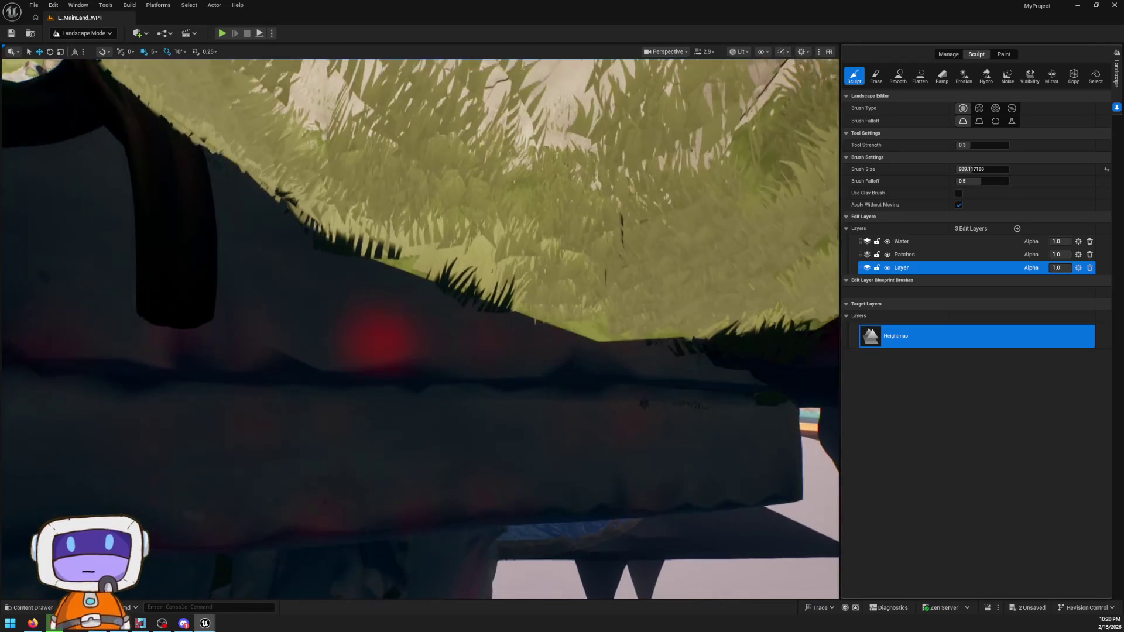
scroll(104, 152, down, 10)
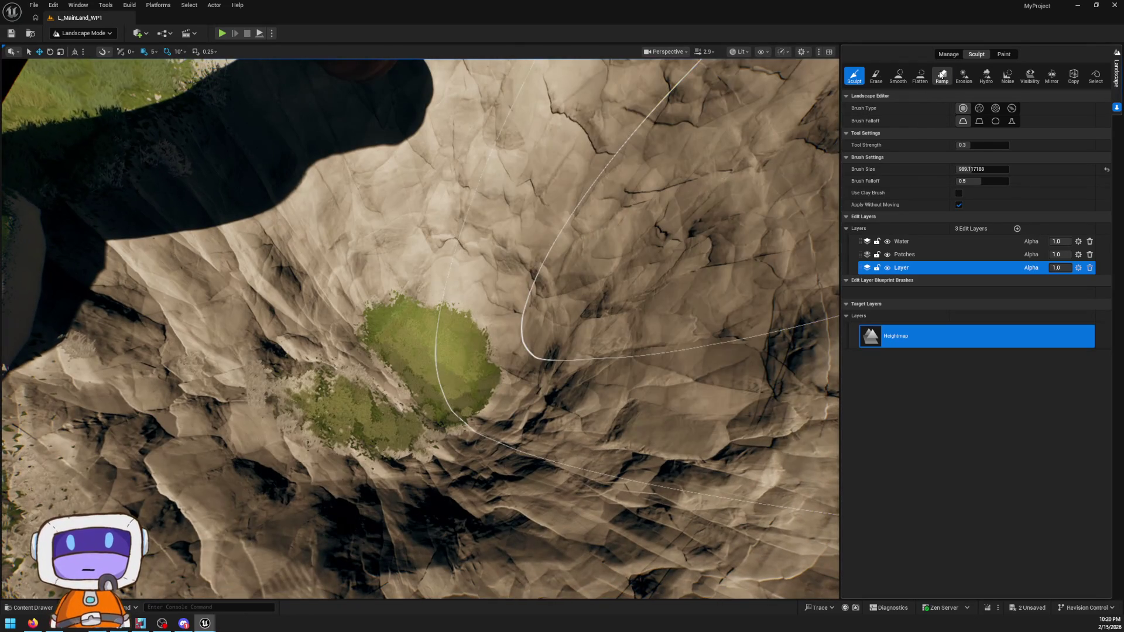
click(920, 74)
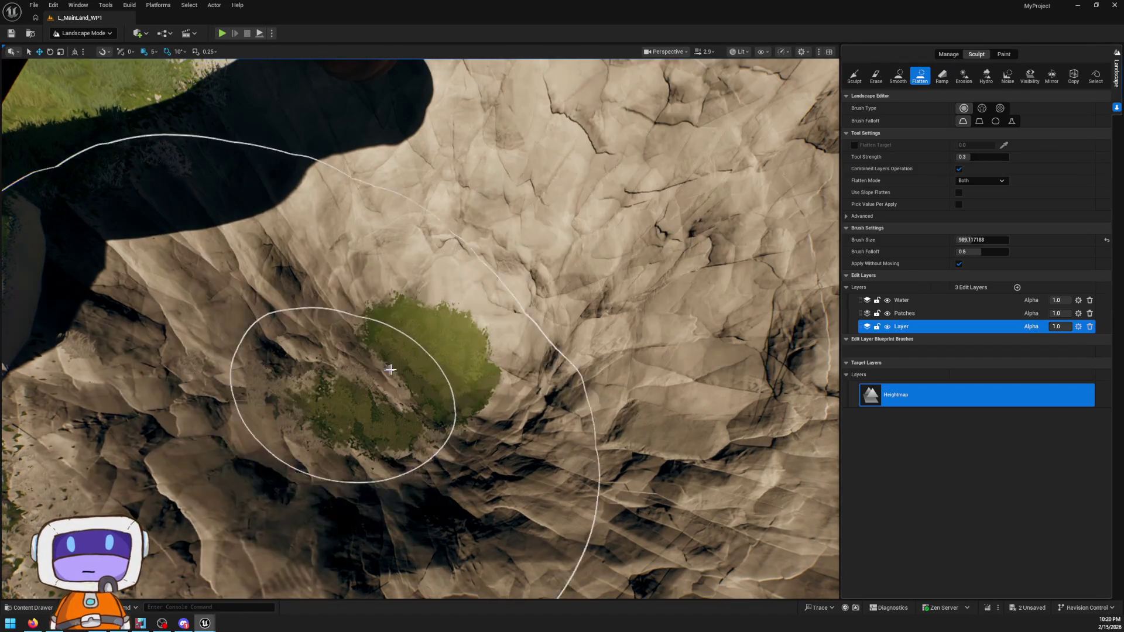
scroll(389, 372, up, 5)
scroll(444, 131, up, 5)
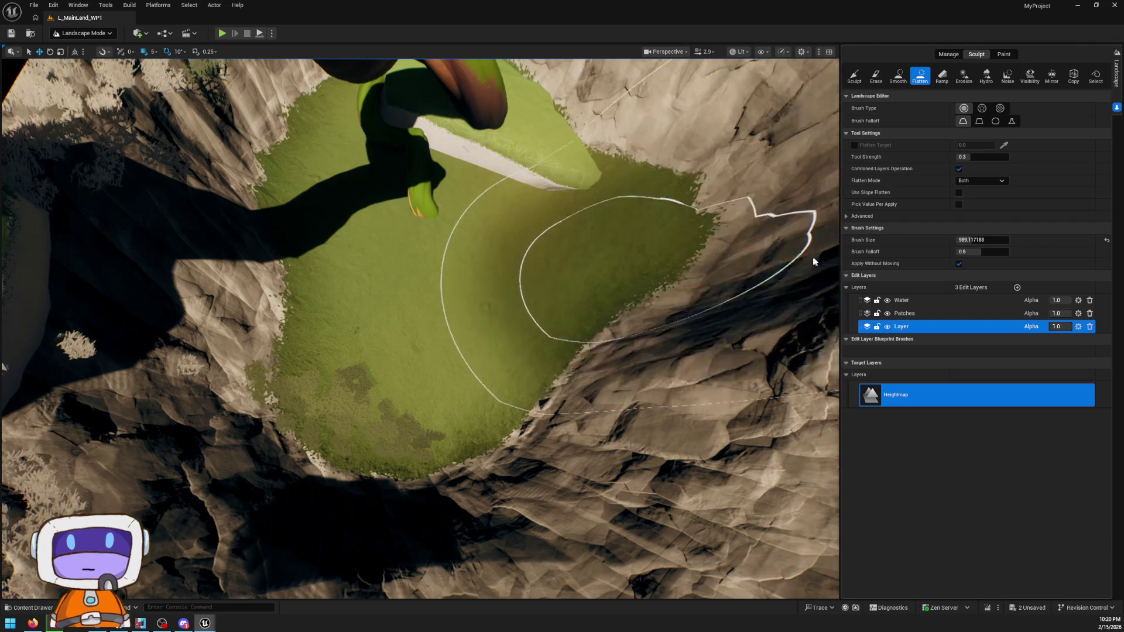
mouse_move(384, 235)
mouse_down()
mouse_move(343, 193)
mouse_move(494, 577)
mouse_up()
scroll(541, 277, down, 10)
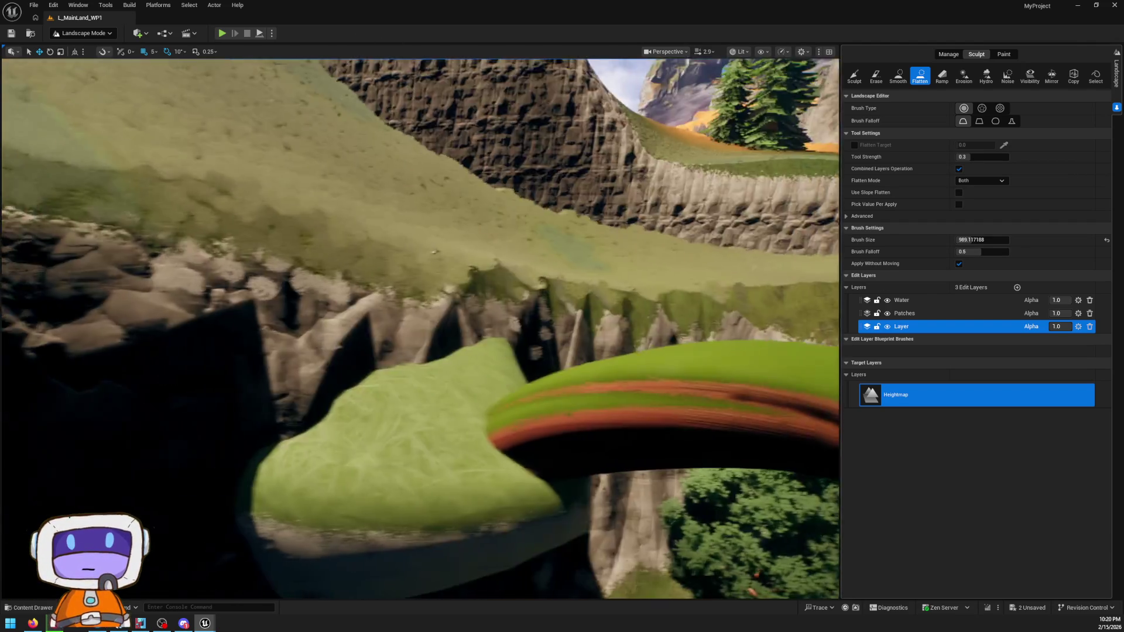
mouse_move(522, 298)
mouse_down()
mouse_move(328, 281)
mouse_move(573, 234)
mouse_move(351, 269)
mouse_move(478, 271)
mouse_up()
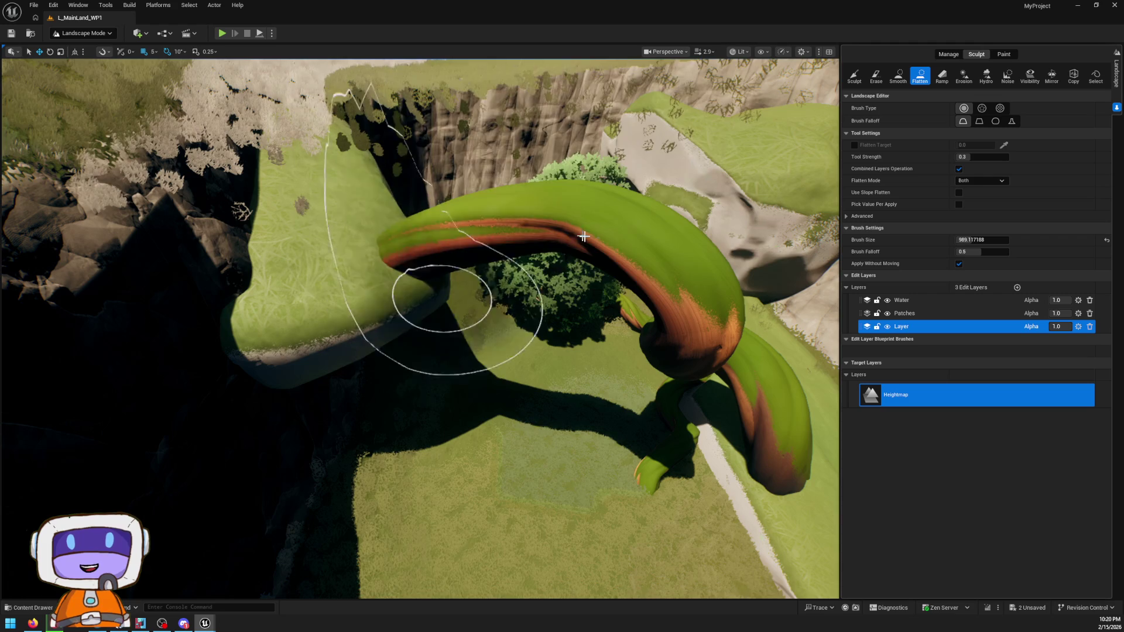
scroll(540, 400, up, 5)
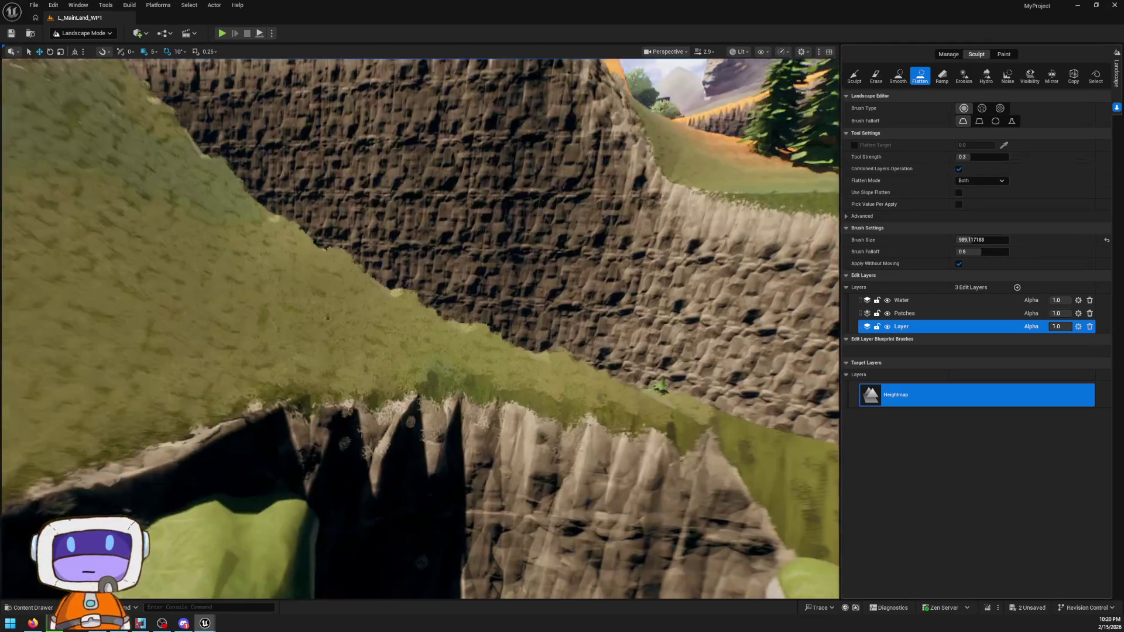
scroll(258, 323, up, 5)
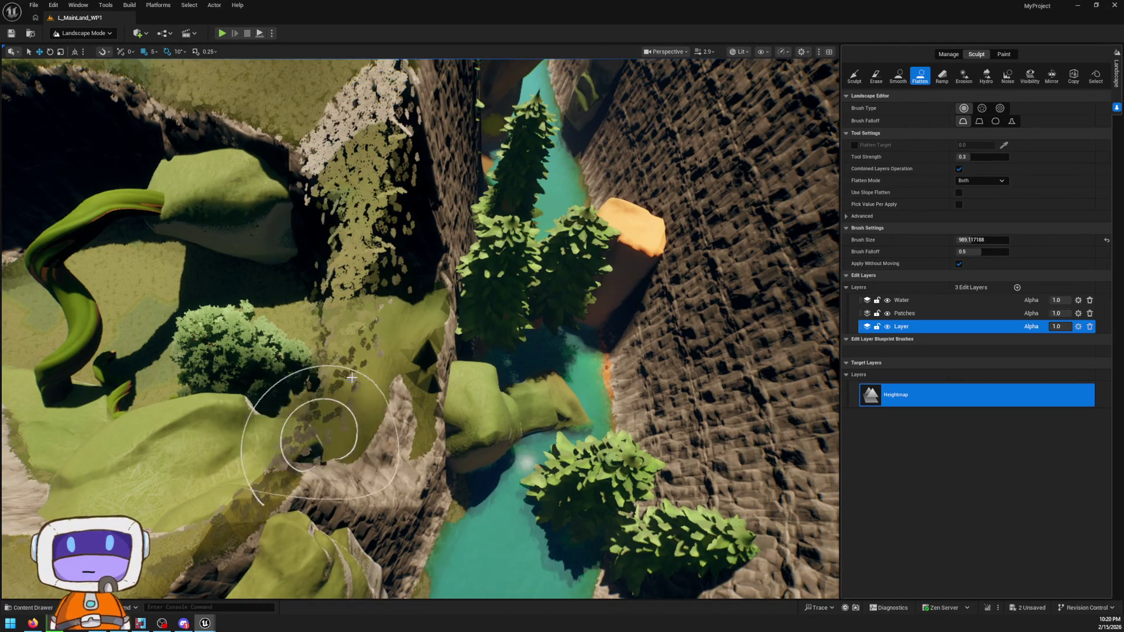
scroll(309, 269, up, 5)
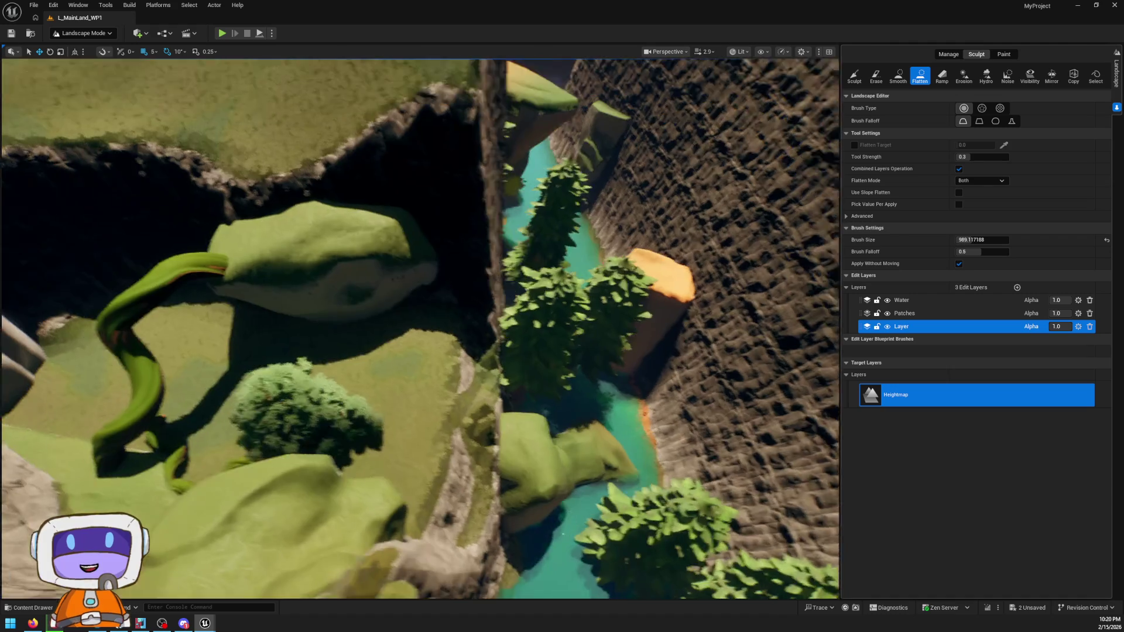
scroll(420, 328, up, 5)
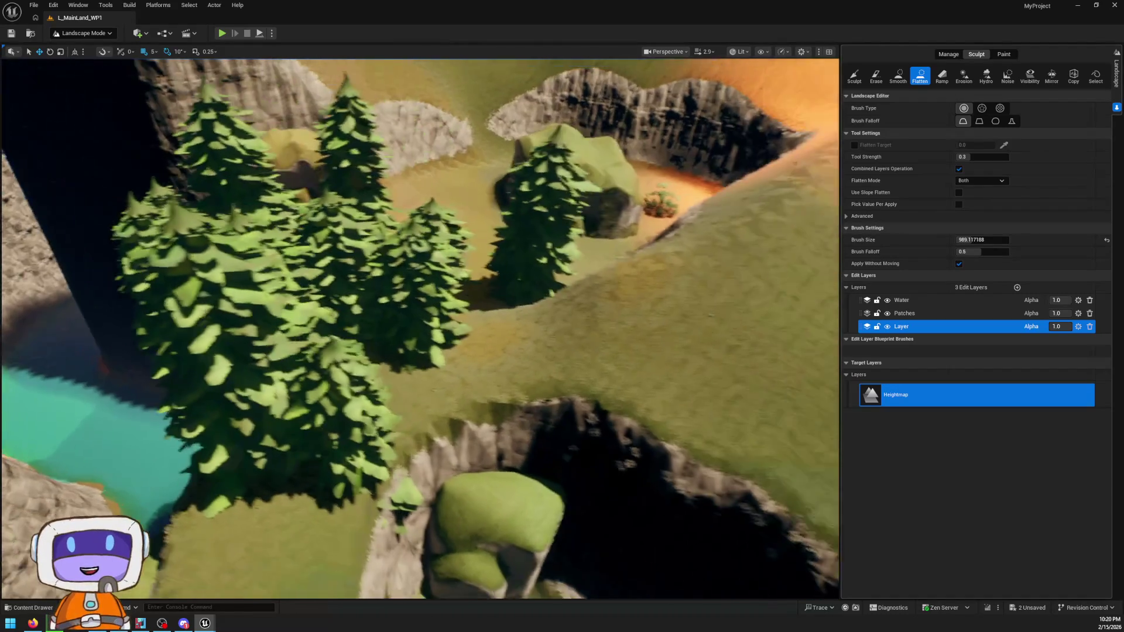
scroll(420, 327, up, 5)
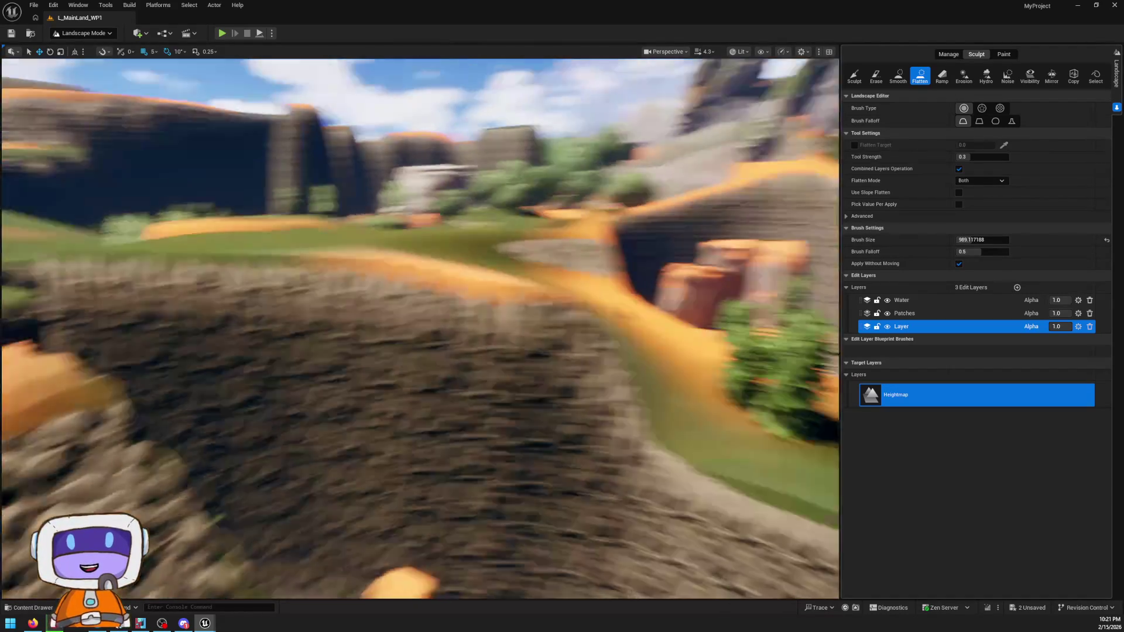
scroll(419, 328, up, 3)
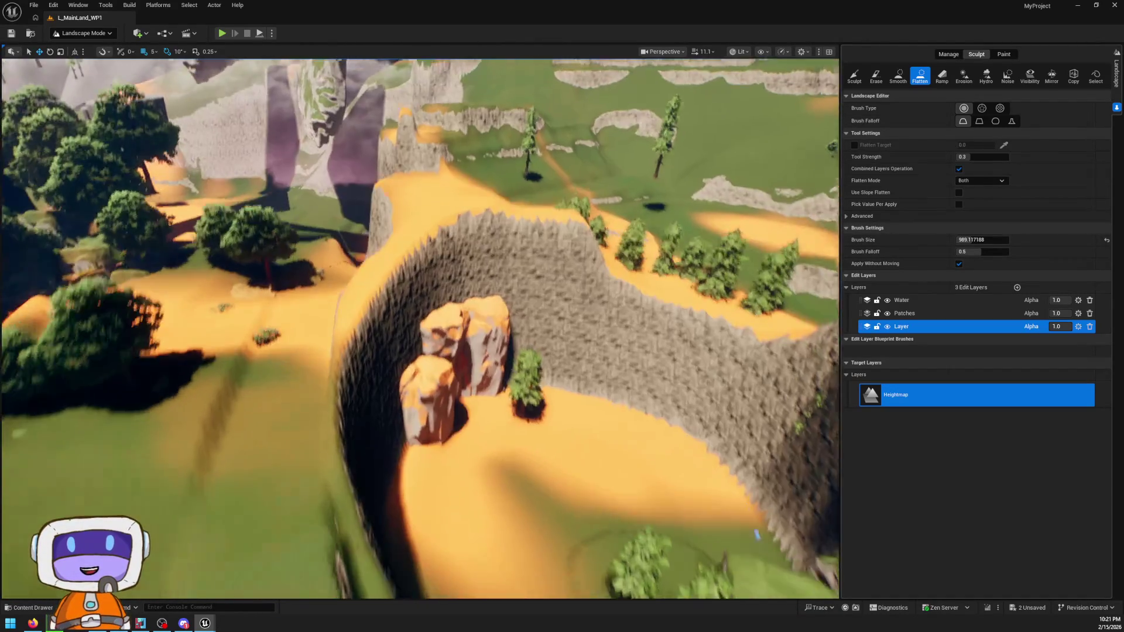
scroll(420, 328, up, 2)
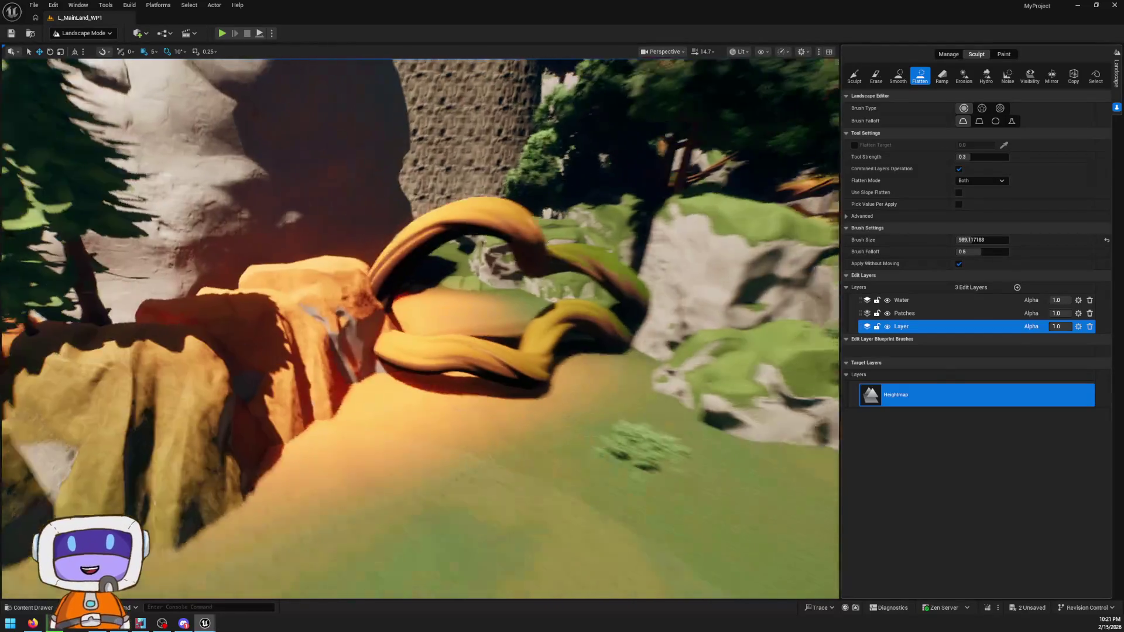
drag(501, 305, 500, 332)
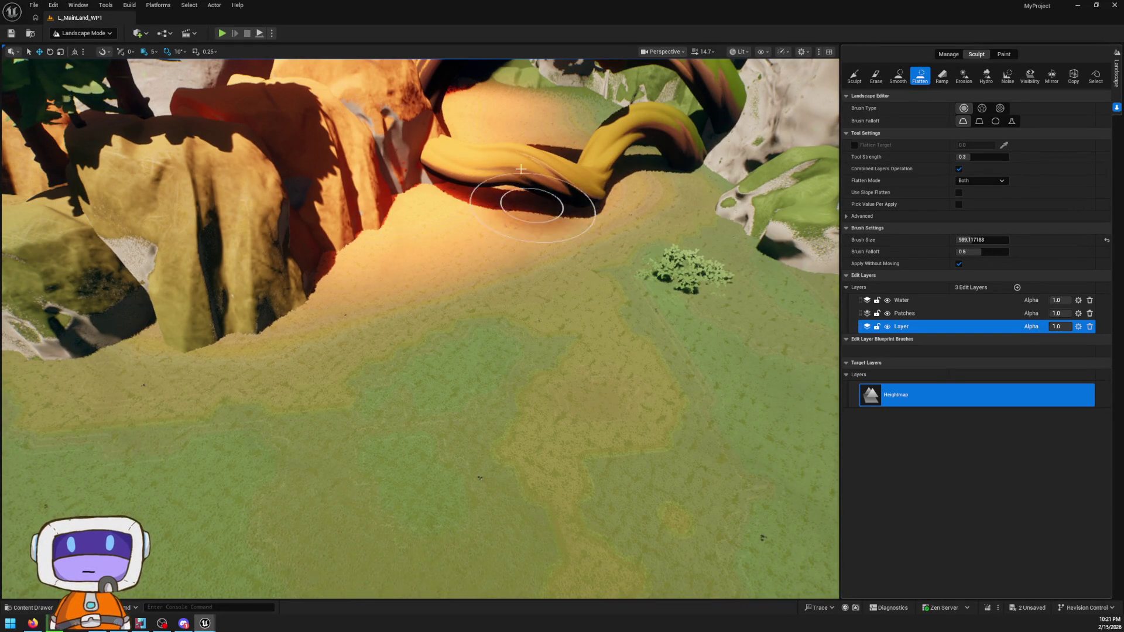
mouse_move(520, 299)
mouse_down()
mouse_move(519, 239)
mouse_move(515, 295)
mouse_up()
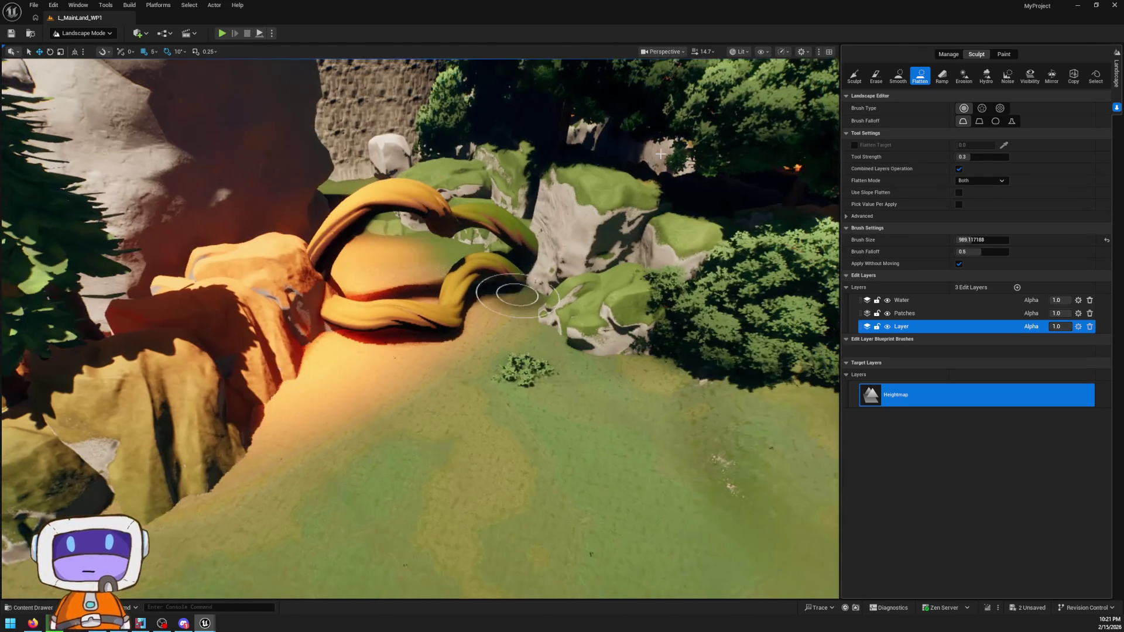
- Cut a ramp down the grassy slope with the Ramp tool and flatten the pit below into grass
click(942, 76)
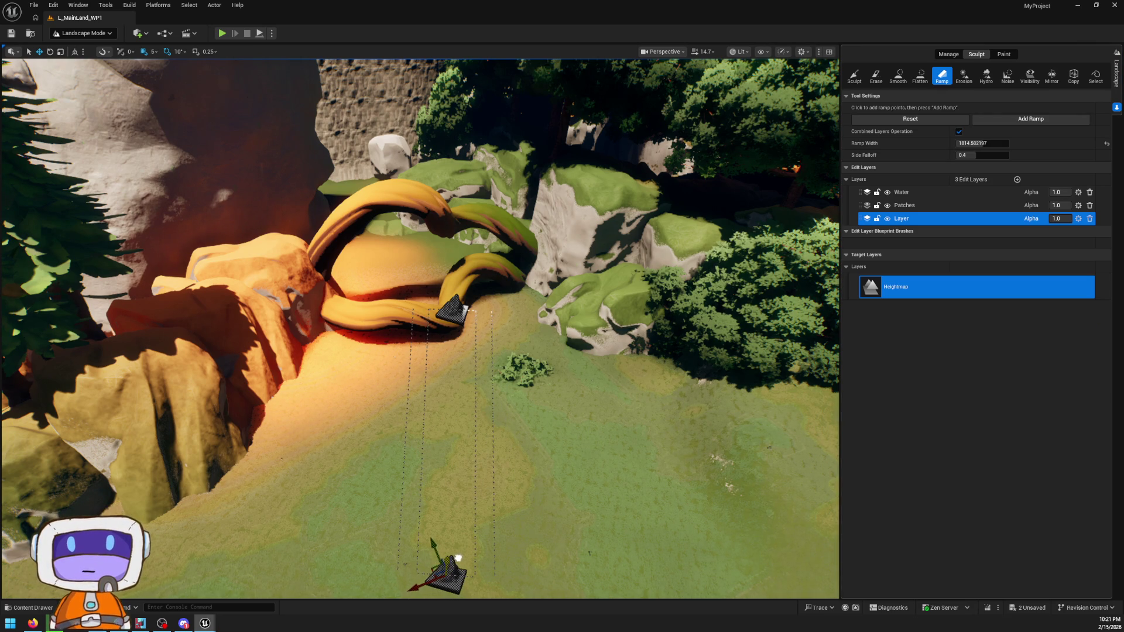
click(1048, 119)
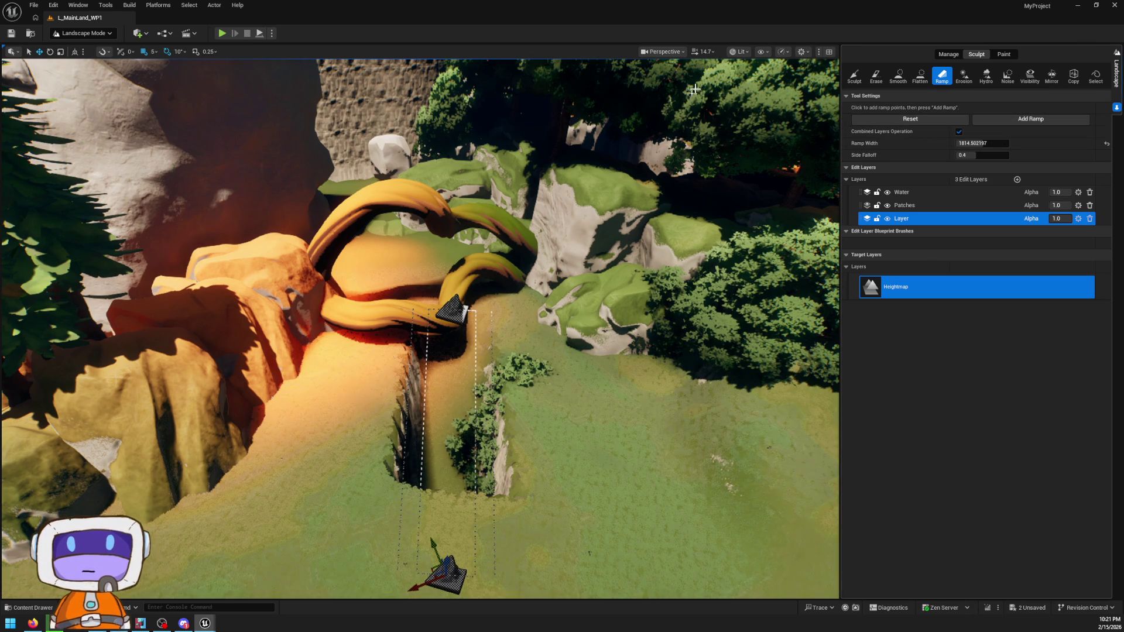
click(918, 77)
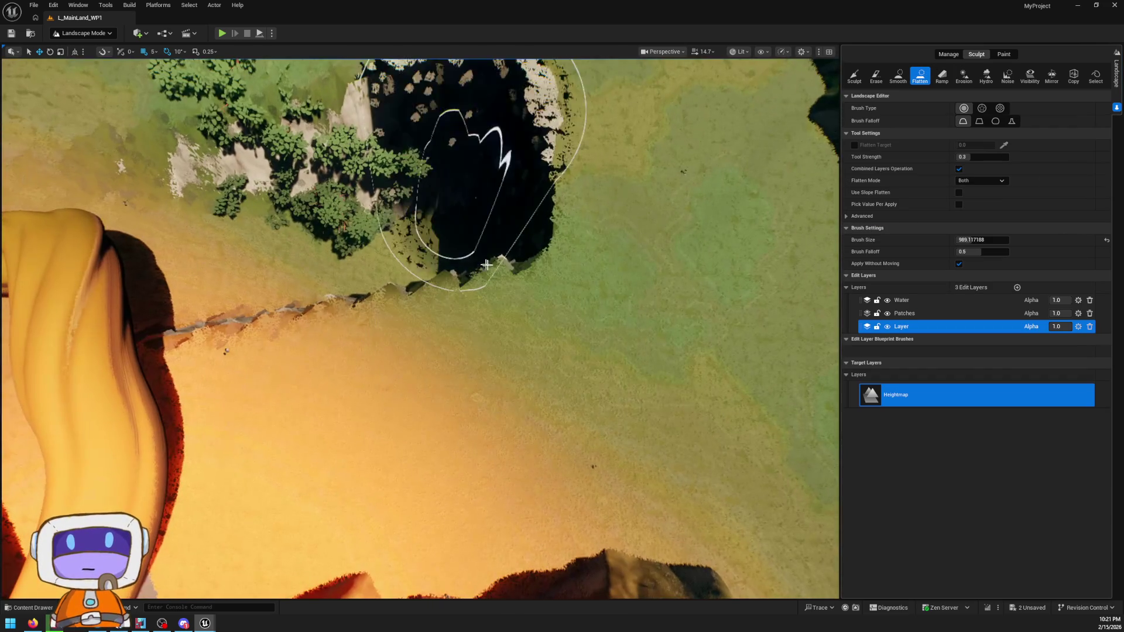
mouse_move(480, 164)
mouse_down()
mouse_move(691, 146)
mouse_move(729, 301)
mouse_move(427, 326)
mouse_move(484, 237)
mouse_move(527, 238)
mouse_up()
- Flatten the pit below the ramp into grass, then level the cliff edge, cliff top and rock faces
key(ctrl+z)
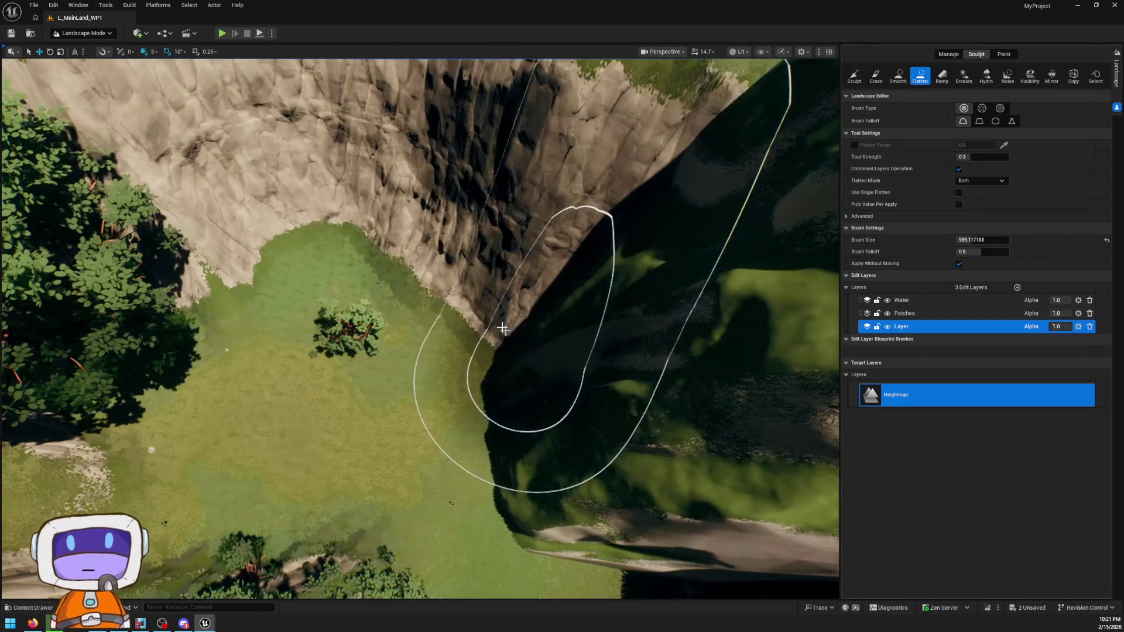
mouse_move(549, 121)
mouse_down()
mouse_move(457, 275)
mouse_move(176, 252)
mouse_move(544, 146)
mouse_move(81, 324)
mouse_move(150, 363)
mouse_move(501, 163)
mouse_move(381, 147)
mouse_move(490, 132)
mouse_move(527, 103)
mouse_move(100, 252)
mouse_up()
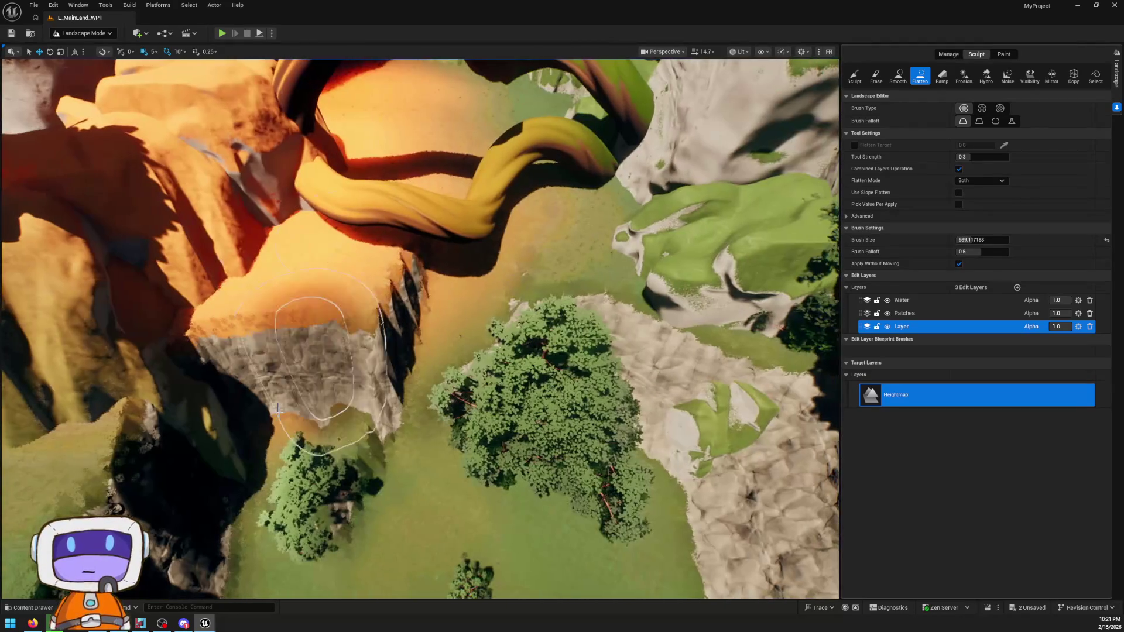
mouse_move(277, 409)
mouse_down()
mouse_move(501, 540)
mouse_move(350, 314)
mouse_up()
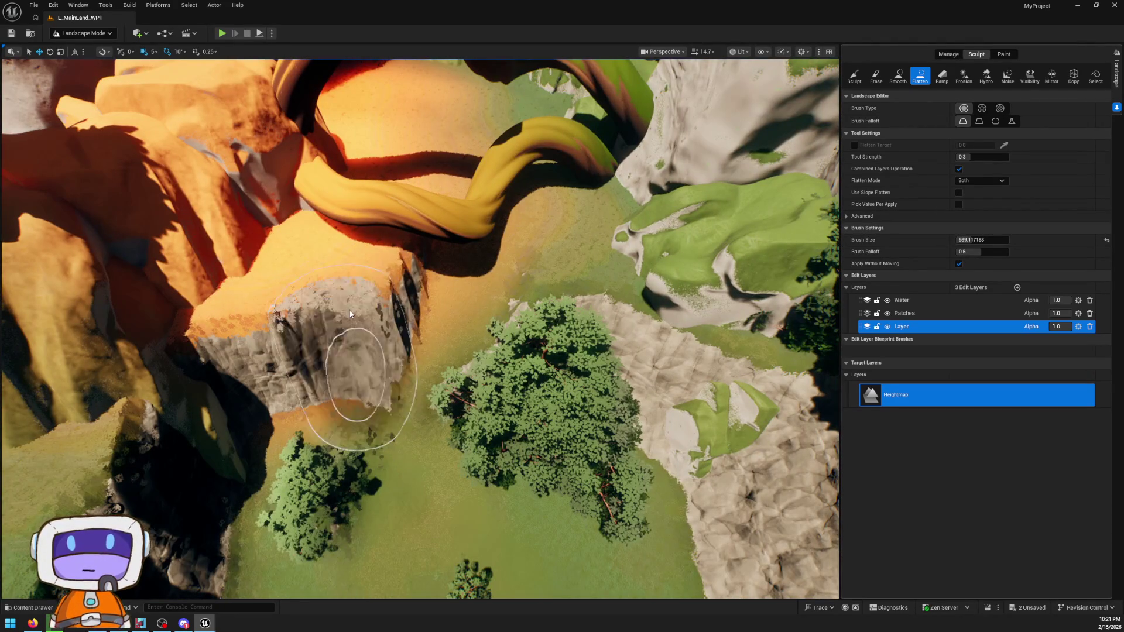
mouse_move(318, 239)
mouse_down()
mouse_move(188, 369)
mouse_move(422, 246)
mouse_move(585, 235)
mouse_move(440, 250)
mouse_up()
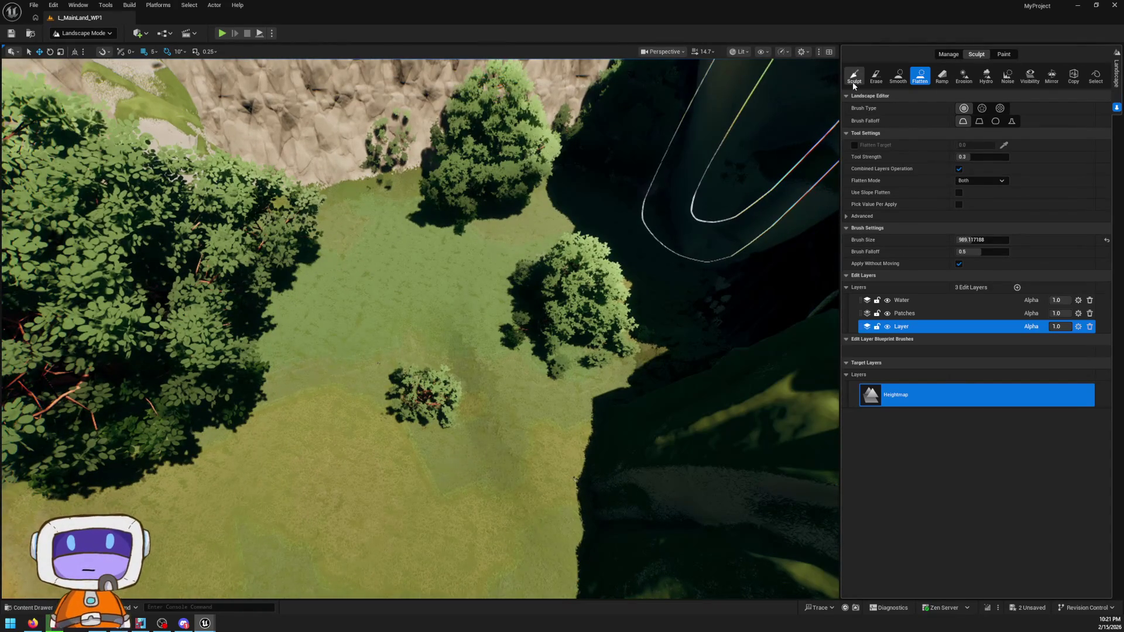
- Reselect the Flatten tool and fly up to an overview of the tree, pillar and rocks
click(854, 75)
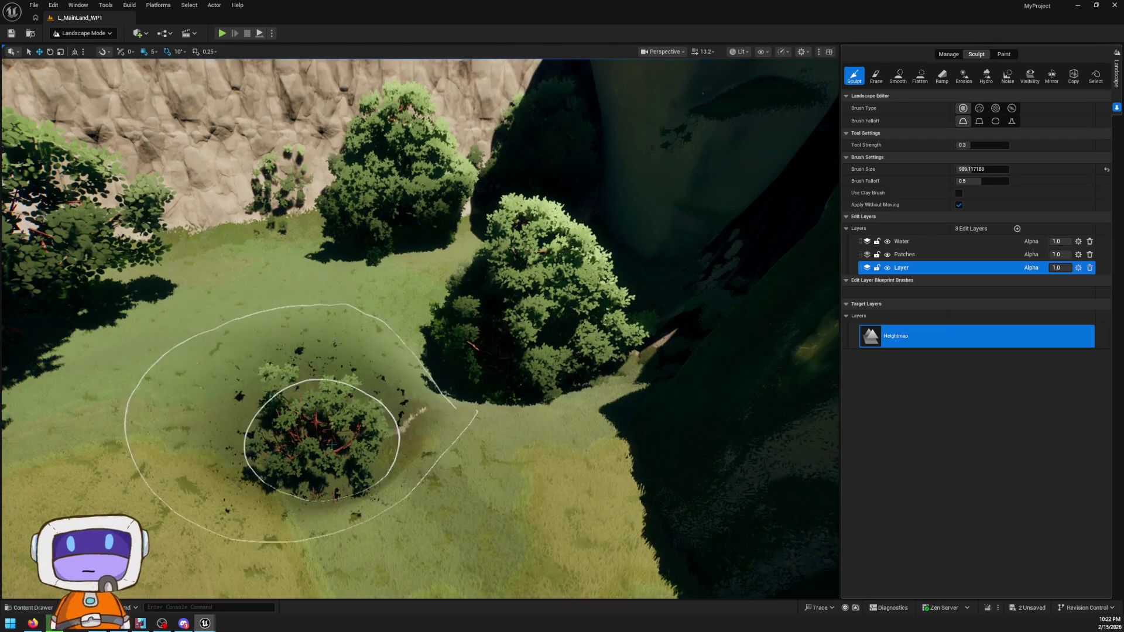
click(919, 78)
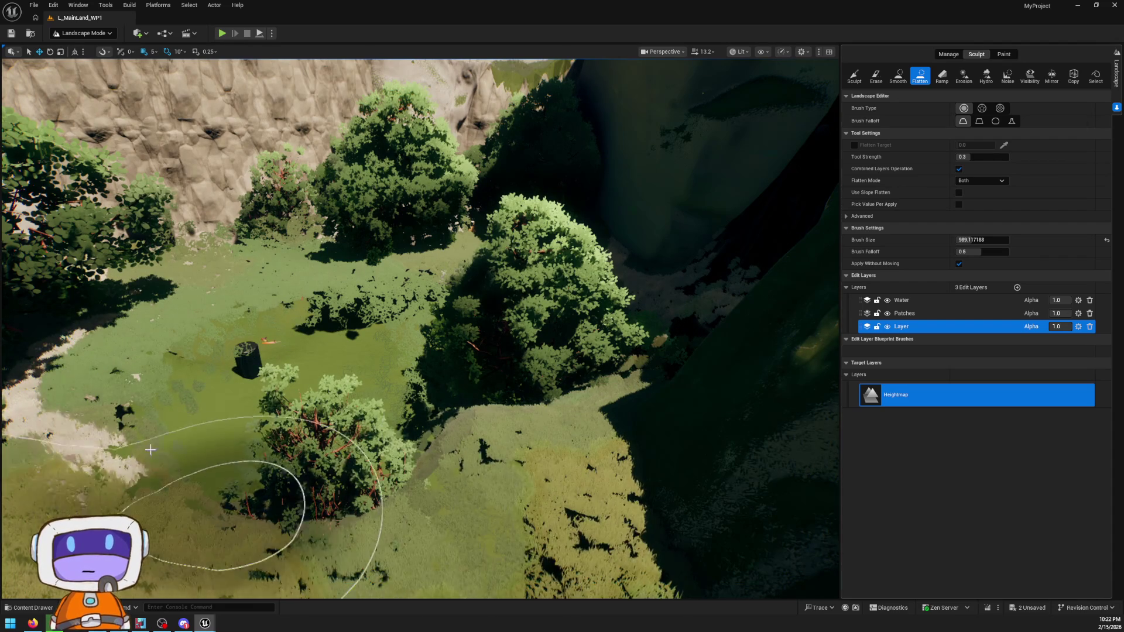
scroll(457, 411, down, 2)
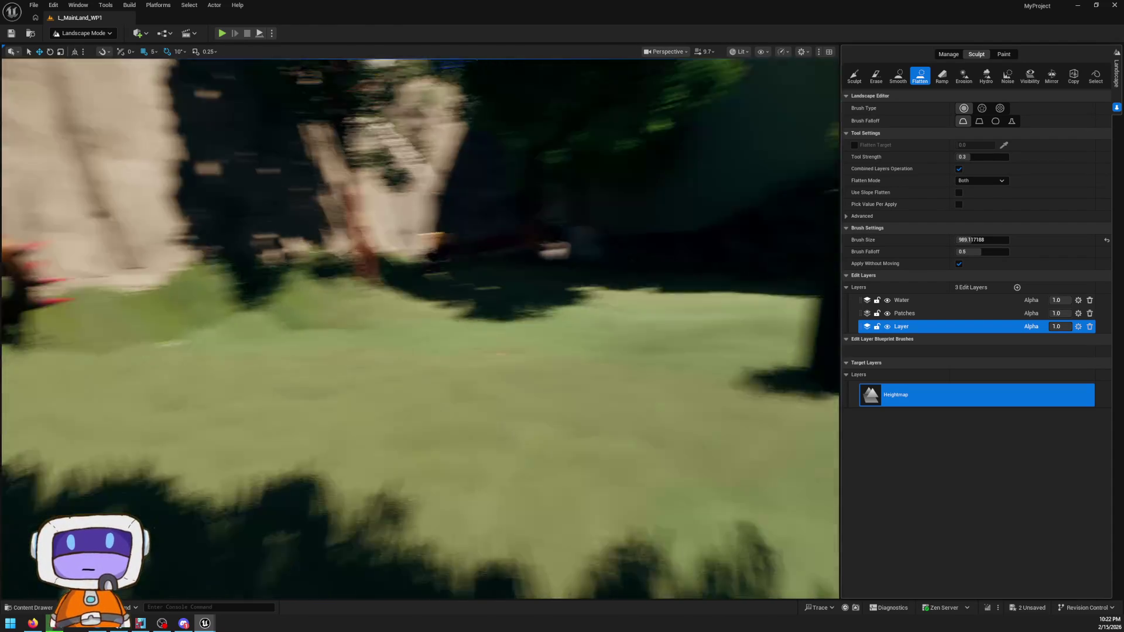
scroll(419, 328, down, 2)
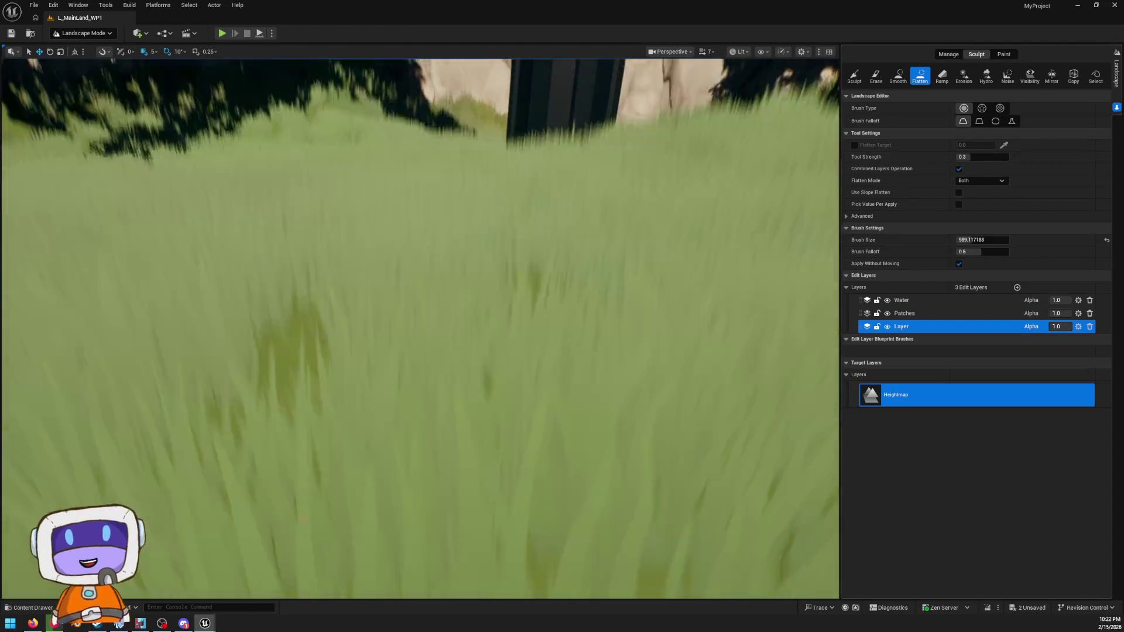
key(e)
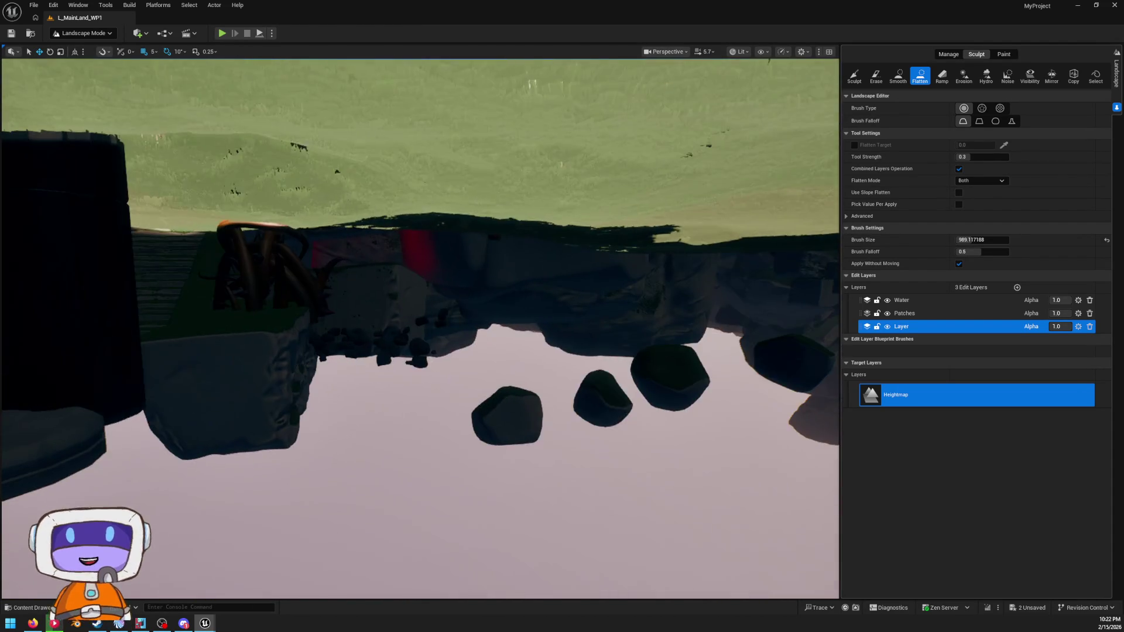
key(e)
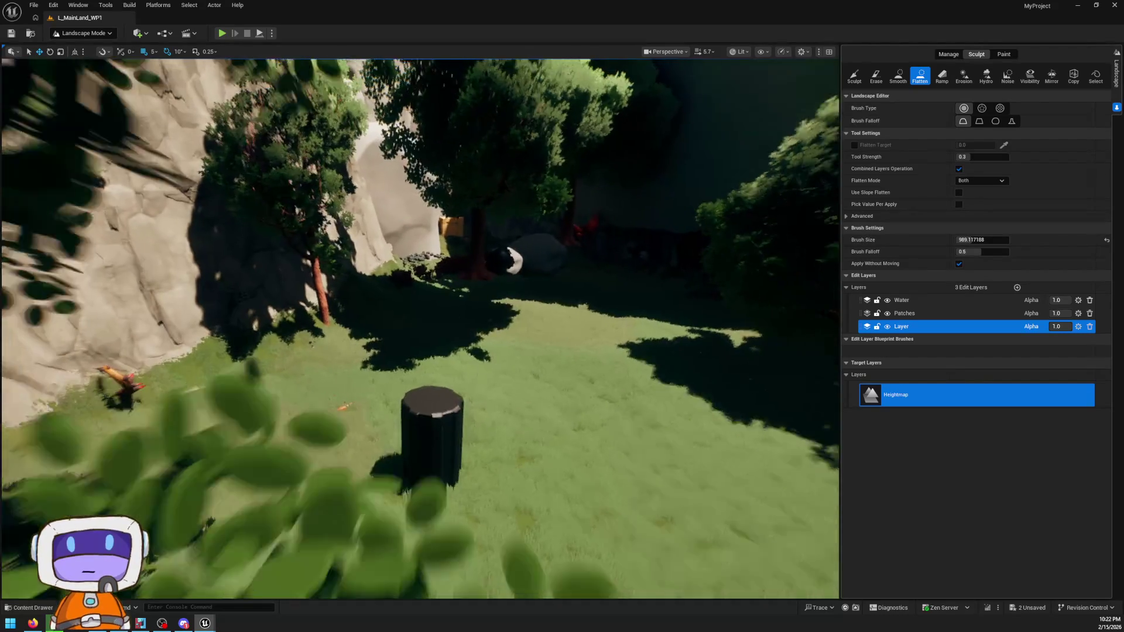
key(w)
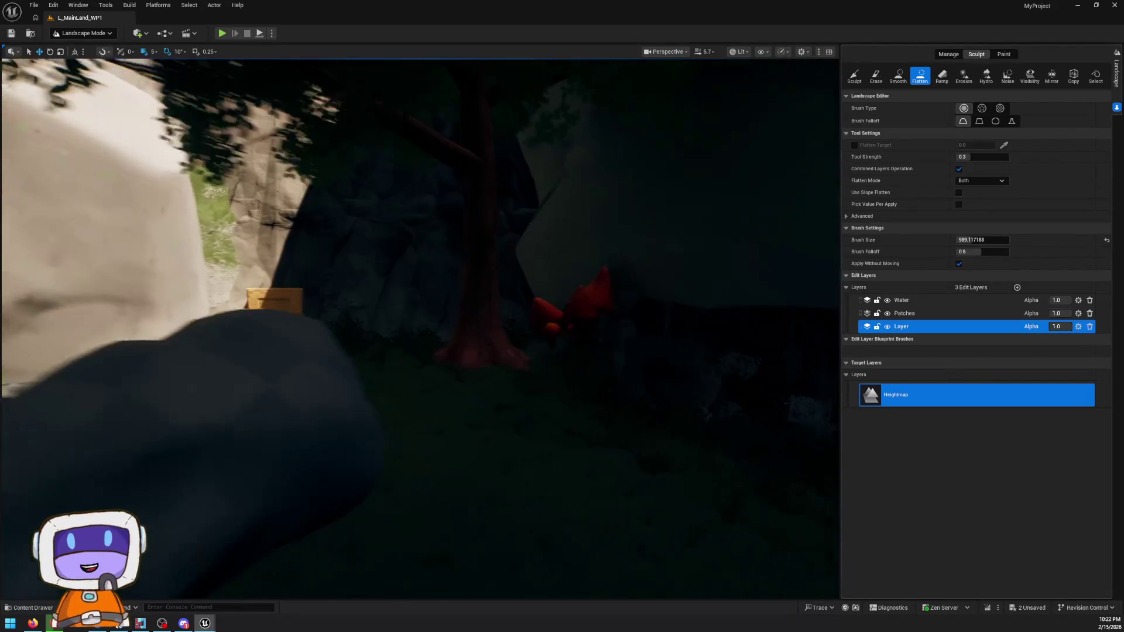
key(s)
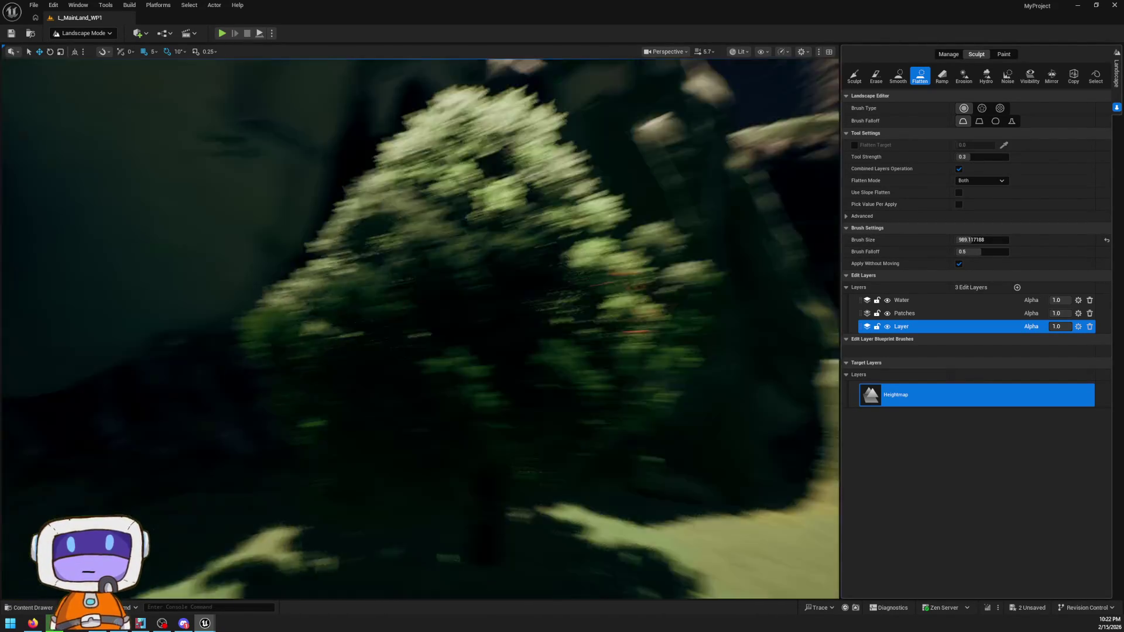
- Flatten a winding hairpin path up the slope between the rocks, then return to Selection Mode
key(e)
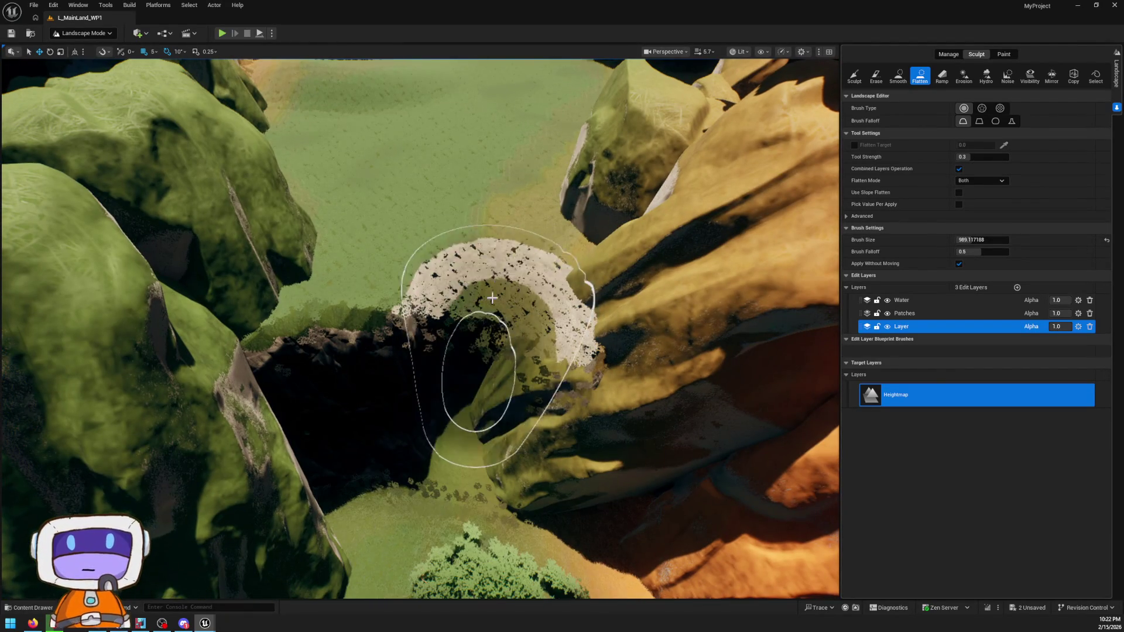
mouse_move(492, 299)
mouse_down()
mouse_move(495, 258)
mouse_move(401, 284)
mouse_up()
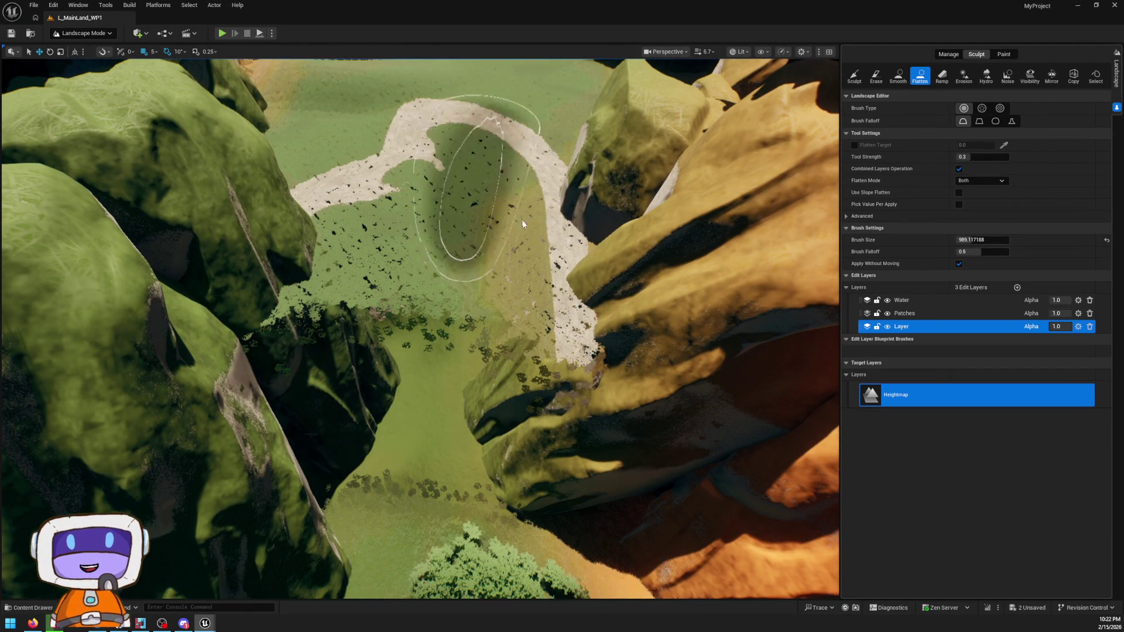
mouse_move(454, 348)
mouse_down()
mouse_move(454, 275)
mouse_move(455, 345)
mouse_move(388, 384)
mouse_up()
key(shift+1)
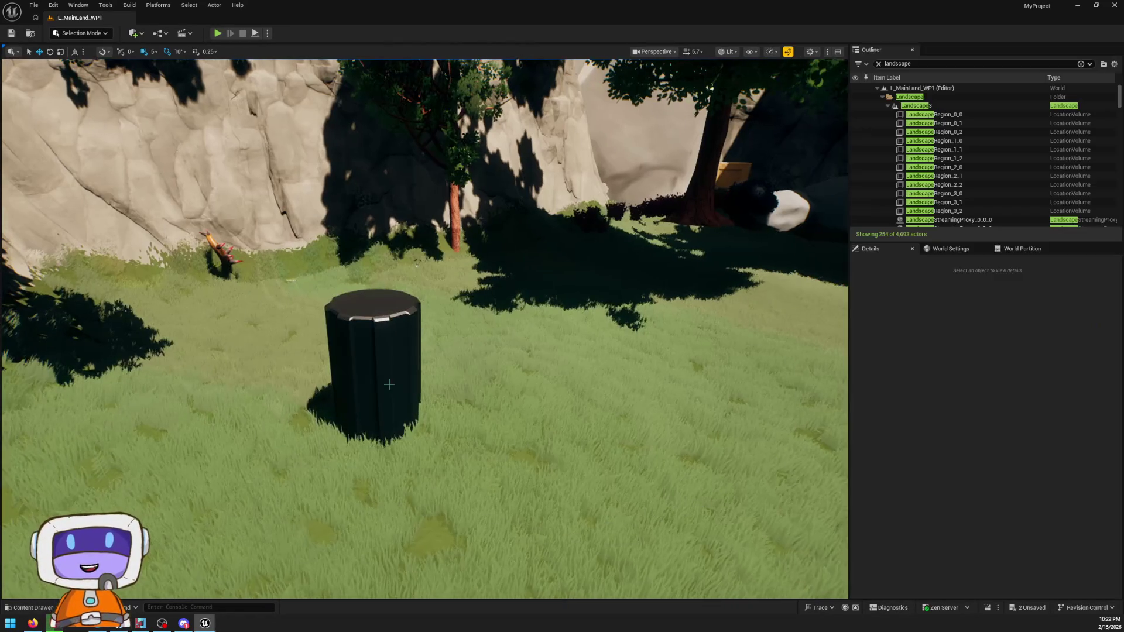
- Select the pillar and open MI_ClayWallsDark, then its parents MI_ClayWays and M_MainParentVT
click(373, 363)
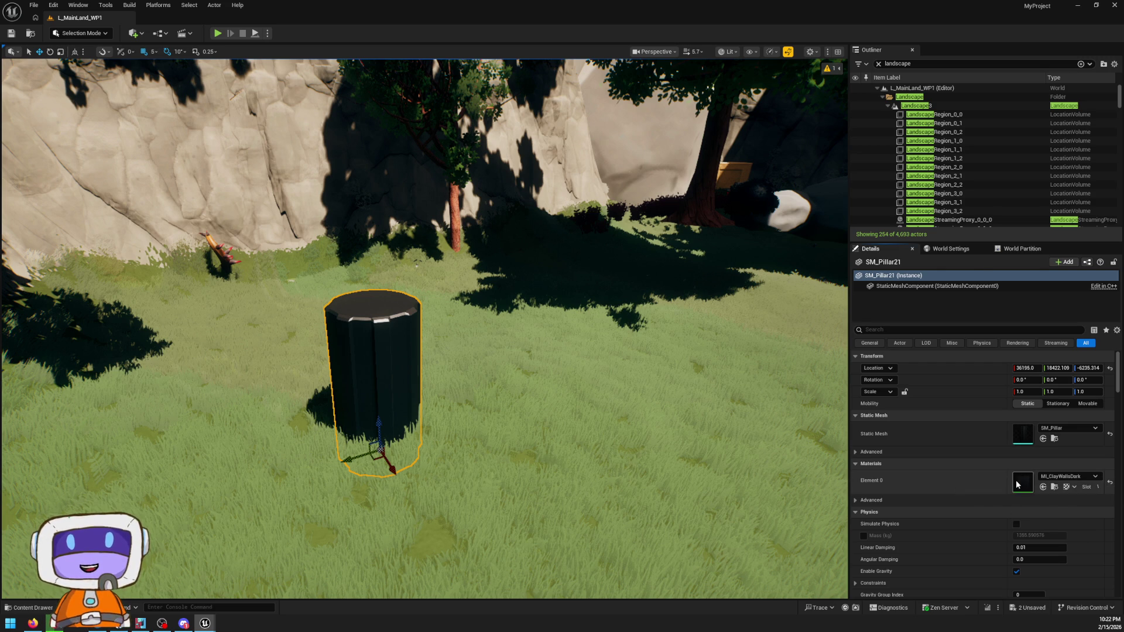
double_click(1017, 483)
double_click(830, 75)
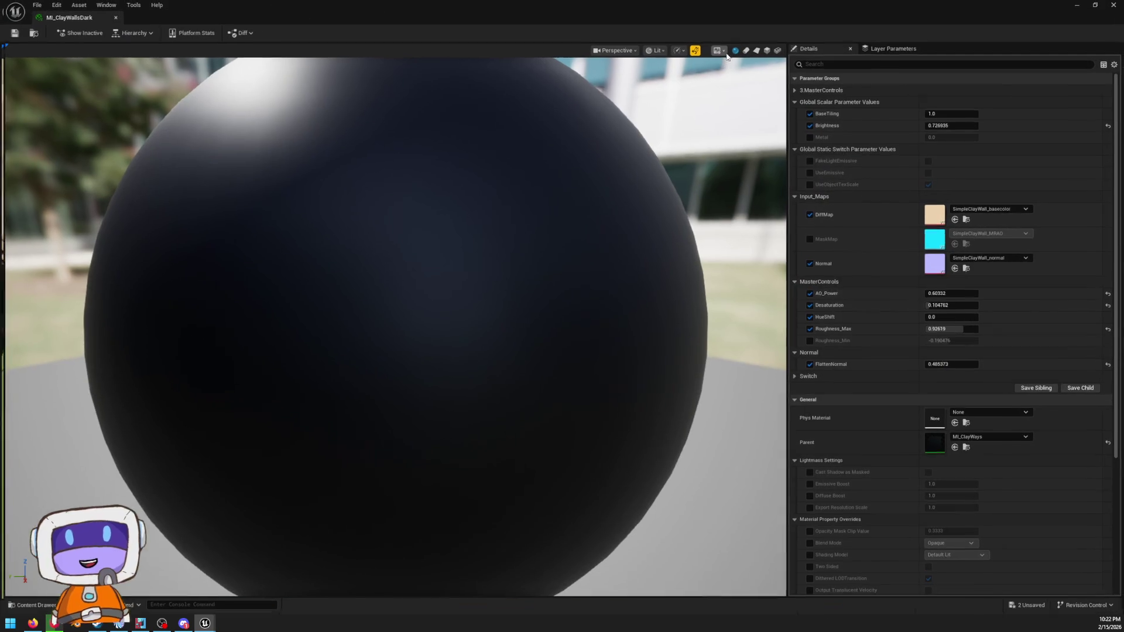
scroll(942, 374, down, 3)
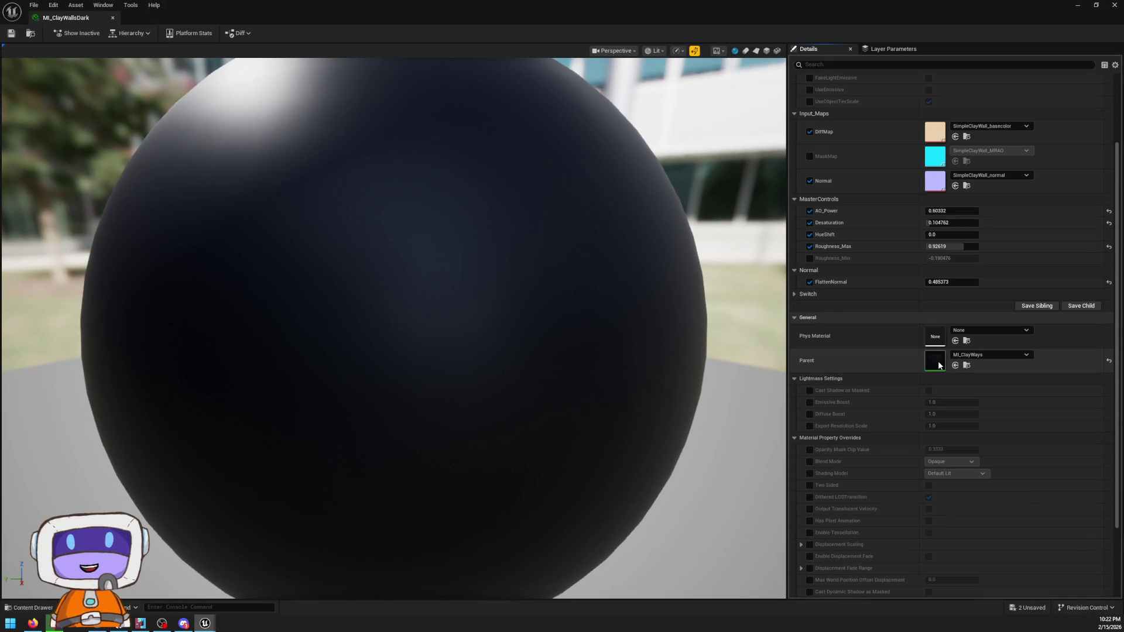
double_click(938, 364)
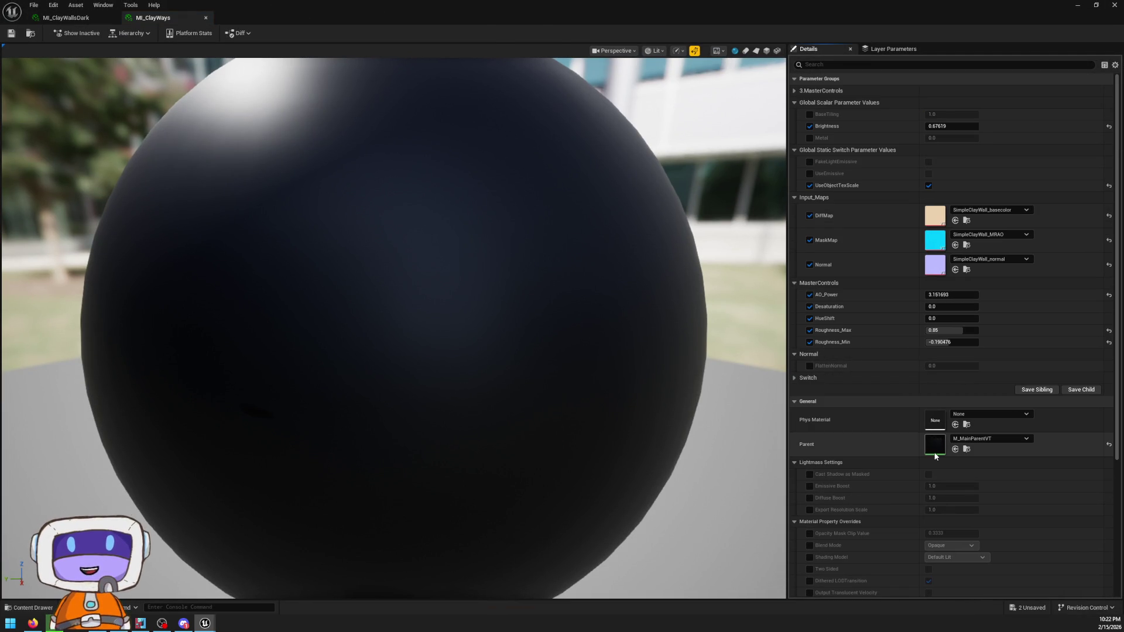
double_click(935, 450)
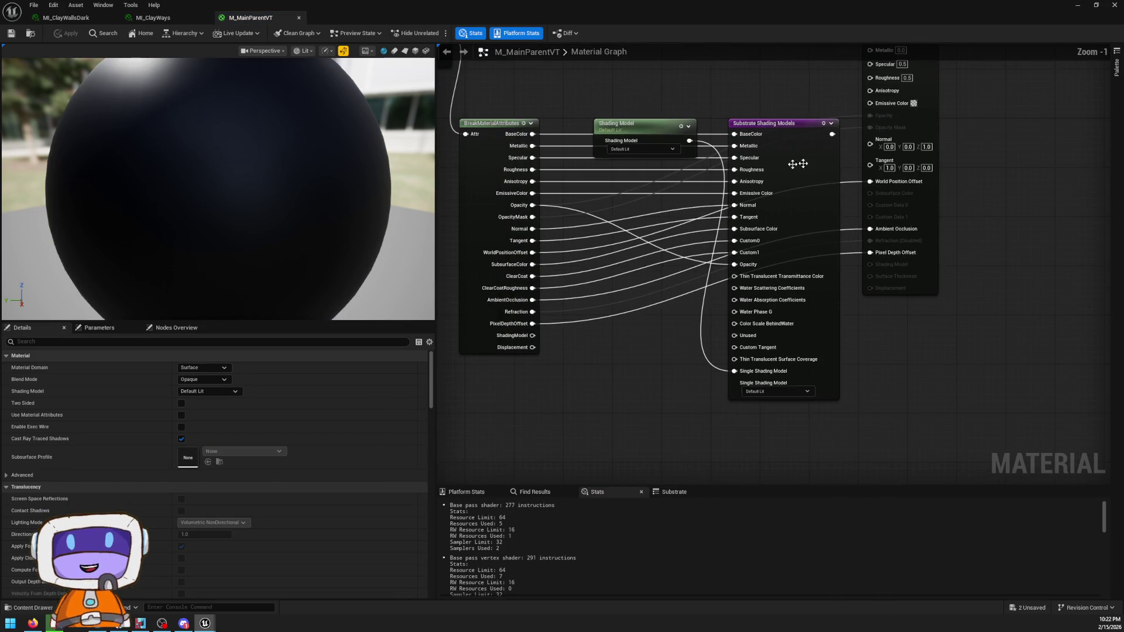
- Delete the Substrate Shading Models node, enable Material Attributes on the result, and wire UseMoss in
mouse_move(729, 271)
mouse_down()
mouse_move(965, 169)
mouse_move(994, 185)
mouse_move(983, 216)
mouse_up()
mouse_move(642, 225)
mouse_down()
mouse_move(973, 155)
mouse_move(934, 230)
mouse_move(773, 220)
mouse_move(753, 232)
mouse_up()
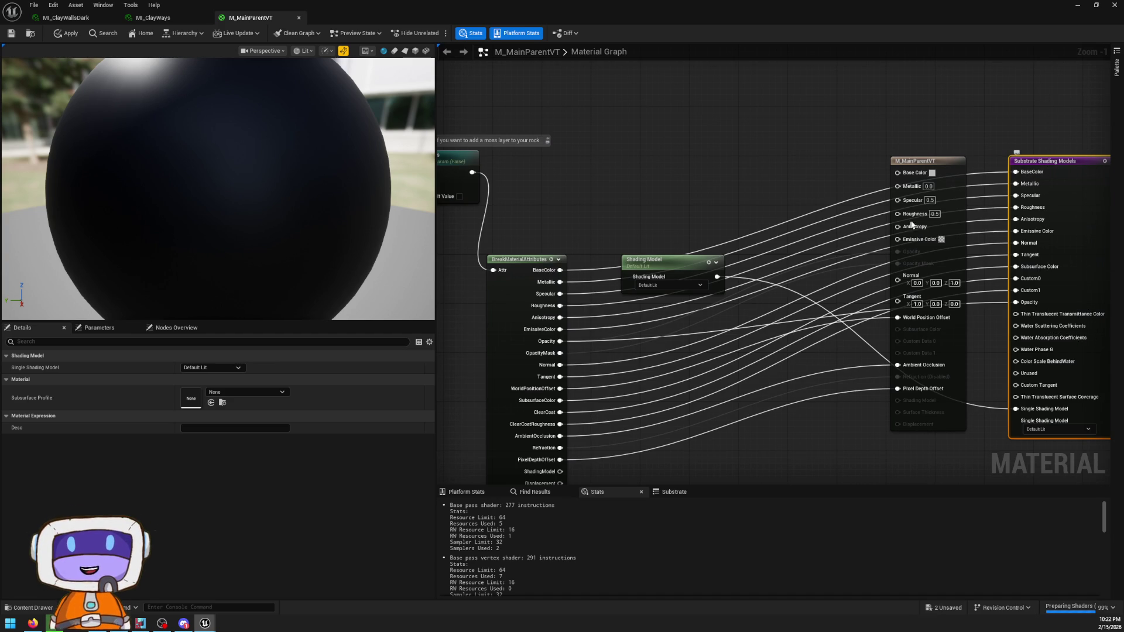
key(Delete)
drag(885, 136, 889, 125)
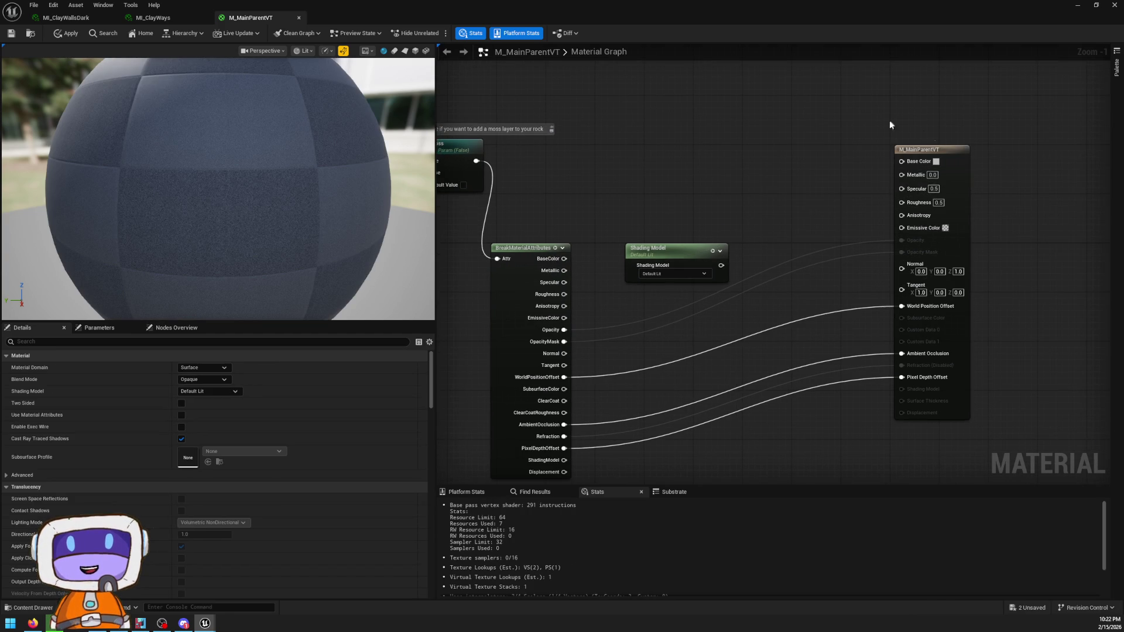
drag(853, 206, 883, 213)
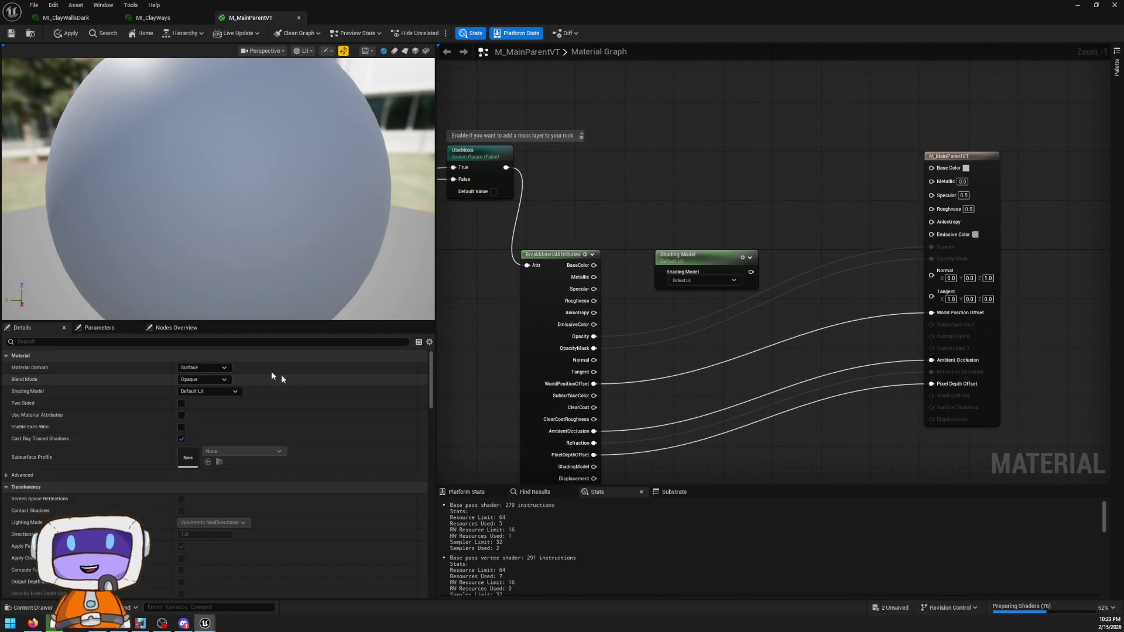
click(181, 415)
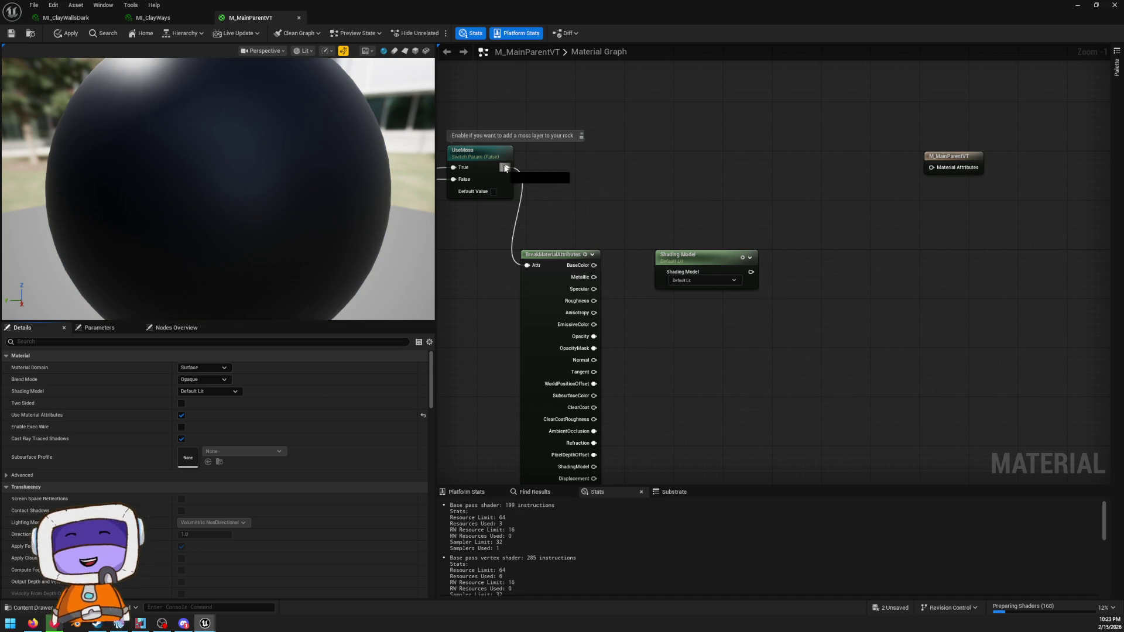
drag(946, 171, 923, 169)
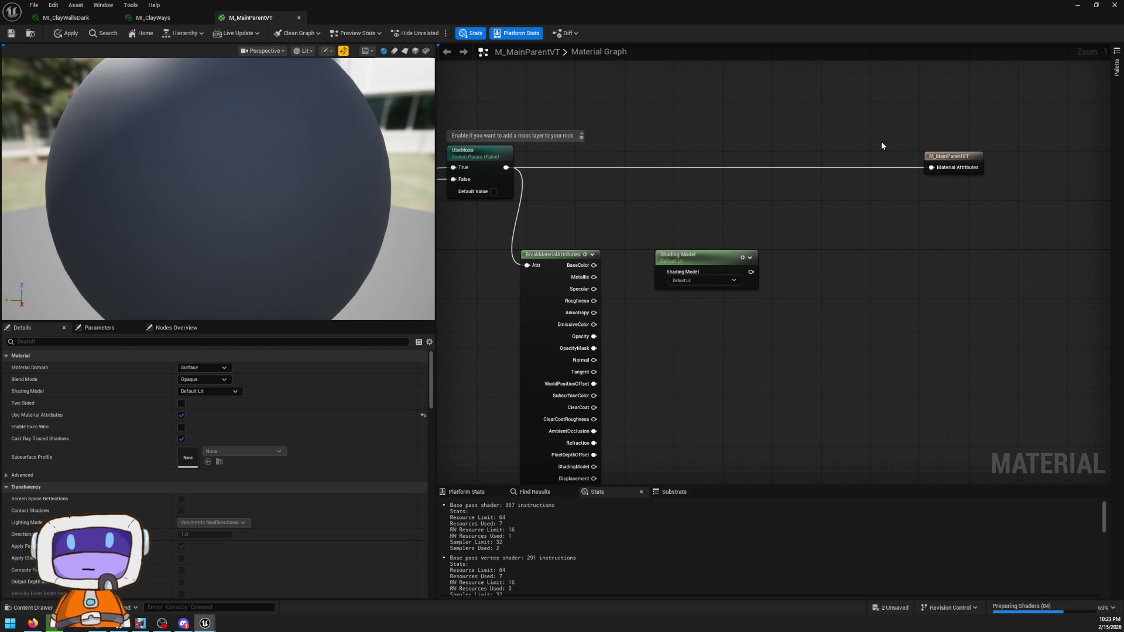
- Delete the unused BreakMaterialAttributes and Shading Model nodes from the M_MainParentVT graph
right_click(854, 258)
text(s)
key(BackSpace)
text(bst)
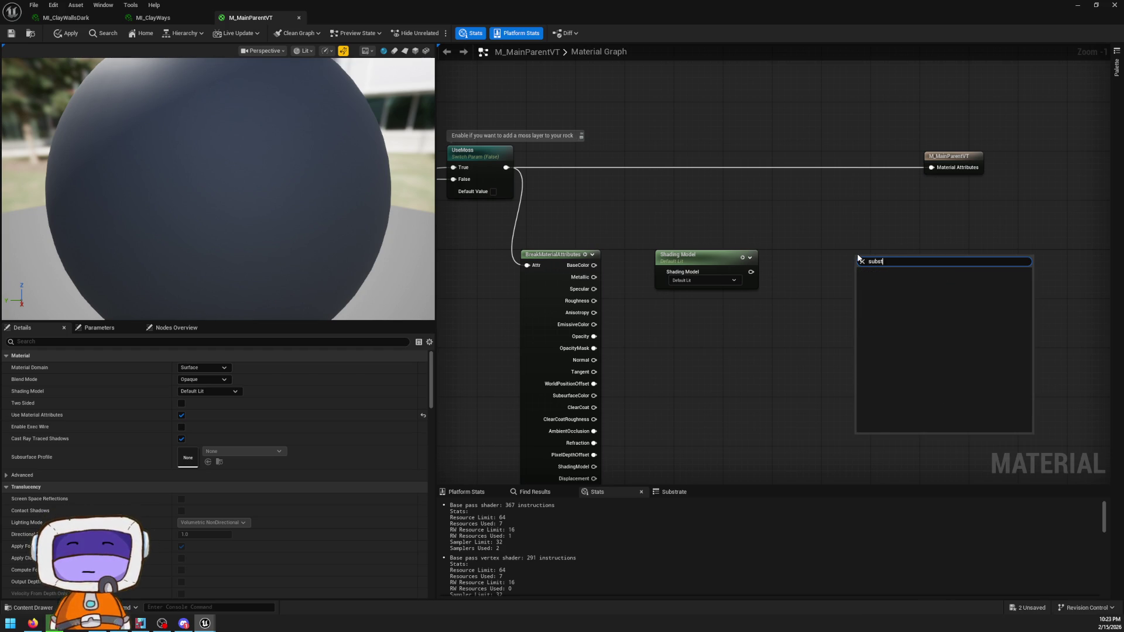
key(BackSpace)
key(BackSpace)
key(BackSpace)
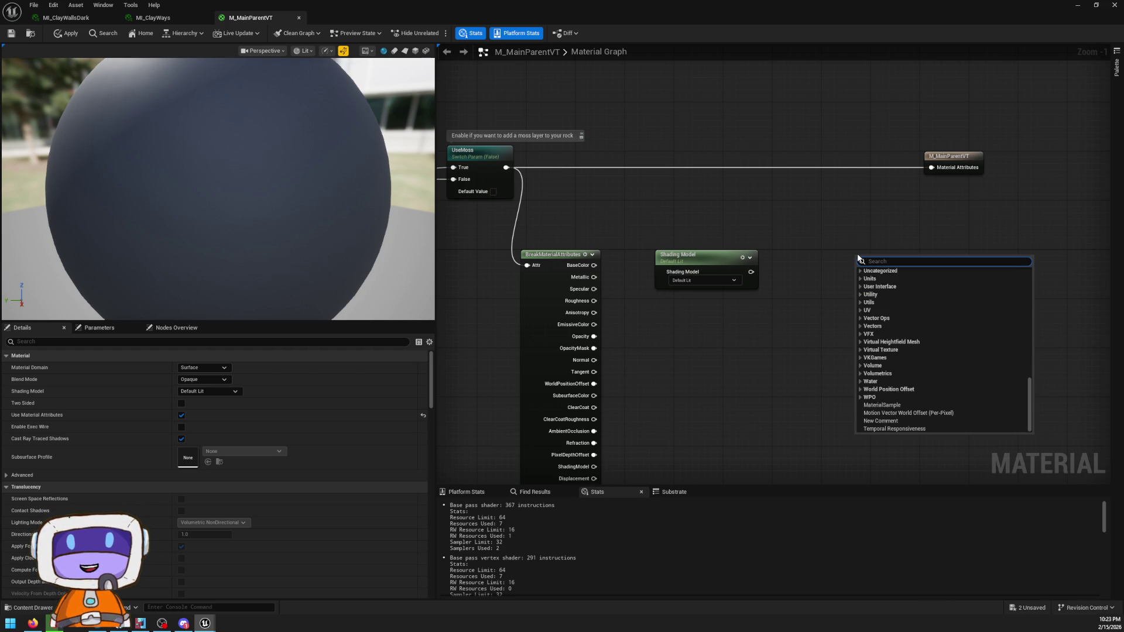
scroll(773, 167, up, 1)
scroll(863, 187, down, 2)
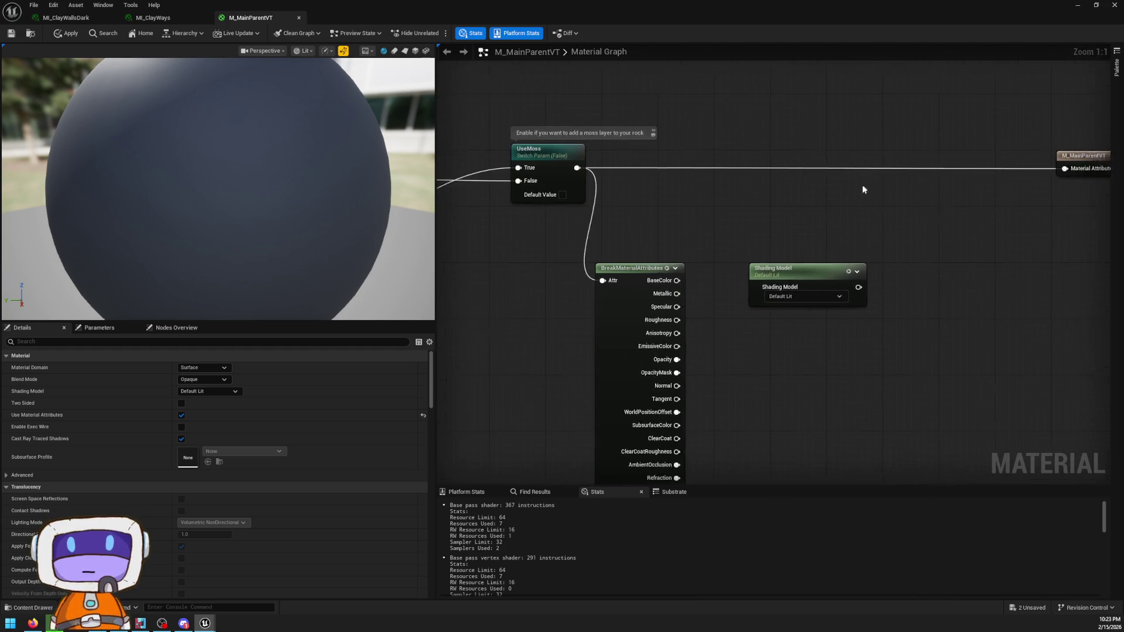
drag(631, 224, 897, 213)
key(Delete)
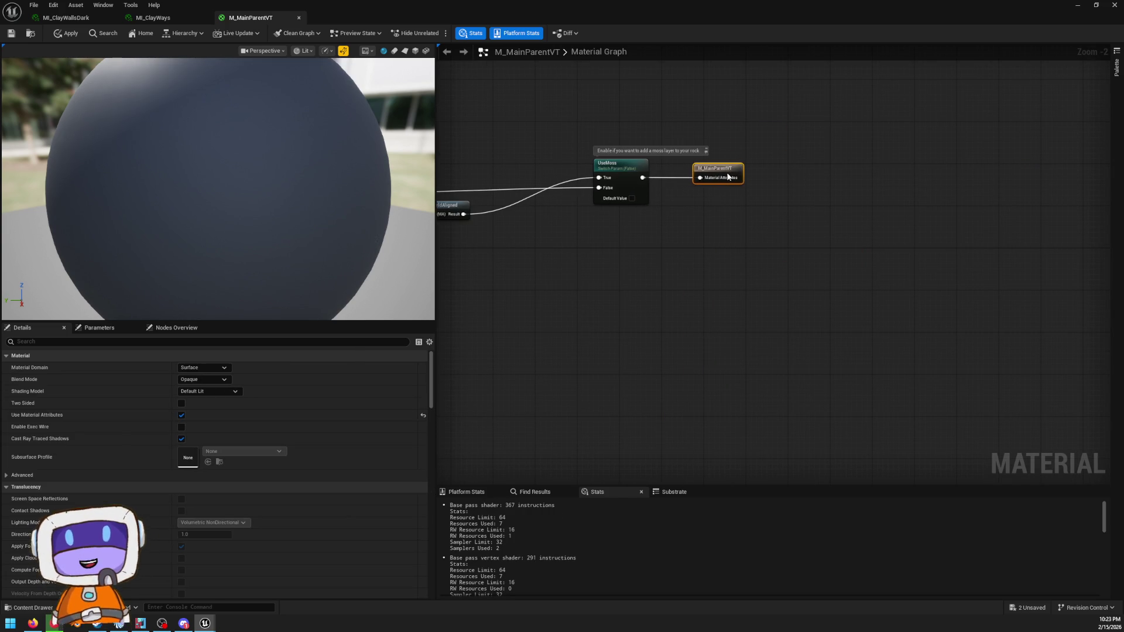
- Apply the M_MainParentVT changes and shrink the editor to reveal the tan pillar
drag(671, 97, 991, 150)
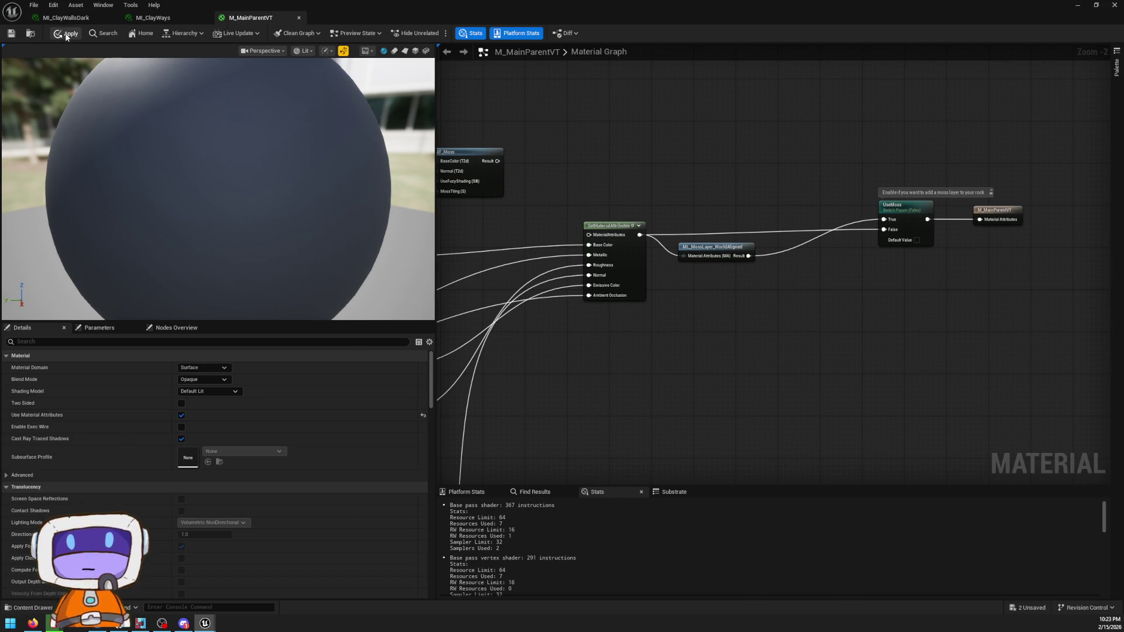
click(14, 33)
click(29, 33)
click(714, 182)
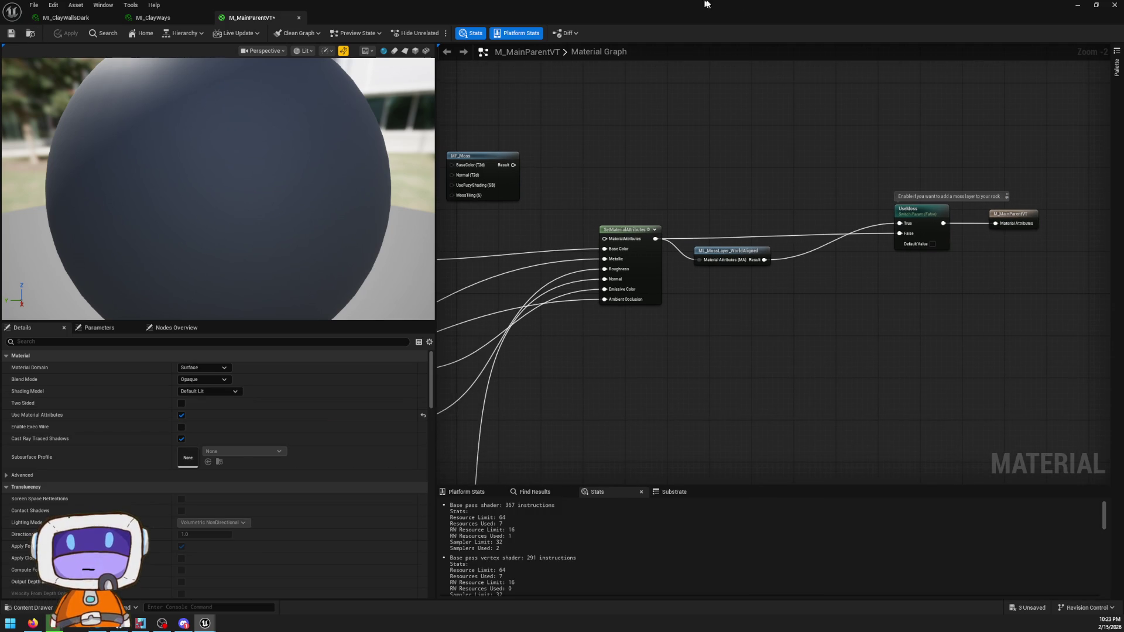
mouse_move(725, 8)
mouse_down()
mouse_move(1048, 278)
mouse_move(980, 198)
mouse_up()
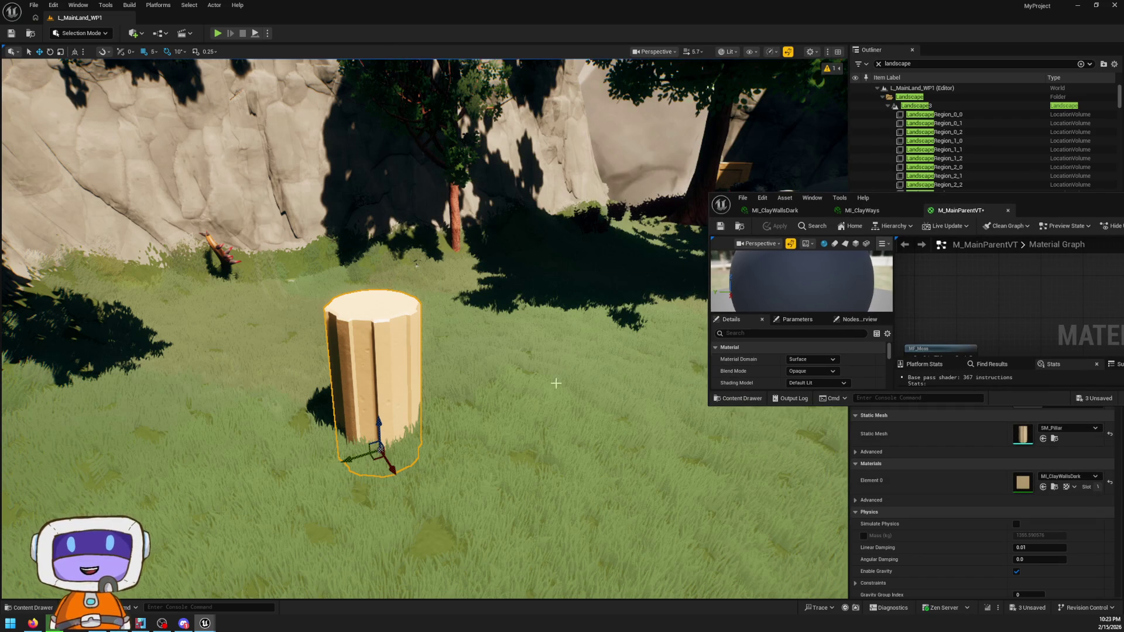
- Close the M_MainParentVT material editor and frame the selected pillar in the viewport
drag(1062, 213, 797, 251)
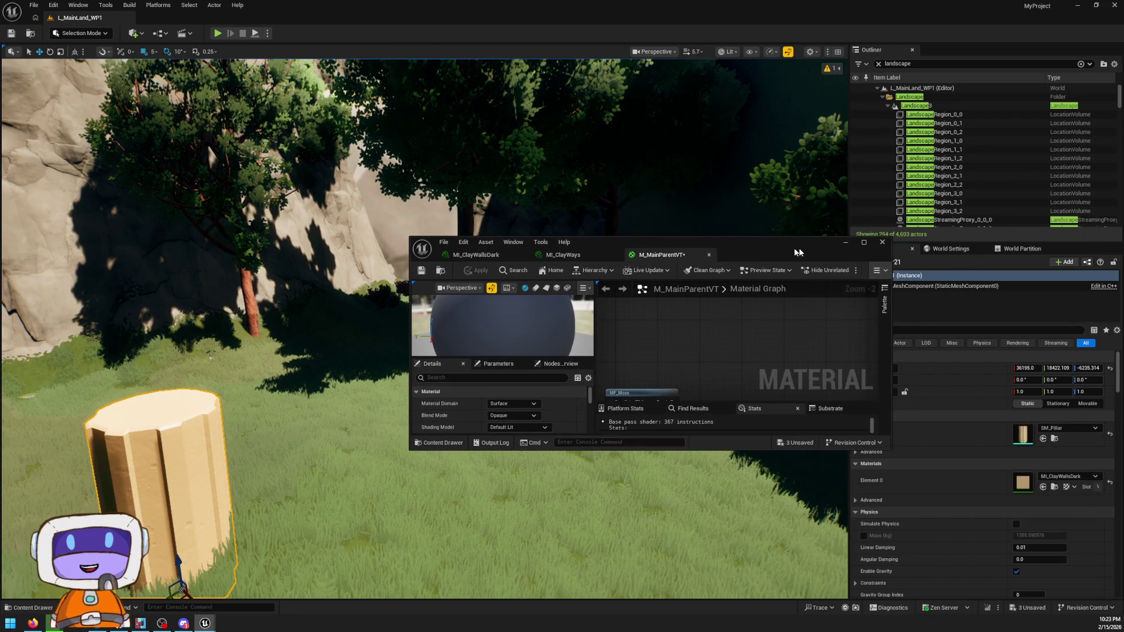
click(880, 242)
key(f)
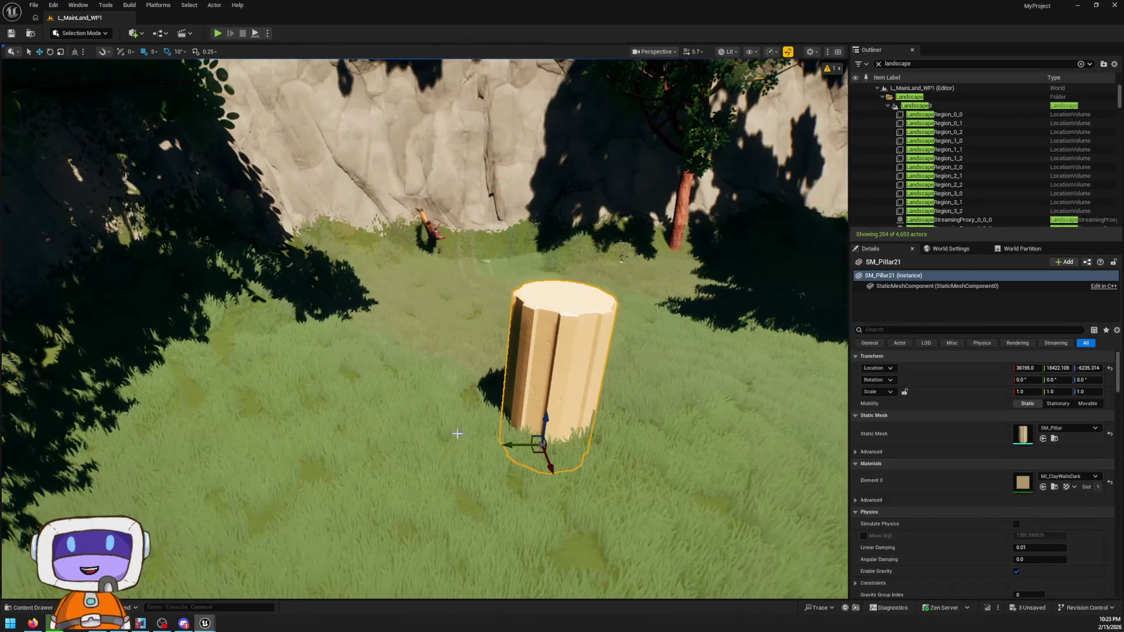
- Fly the camera to the grassy ground under the tree and enter Landscape Mode
key(w)
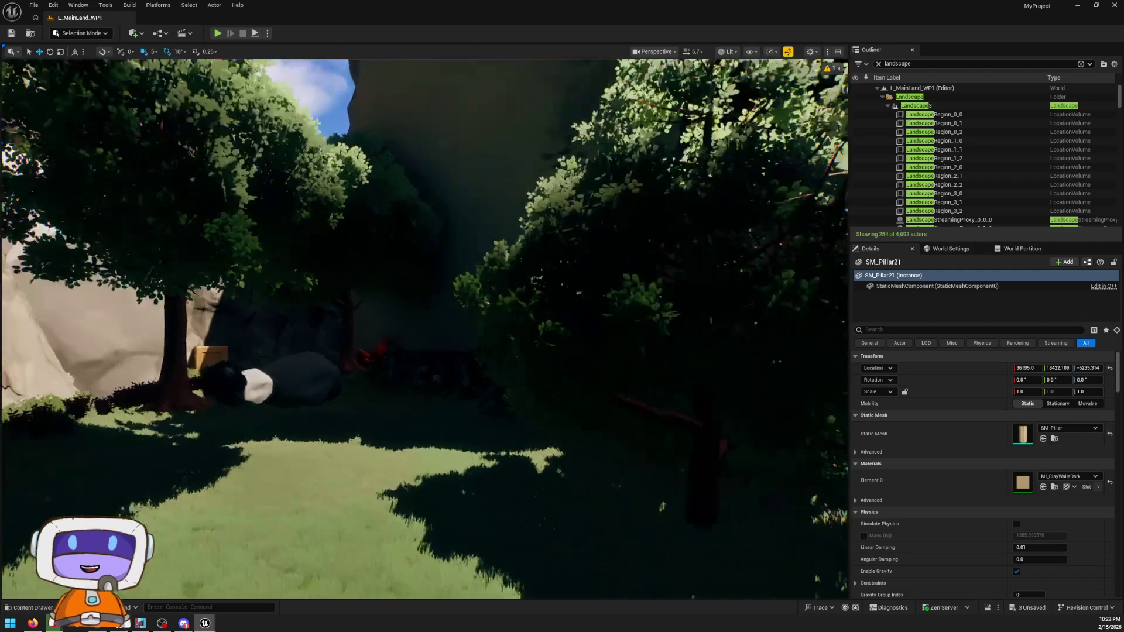
key(w)
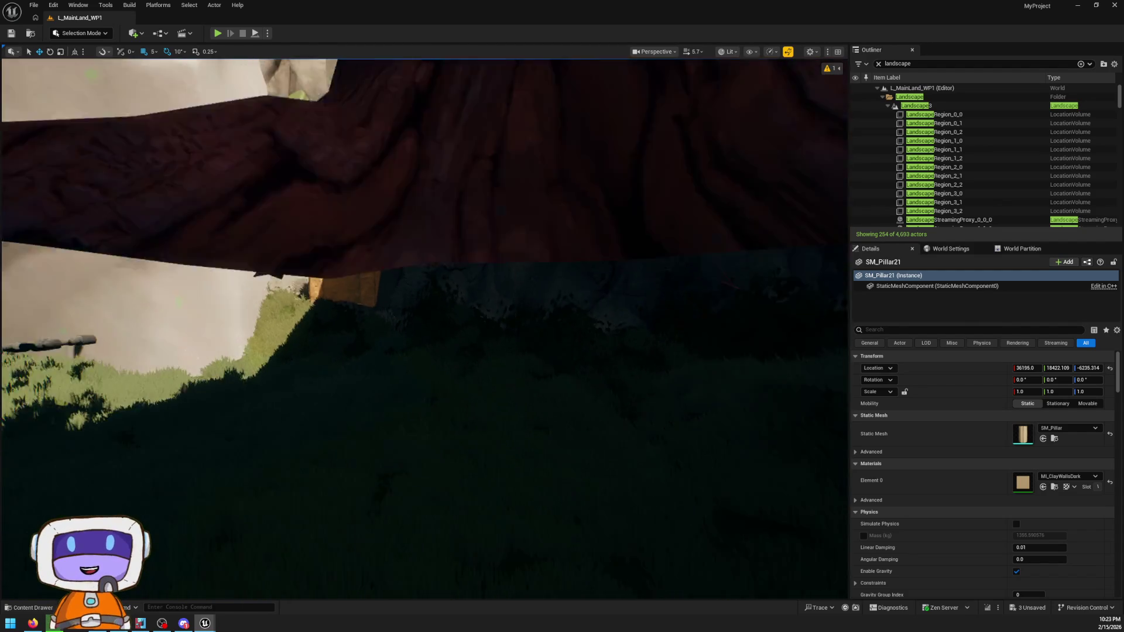
key(w)
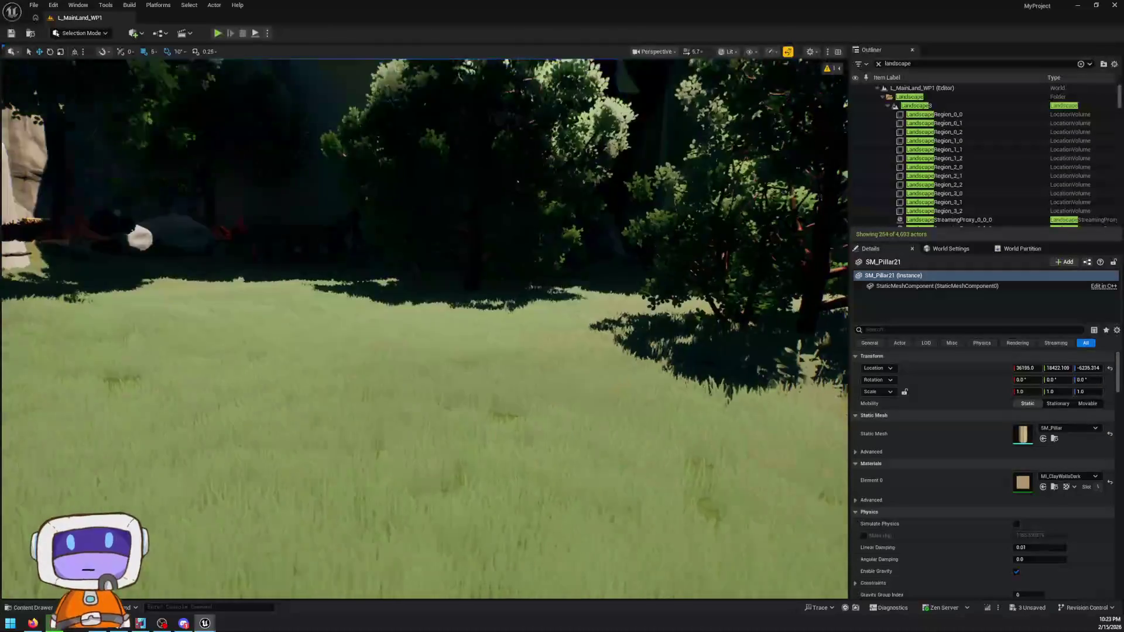
scroll(424, 328, down, 2)
key(w)
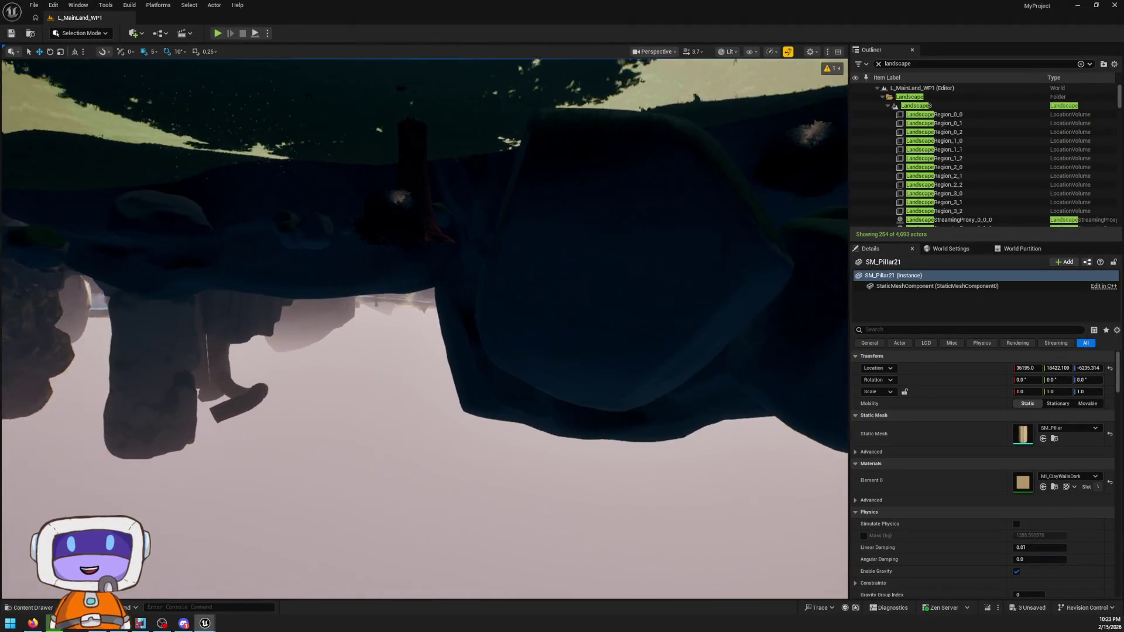
key(w)
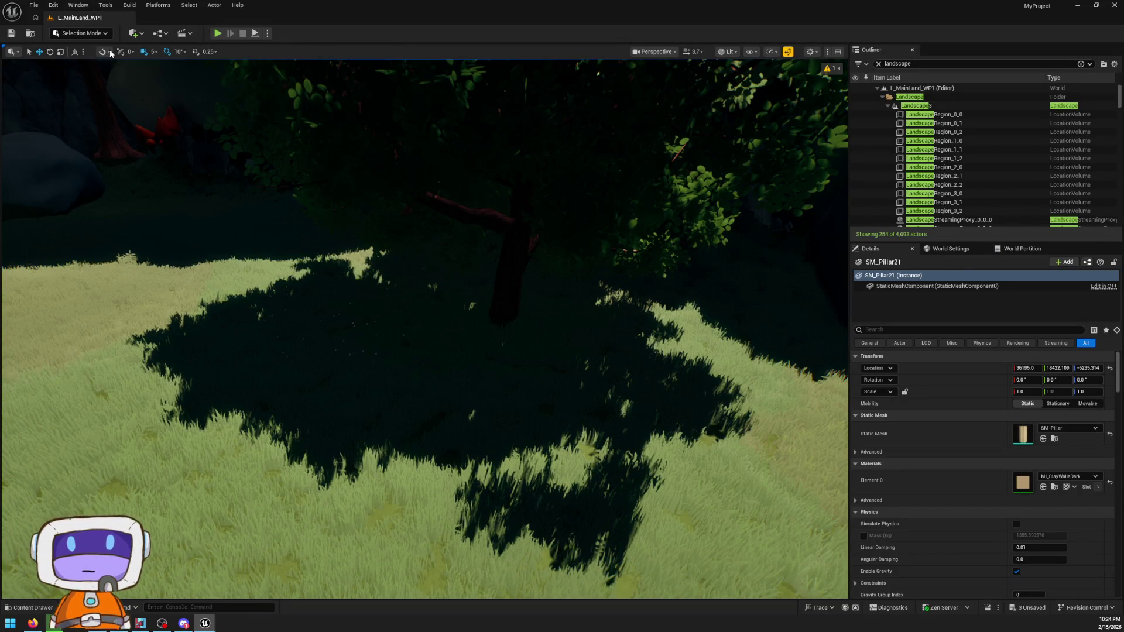
key(shift+2)
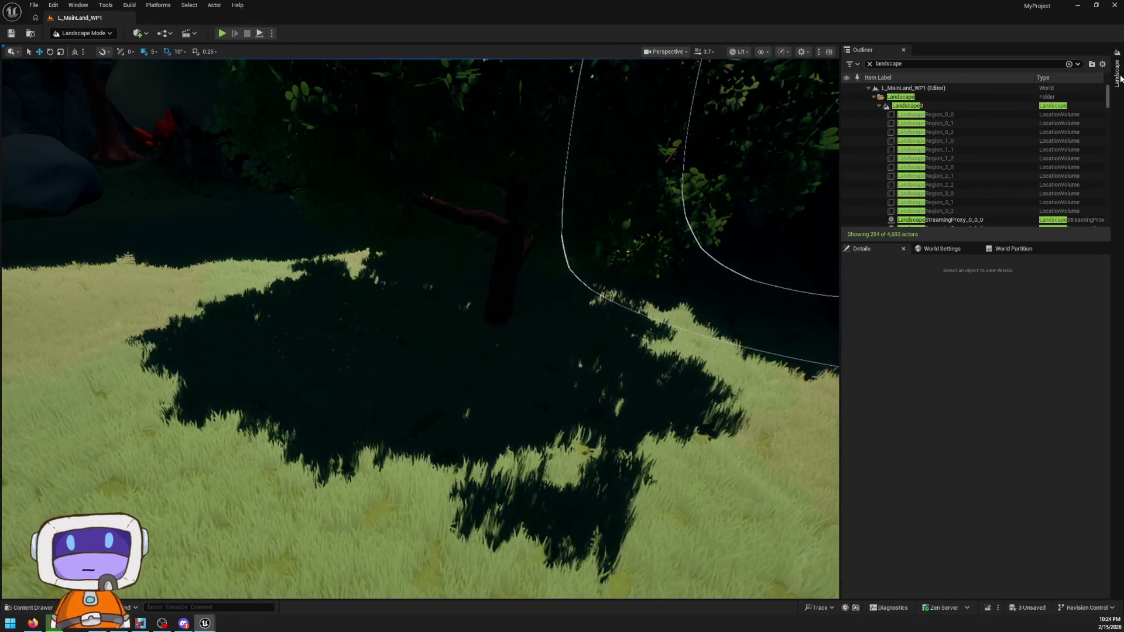
- Raise the terrain beneath the tree with the Sculpt tool from the Landscape panel
click(1118, 76)
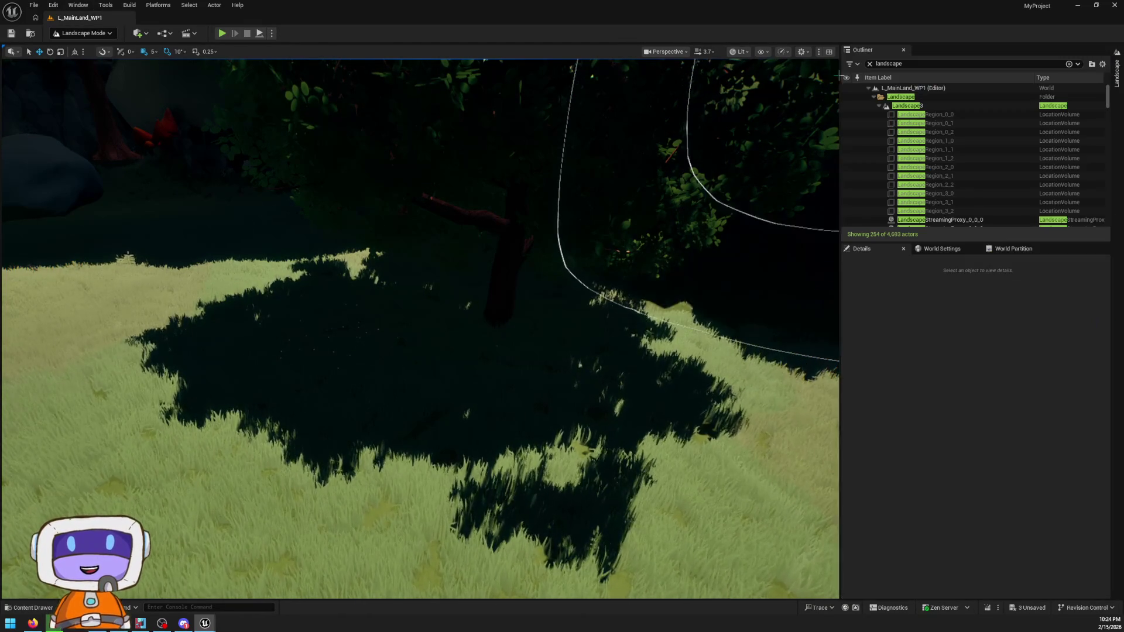
click(1117, 73)
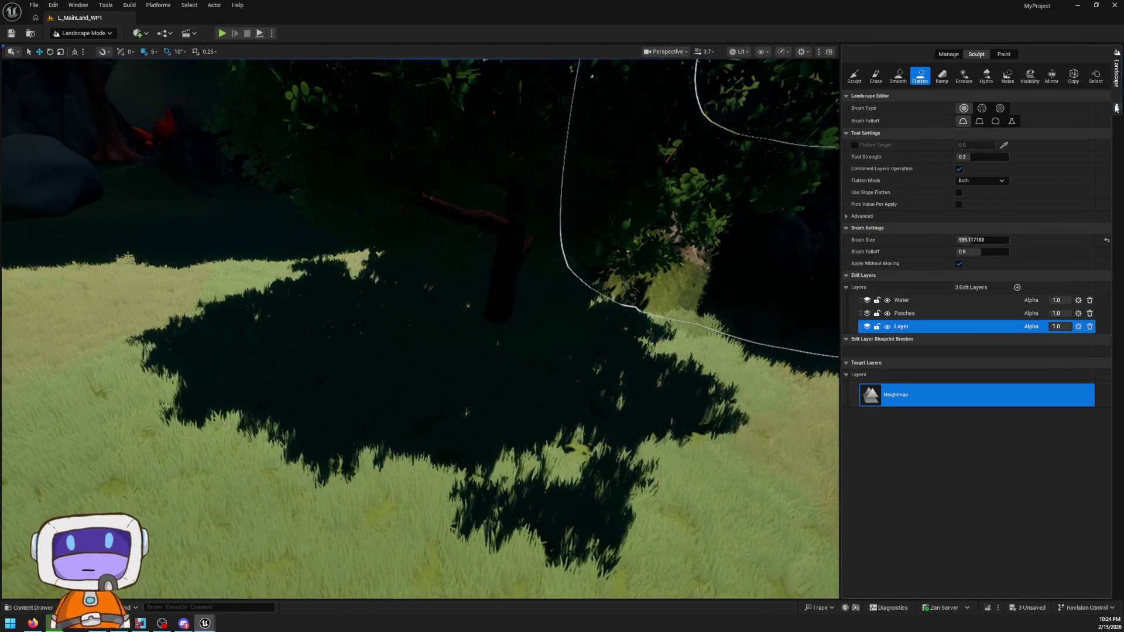
click(855, 77)
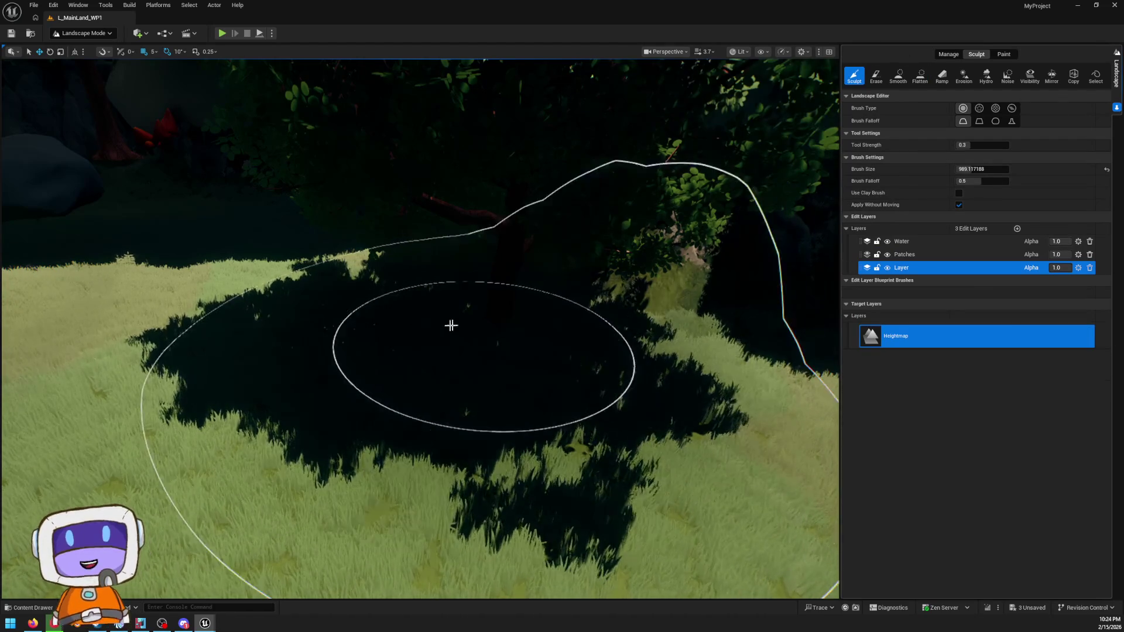
drag(423, 371, 384, 364)
scroll(426, 363, down, 1)
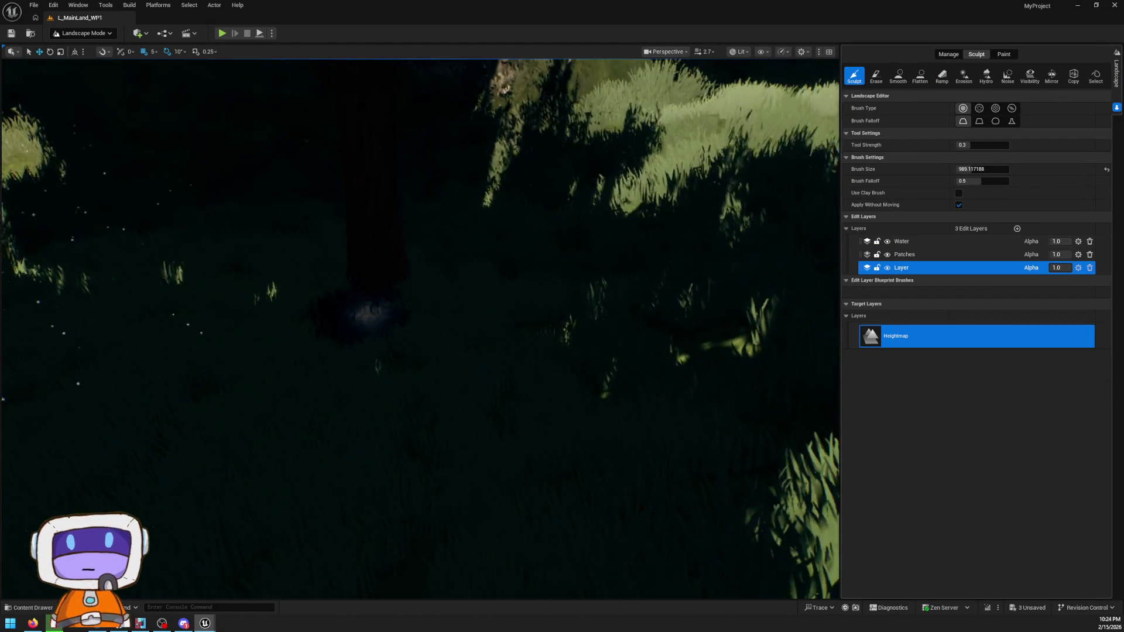
mouse_move(369, 310)
mouse_down()
mouse_move(477, 314)
mouse_move(527, 296)
mouse_move(653, 422)
mouse_move(557, 411)
mouse_move(457, 376)
mouse_move(577, 364)
mouse_move(622, 303)
mouse_move(672, 188)
mouse_up()
- Select the Flatten tool at brush size about 989 and view the grassy clearing from above
click(920, 75)
mouse_move(447, 352)
mouse_down()
mouse_move(514, 314)
mouse_move(627, 305)
mouse_move(570, 275)
mouse_move(446, 490)
mouse_move(489, 414)
mouse_move(490, 264)
mouse_move(351, 251)
mouse_move(589, 246)
mouse_move(389, 213)
mouse_move(326, 238)
mouse_move(326, 422)
mouse_up()
drag(367, 490, 367, 490)
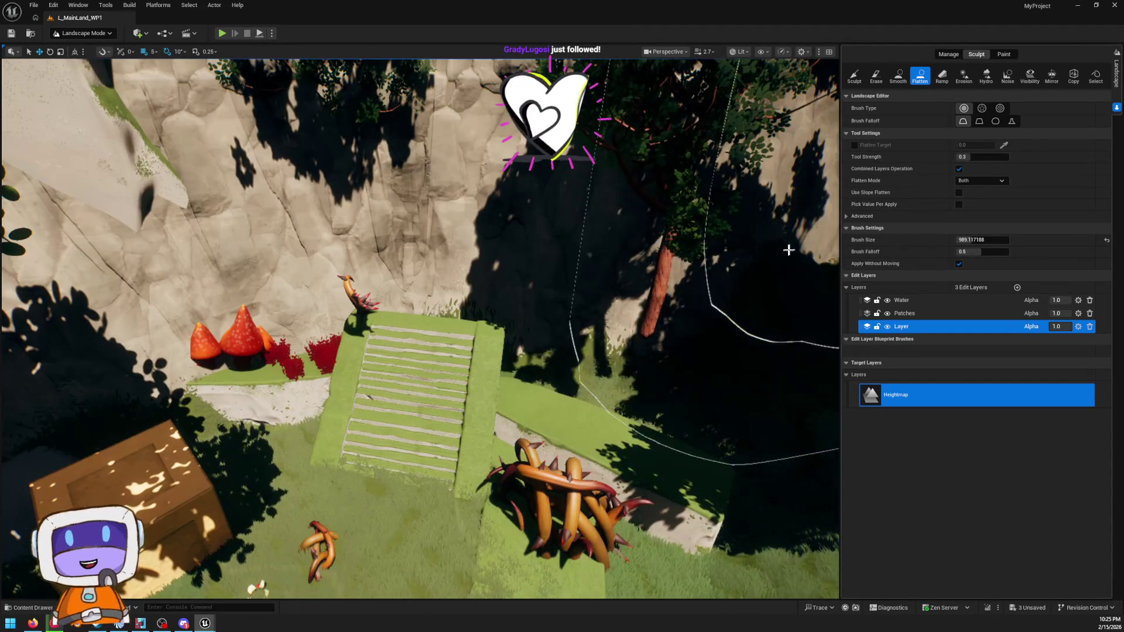
scroll(355, 201, up, 3)
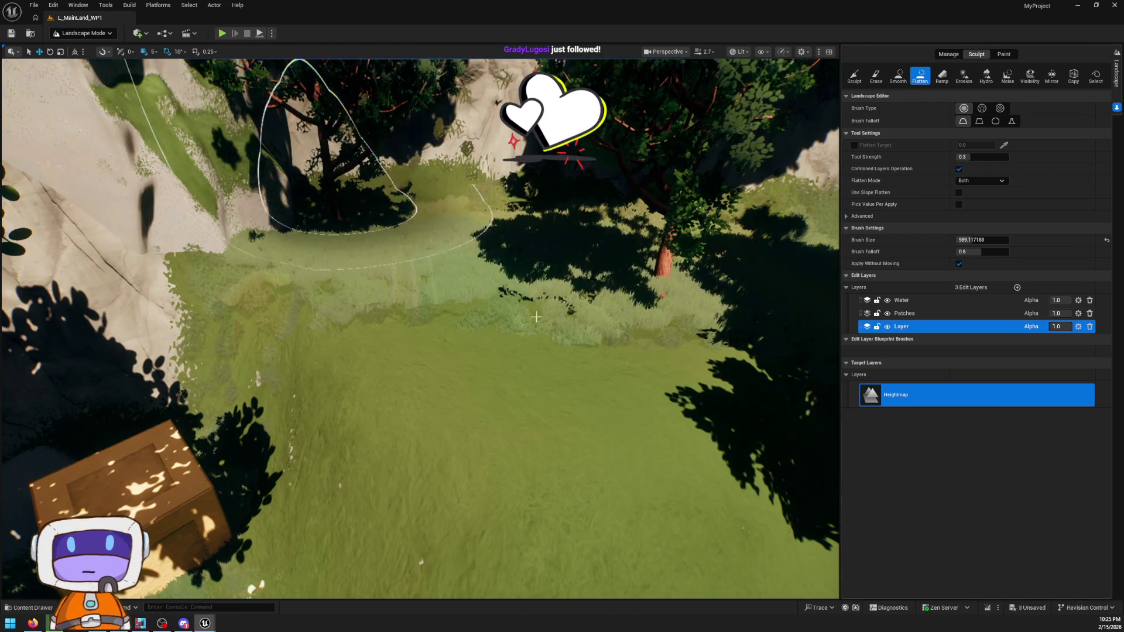
scroll(536, 317, down, 3)
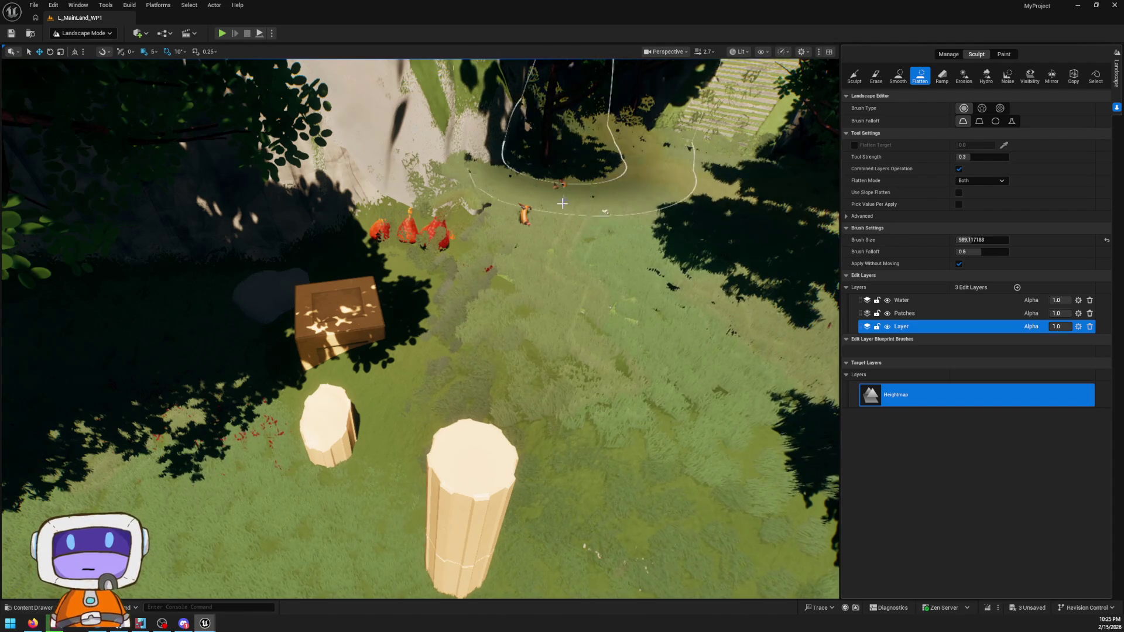
scroll(561, 203, down, 3)
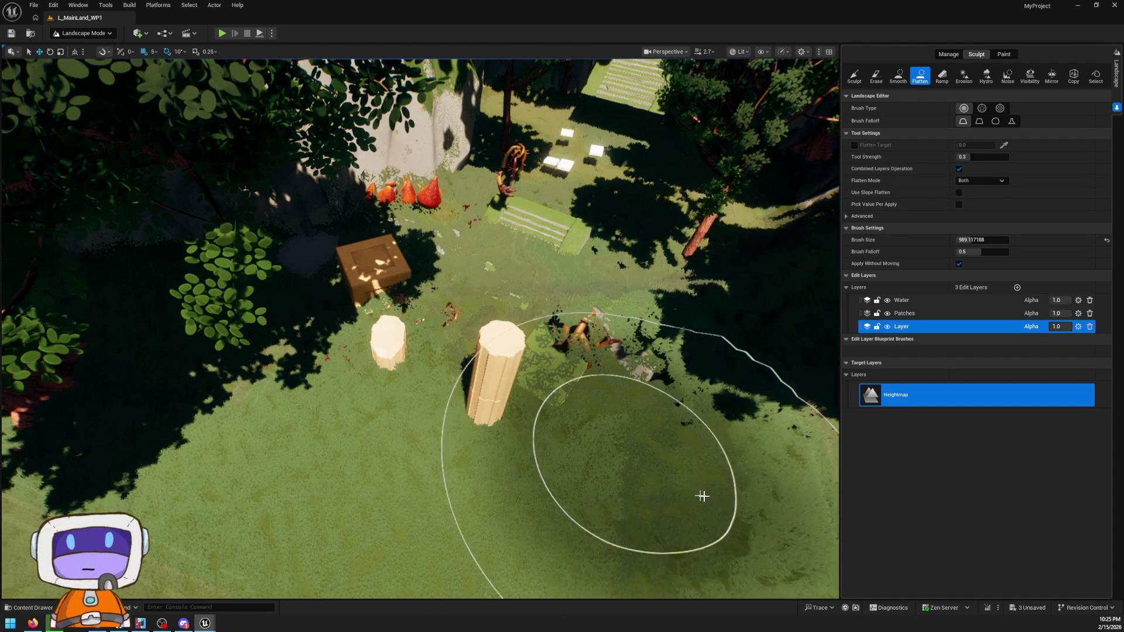
scroll(527, 401, up, 10)
scroll(420, 327, up, 10)
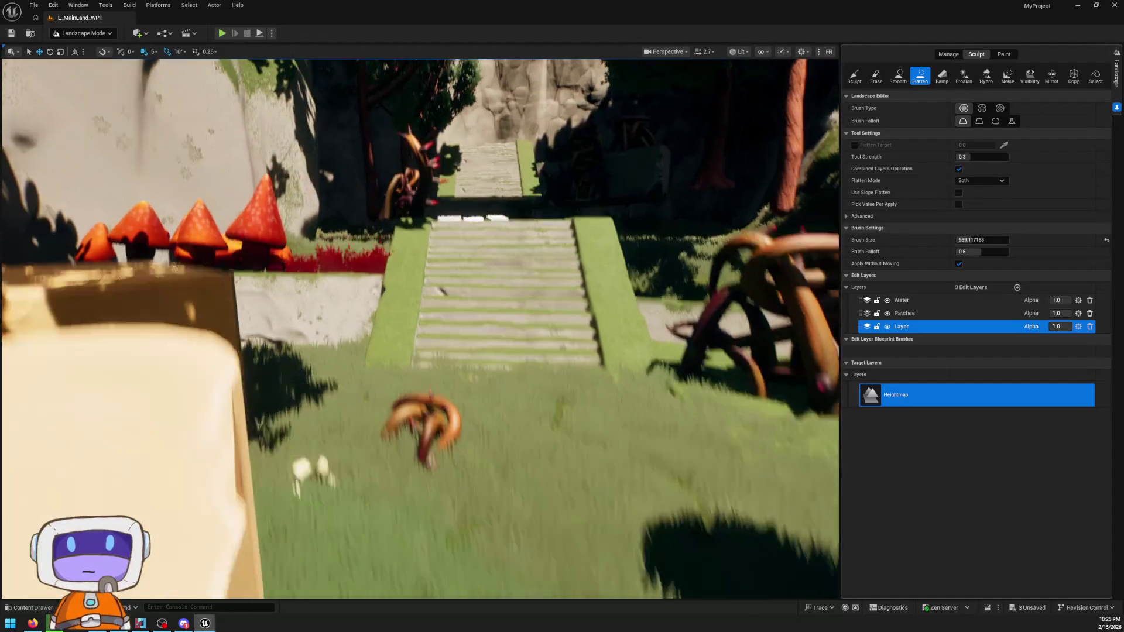
scroll(420, 327, up, 10)
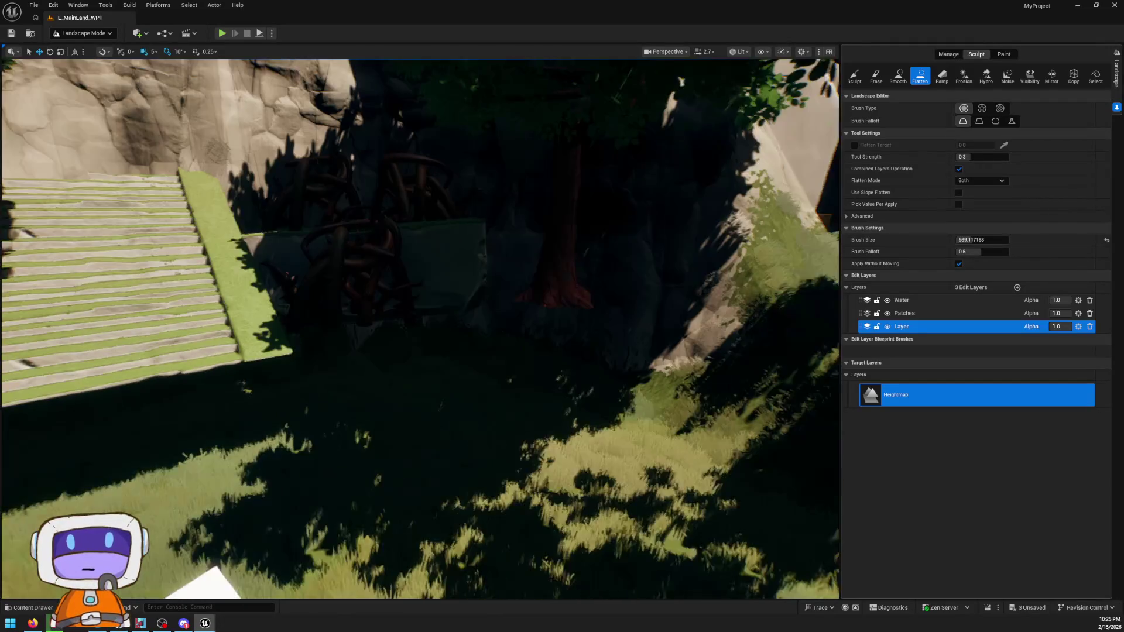
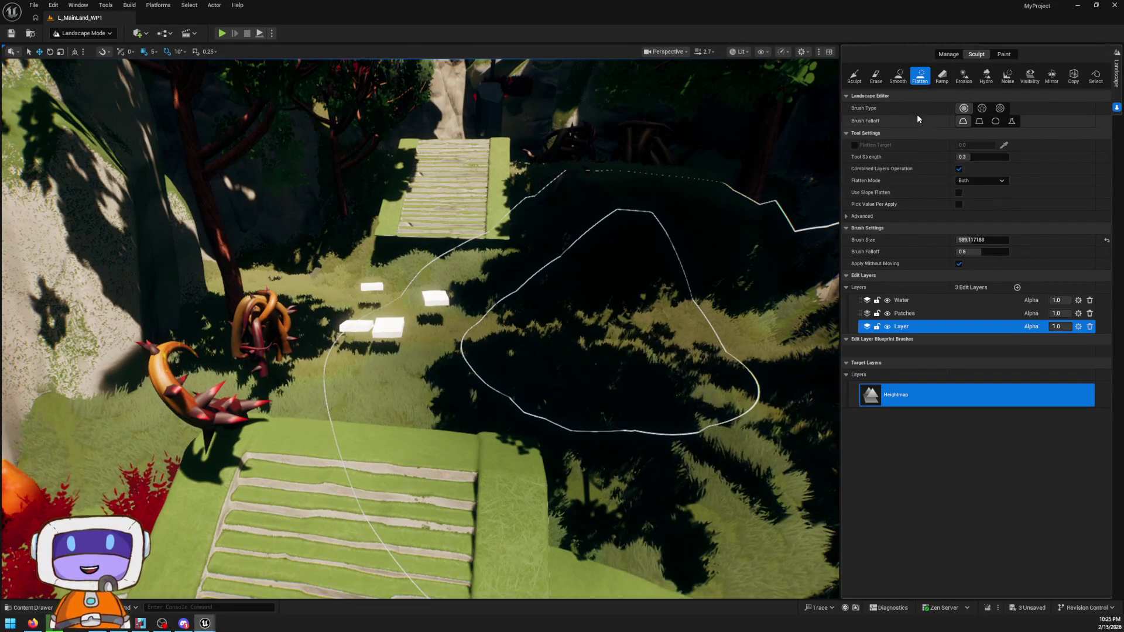
- Give the Flatten brush Linear falloff and a Flatten Target height sampled from the terrain
click(979, 121)
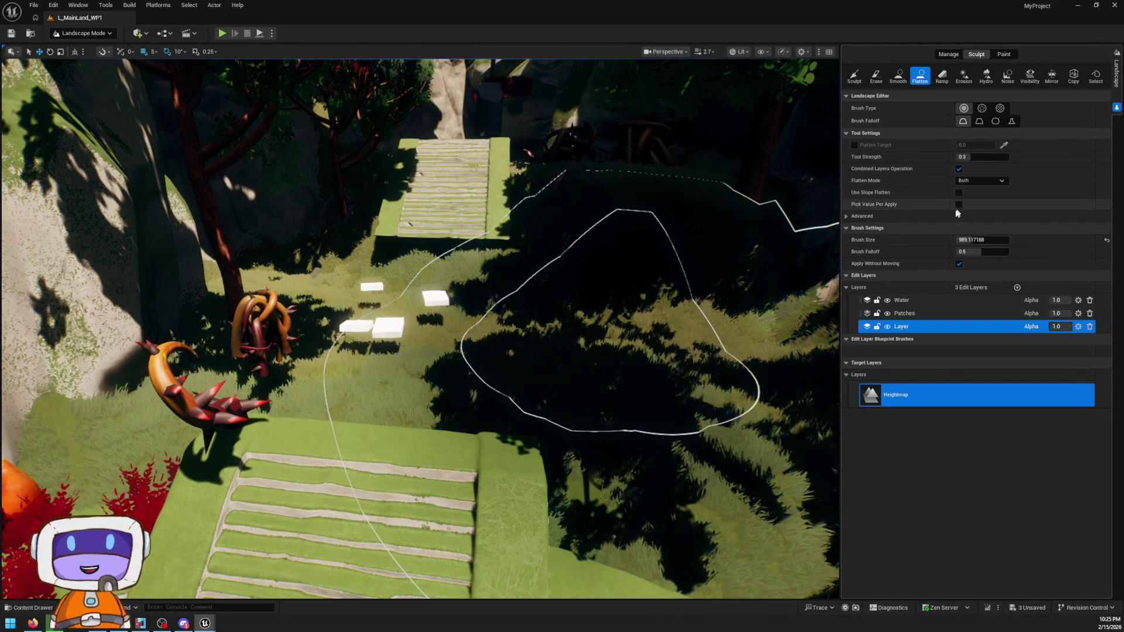
click(860, 217)
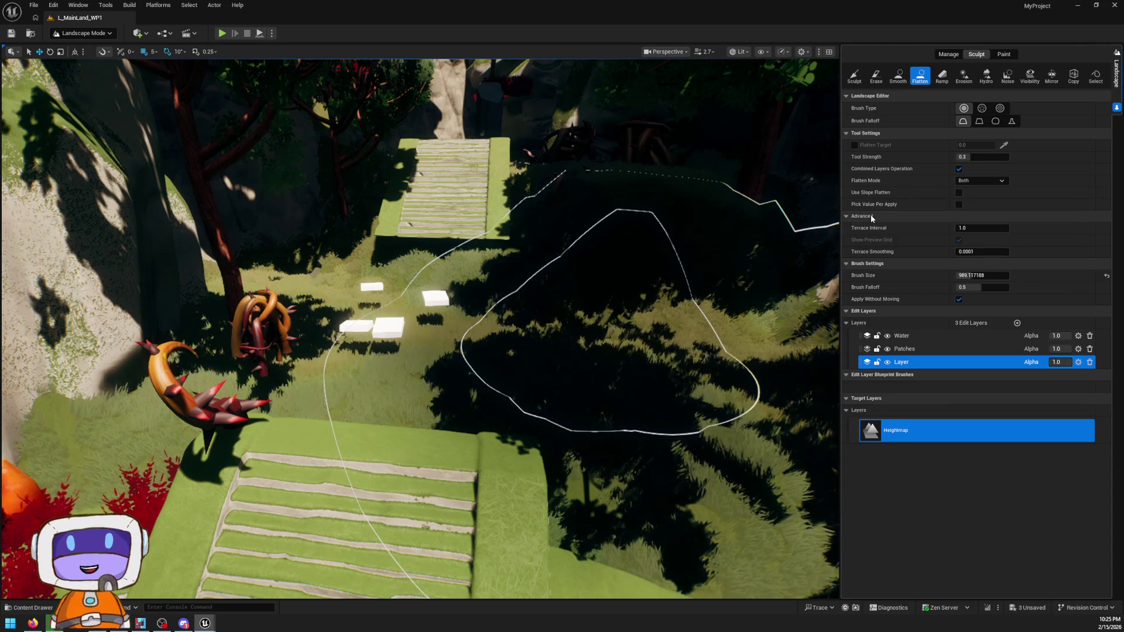
click(870, 215)
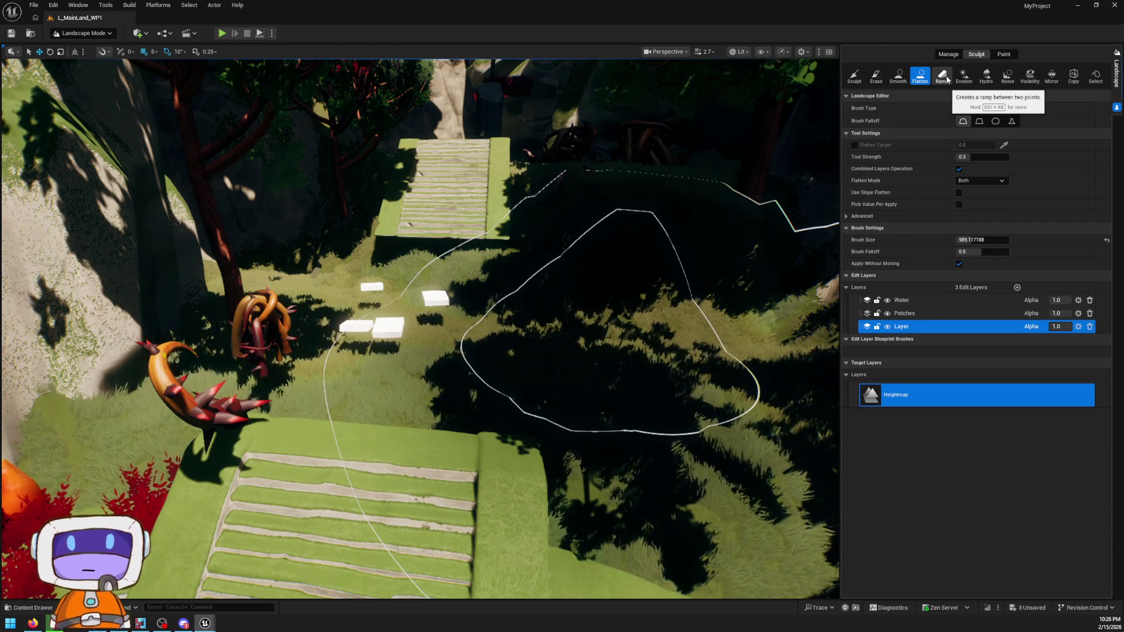
click(853, 145)
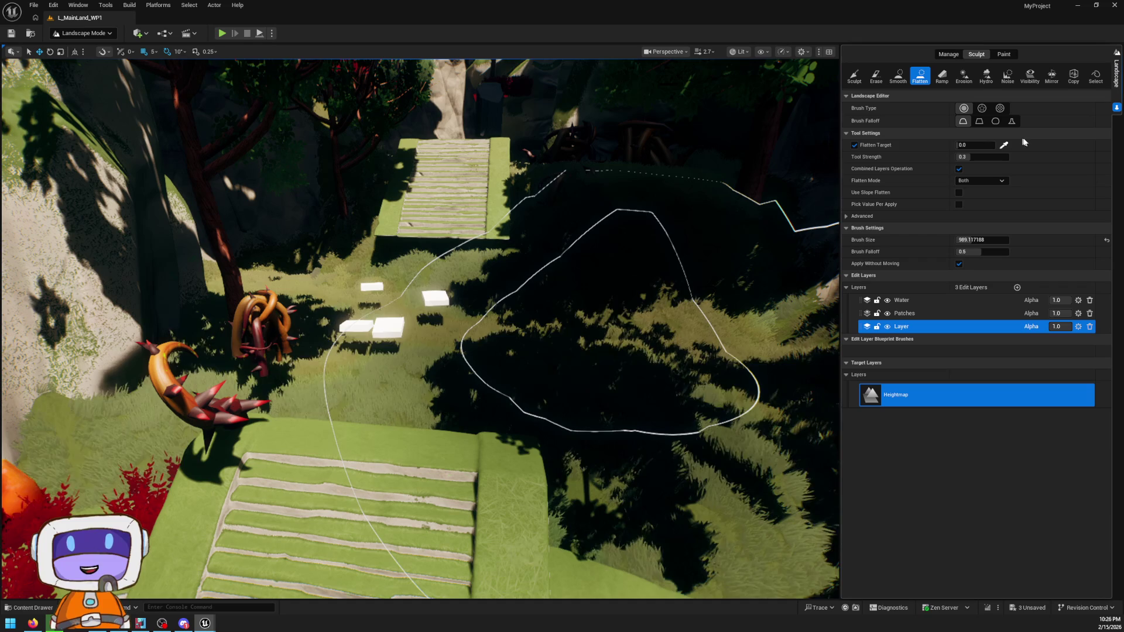
click(1006, 145)
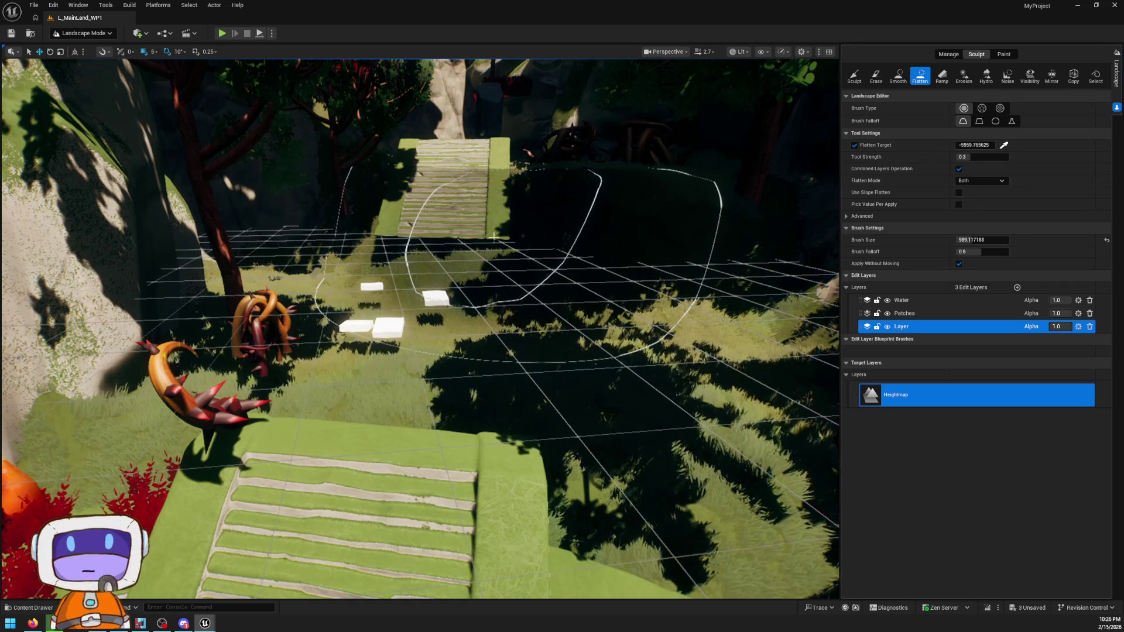
click(597, 259)
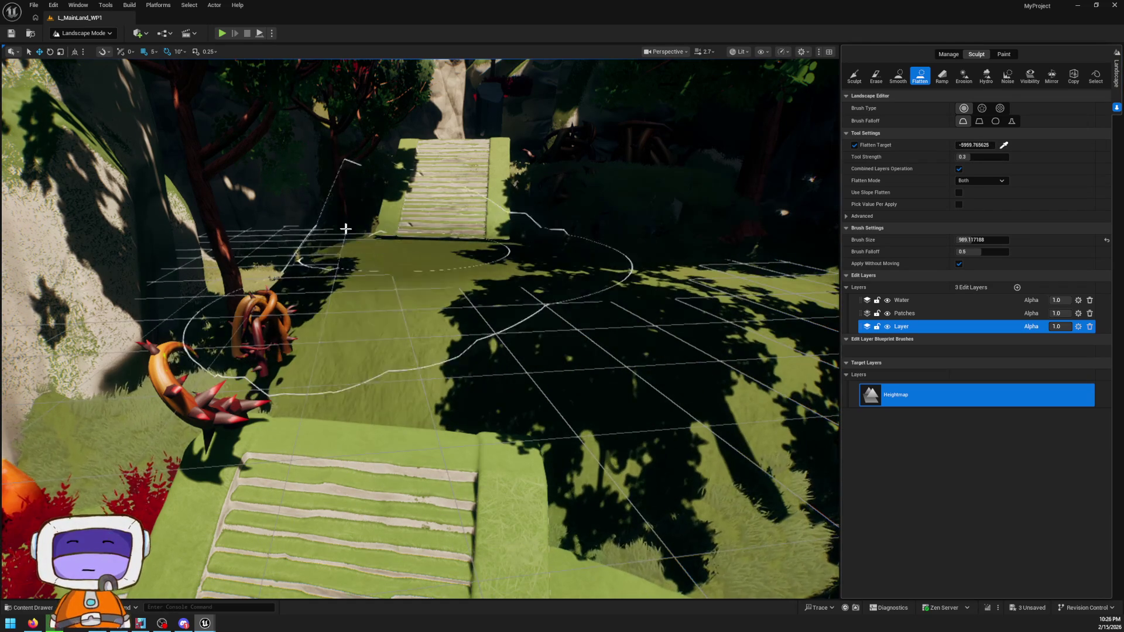
- Paint the Flatten brush over the cliff rock to level it into green ground
scroll(639, 377, down, 5)
scroll(420, 328, down, 5)
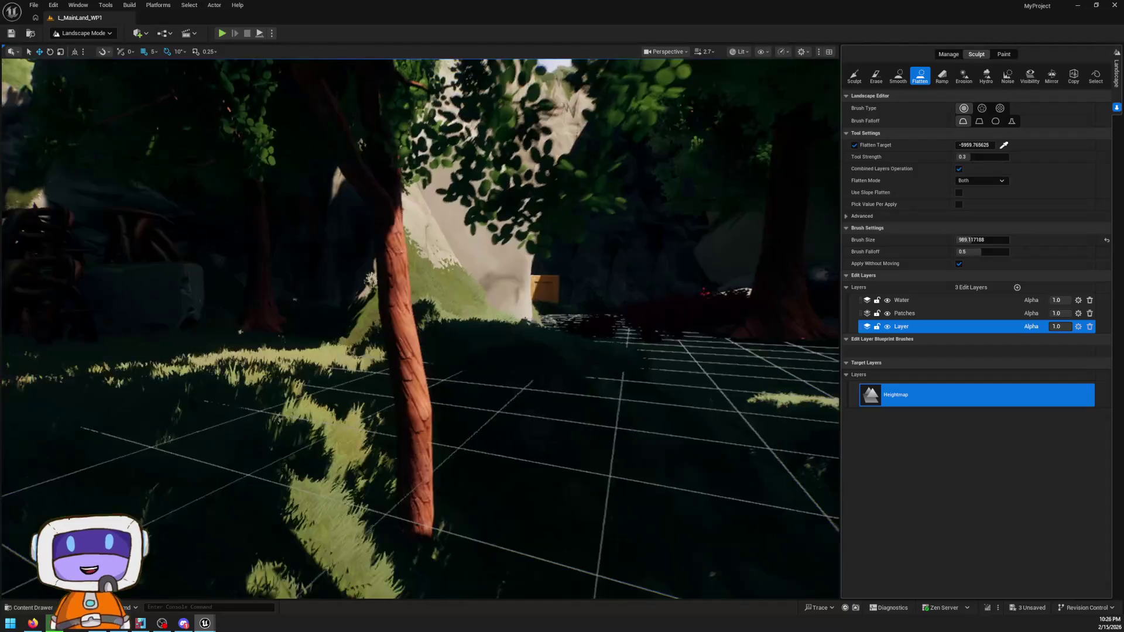
scroll(421, 328, up, 5)
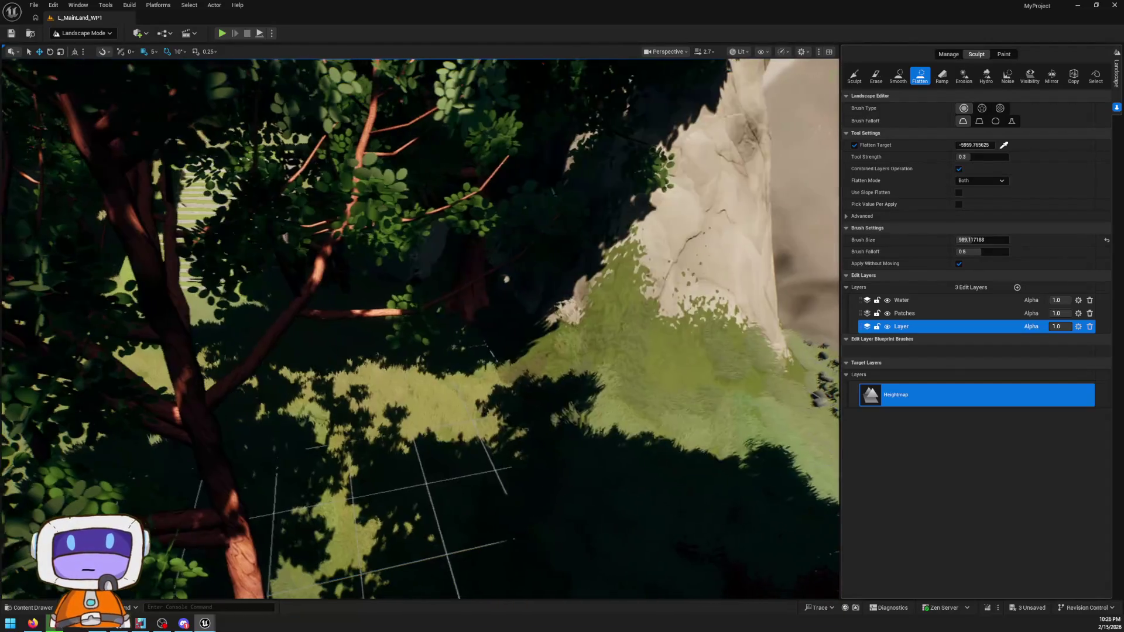
scroll(596, 302, down, 5)
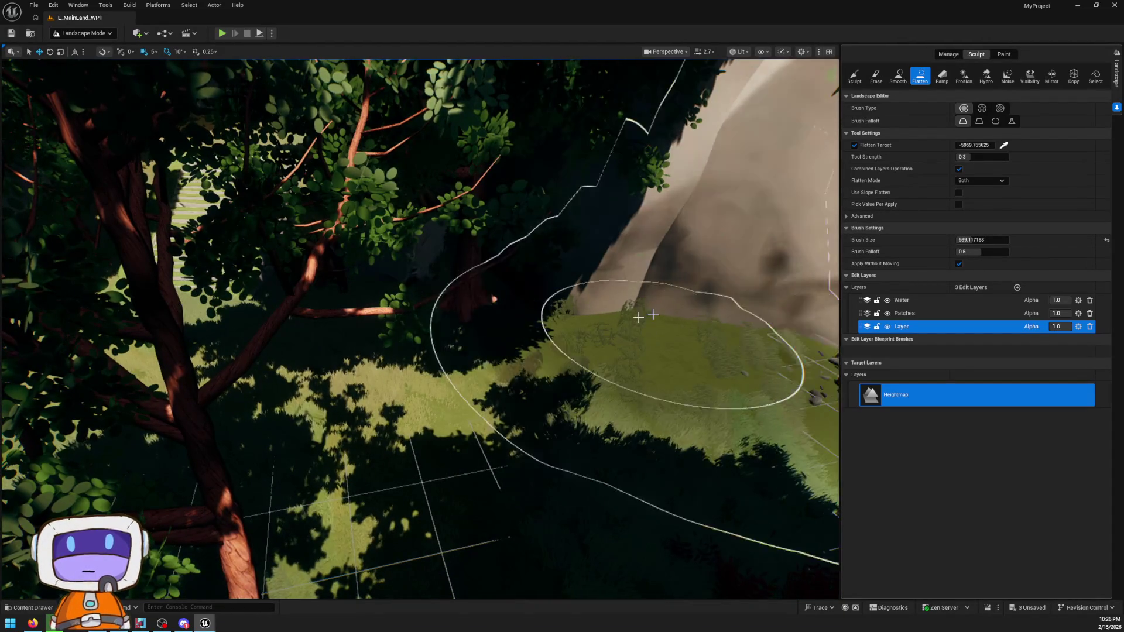
scroll(420, 328, up, 5)
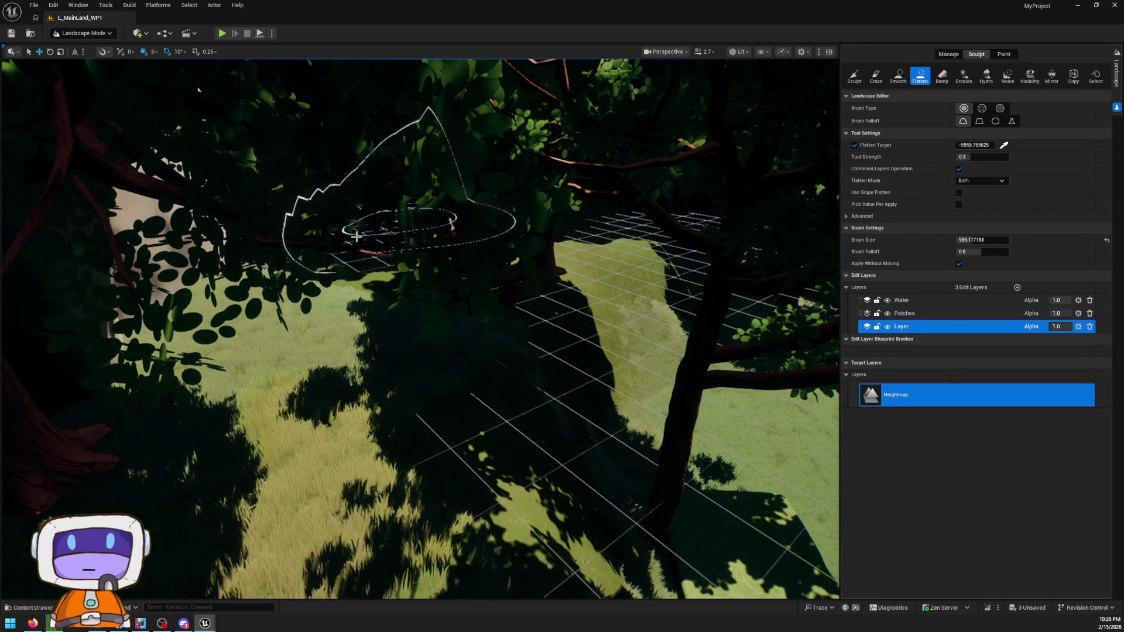
scroll(381, 287, up, 10)
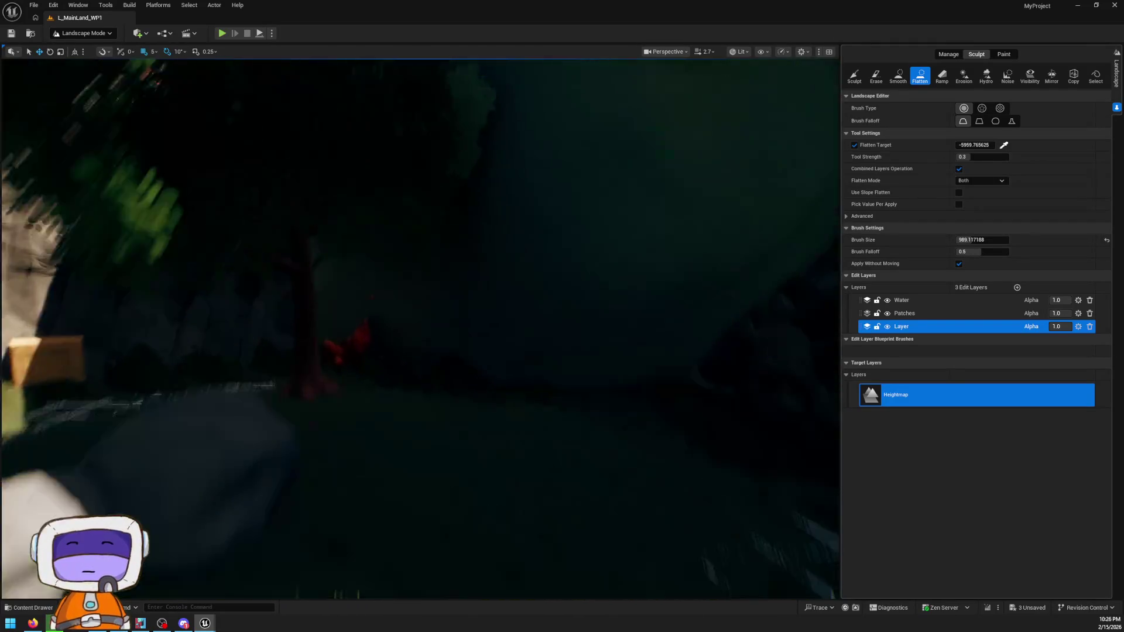
scroll(414, 348, up, 5)
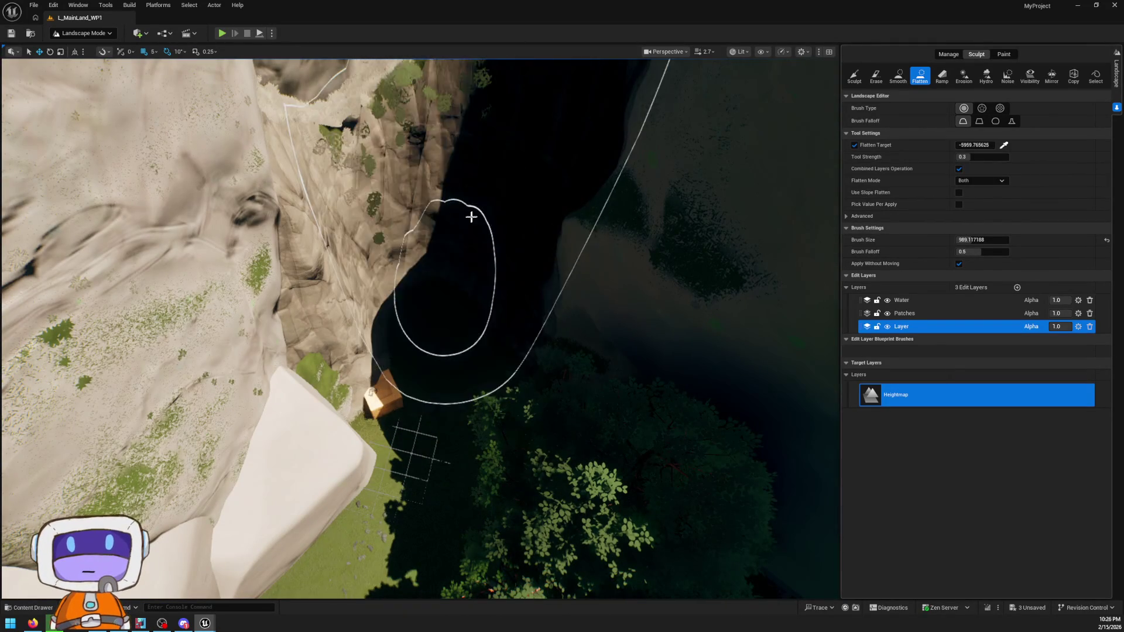
mouse_move(355, 244)
mouse_down()
mouse_move(389, 371)
mouse_move(537, 99)
mouse_up()
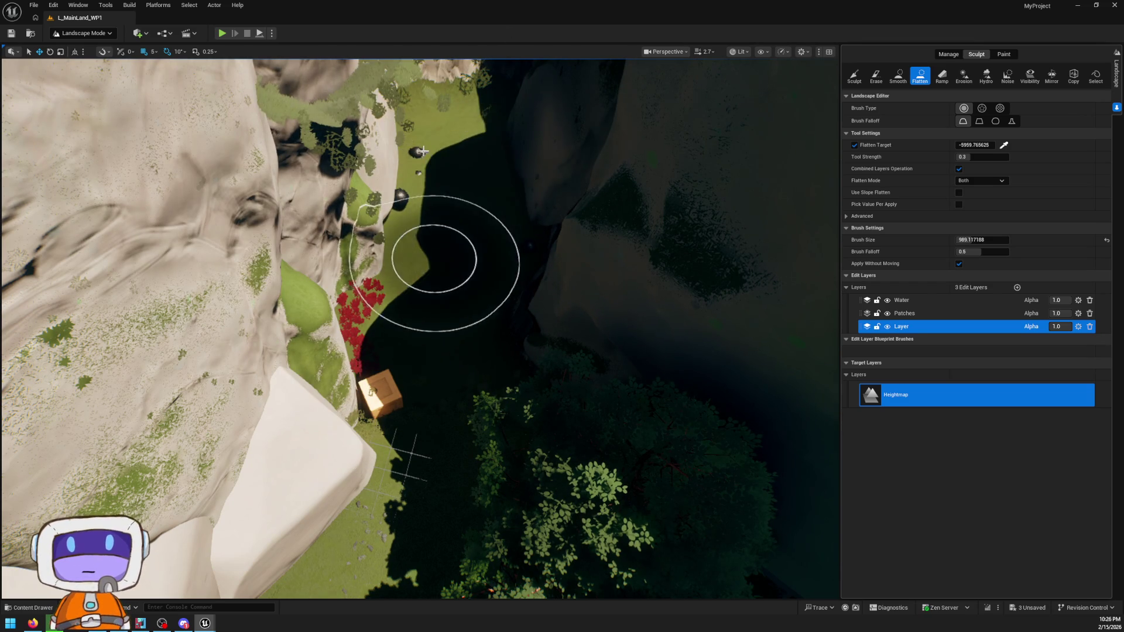
- Inspect the flattened area and switch to Selection Mode with Shift+1
scroll(423, 151, up, 10)
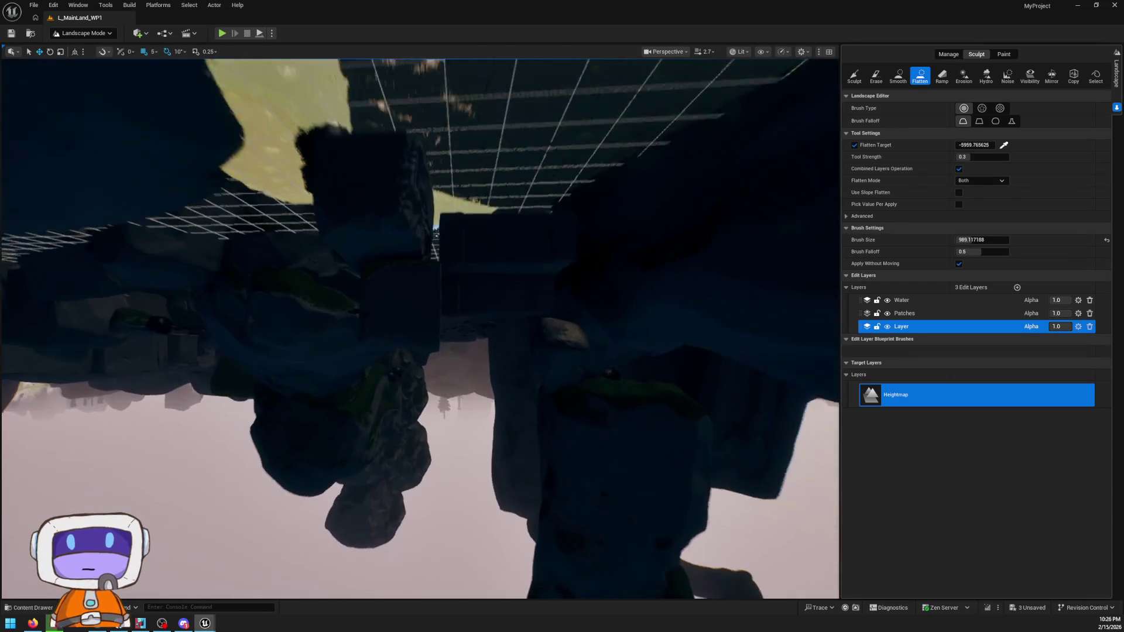
scroll(474, 79, down, 8)
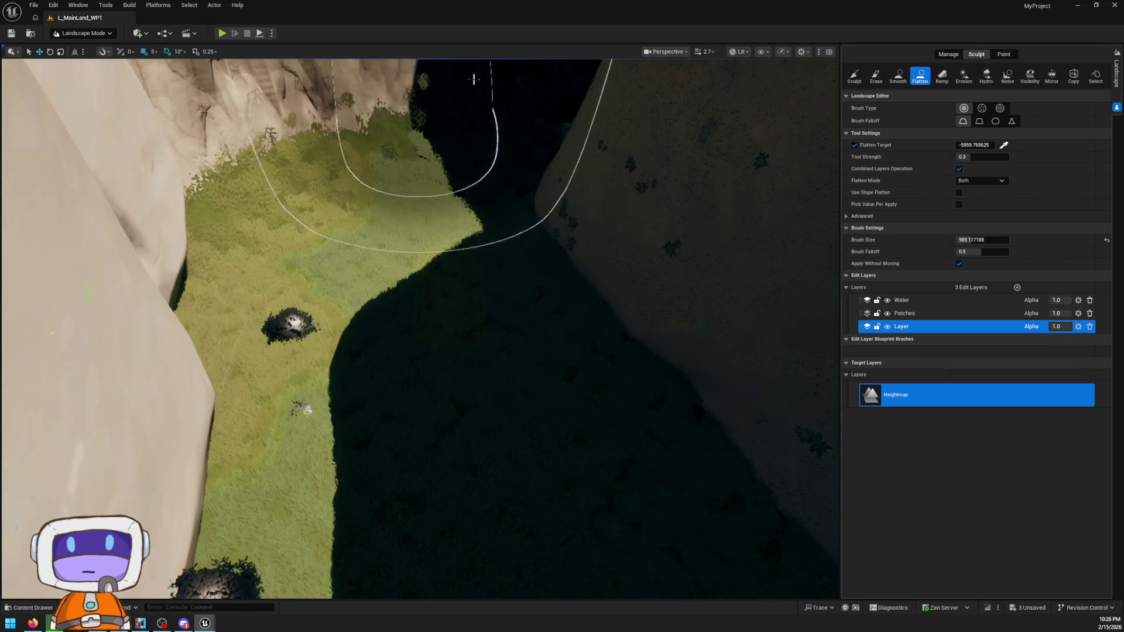
scroll(458, 321, up, 5)
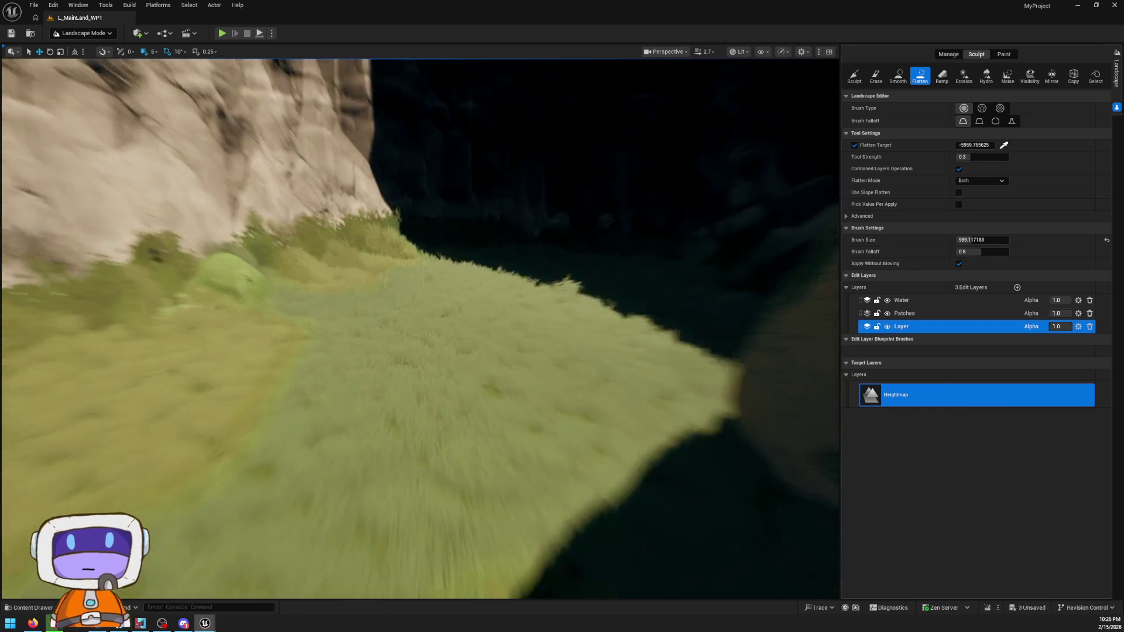
scroll(419, 327, up, 3)
scroll(351, 390, down, 5)
scroll(509, 455, up, 4)
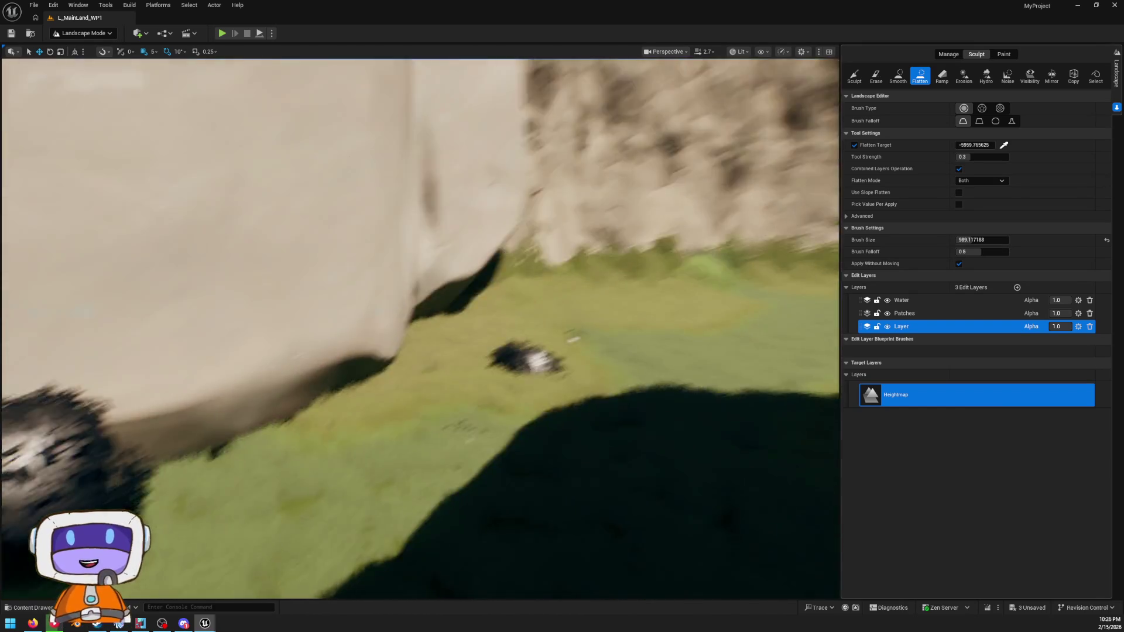
scroll(469, 351, down, 3)
key(shift+1)
- Select the foliage actor and switch the editor from Landscape to Foliage Mode
click(601, 378)
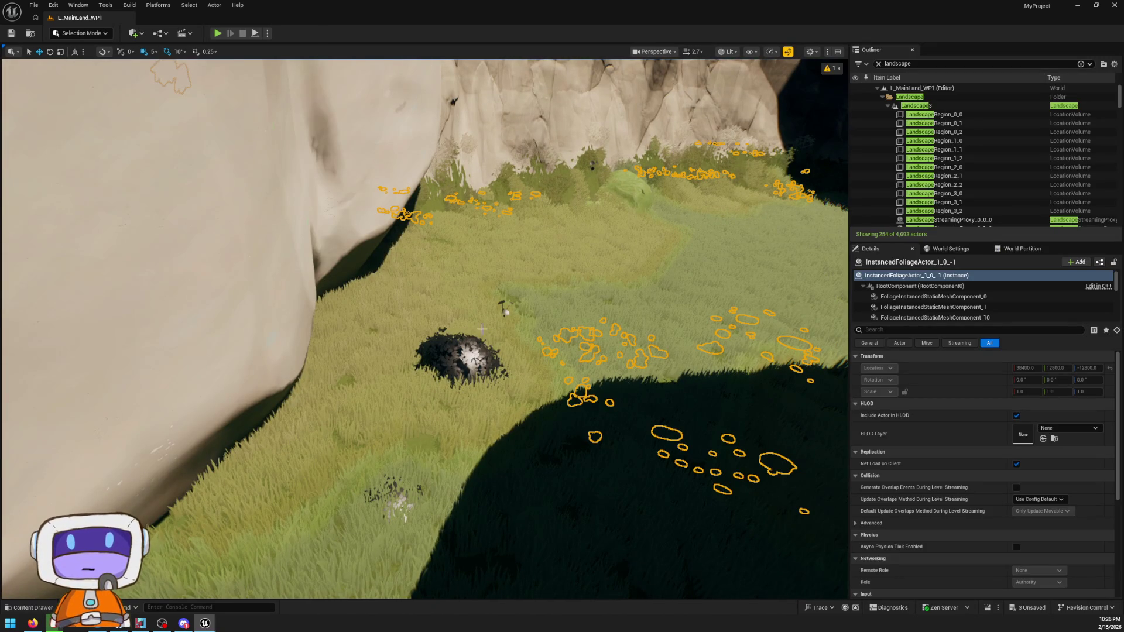
click(82, 33)
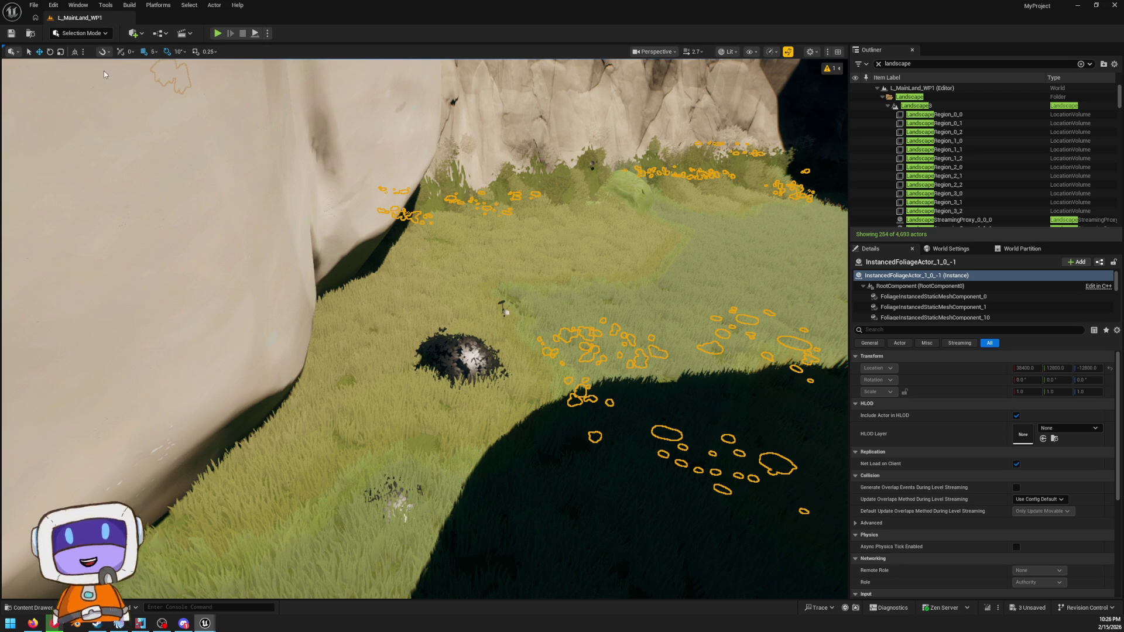
click(80, 66)
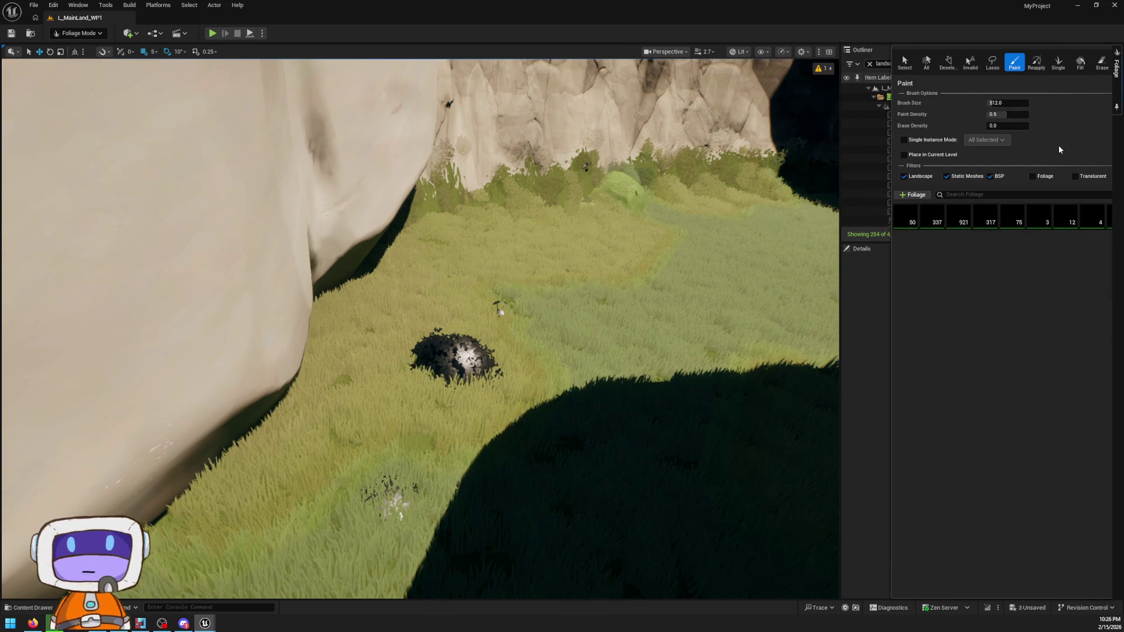
- Select the Foliage_BushMed foliage type and open its Tree_03 mesh
click(909, 221)
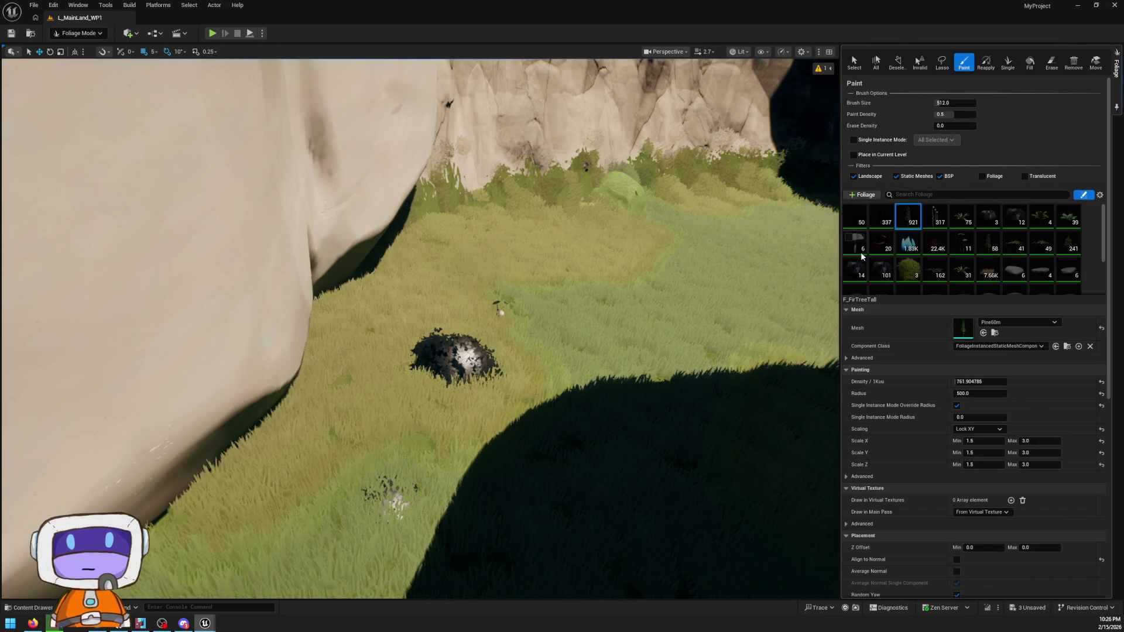
click(1015, 217)
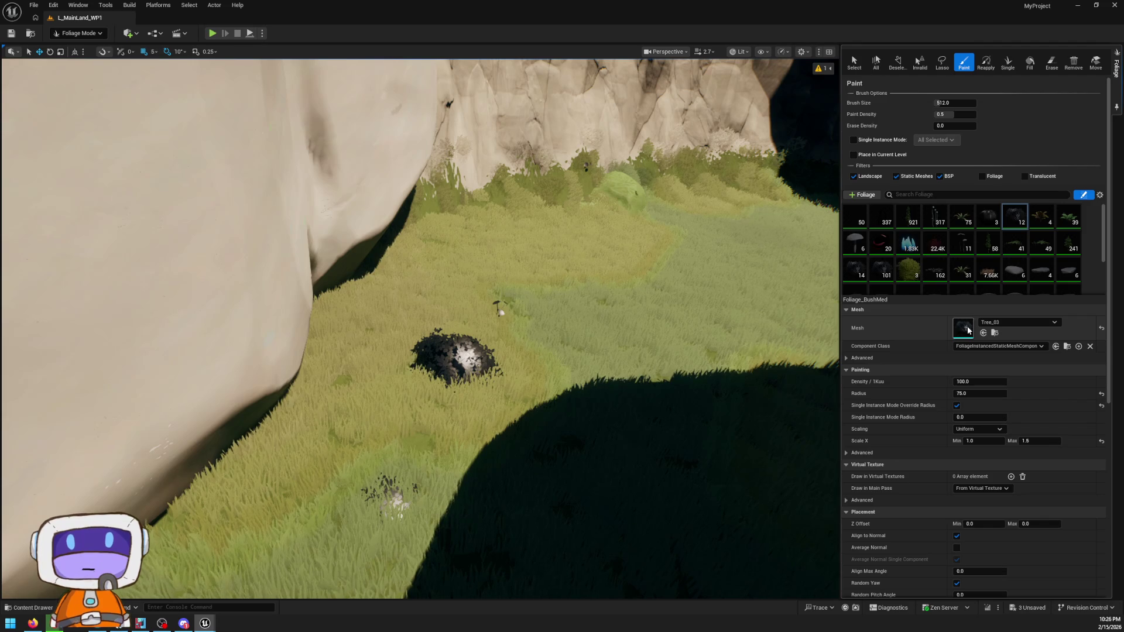
double_click(970, 329)
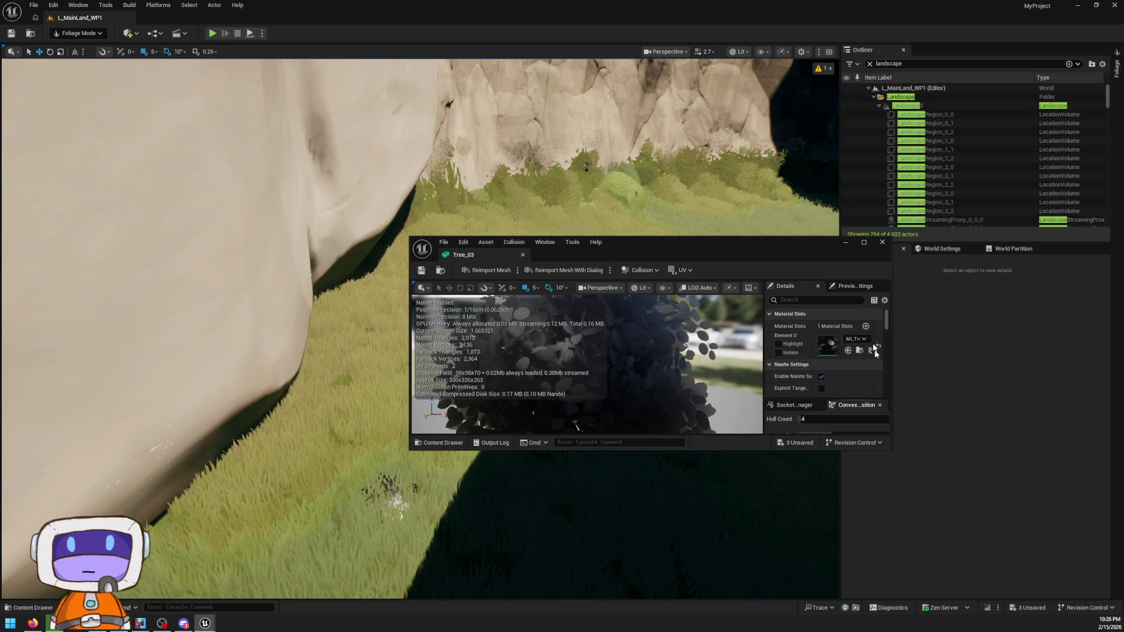
- Open the tree mesh's material instance, maximize it, and open the MM_Tree parent material
double_click(825, 350)
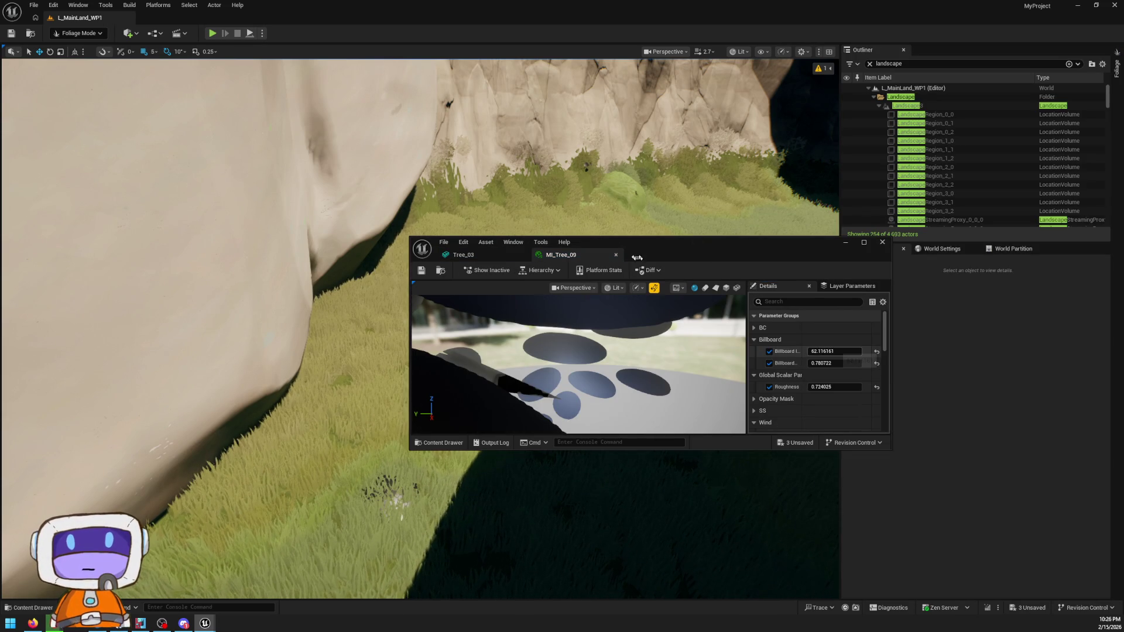
drag(710, 254, 714, 4)
scroll(943, 338, down, 2)
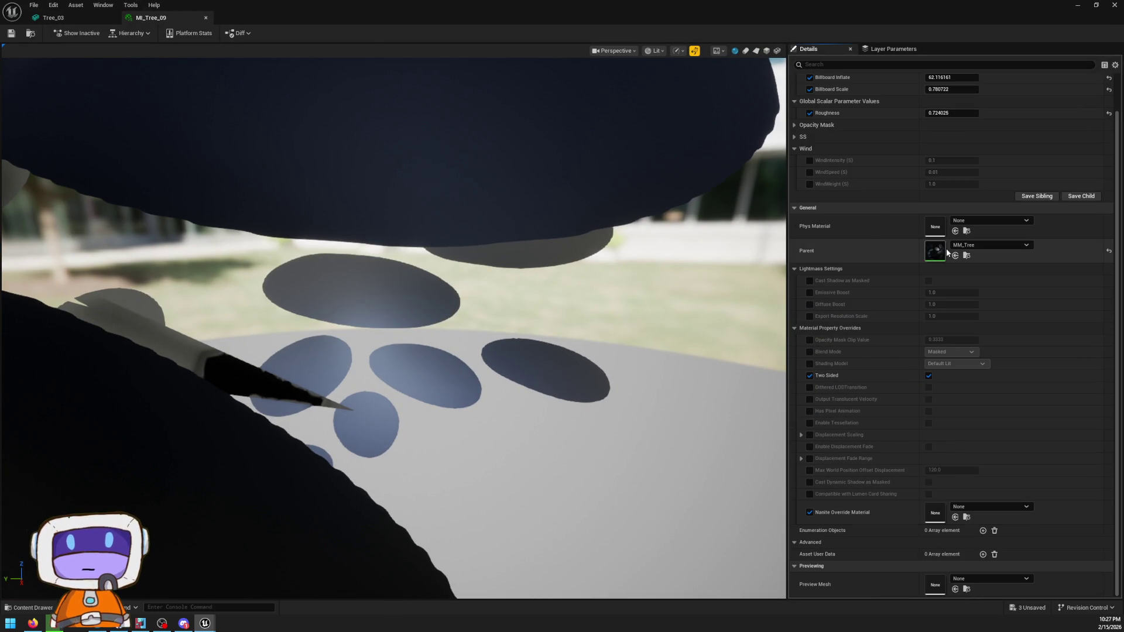
double_click(937, 252)
- Wire Roughness and Normal straight into the MM_Tree output and move the Substrate shading node aside
scroll(761, 205, down, 6)
scroll(917, 206, down, 2)
scroll(916, 164, up, 4)
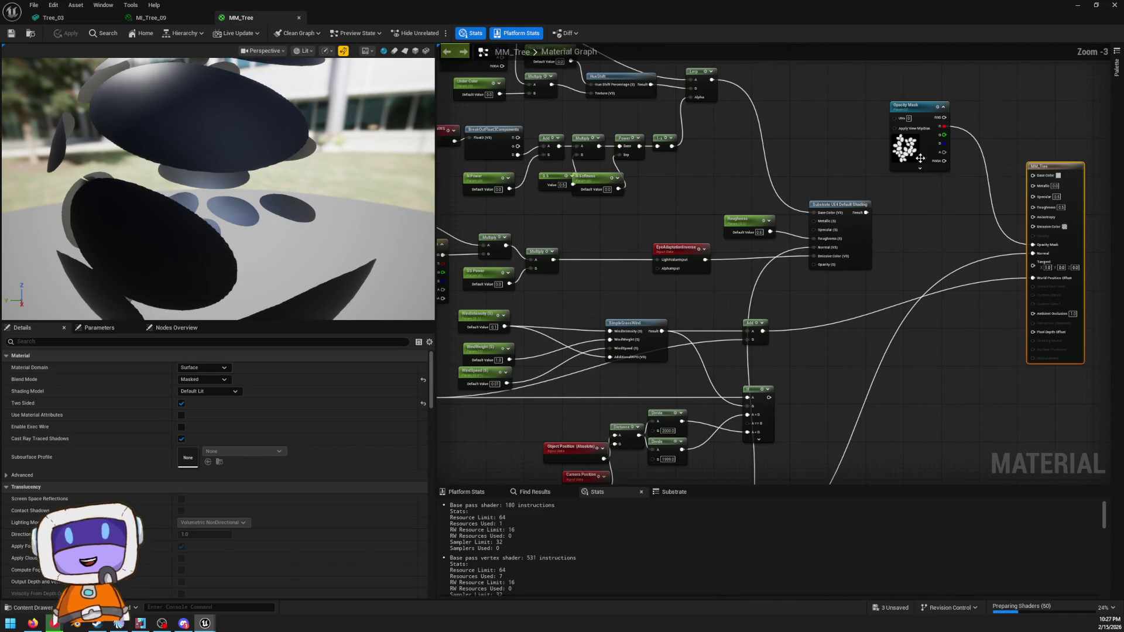
scroll(892, 219, up, 2)
scroll(867, 216, down, 1)
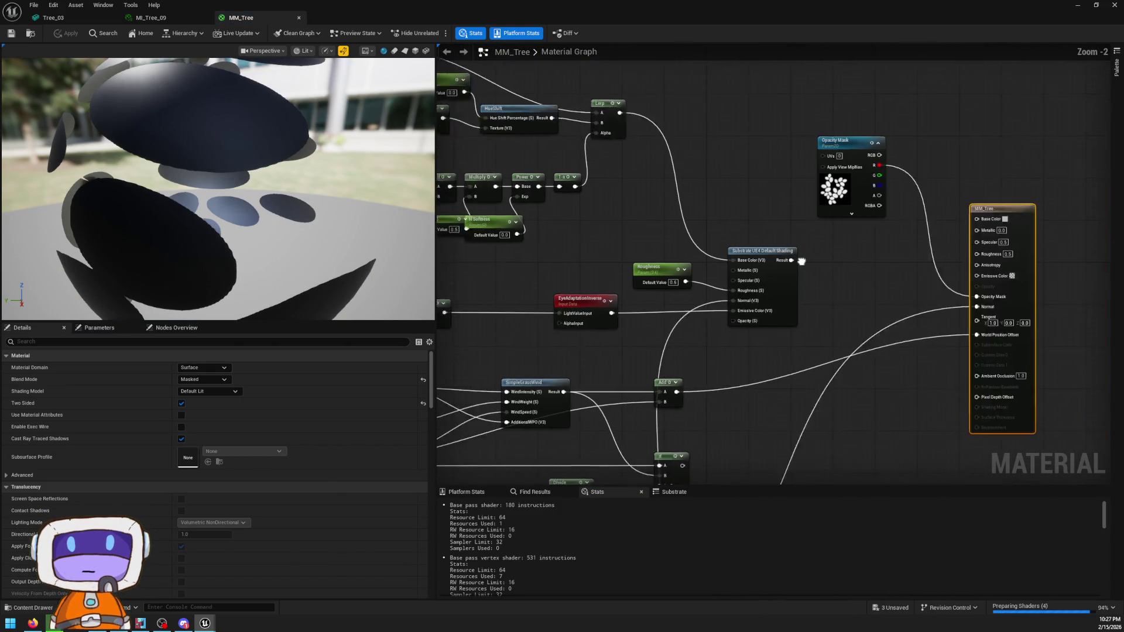
scroll(676, 291, up, 1)
mouse_move(684, 290)
mouse_down()
mouse_move(738, 261)
mouse_move(695, 284)
mouse_move(986, 232)
mouse_up()
mouse_move(725, 320)
mouse_down()
mouse_move(979, 239)
mouse_move(987, 273)
mouse_up()
drag(704, 329, 1007, 336)
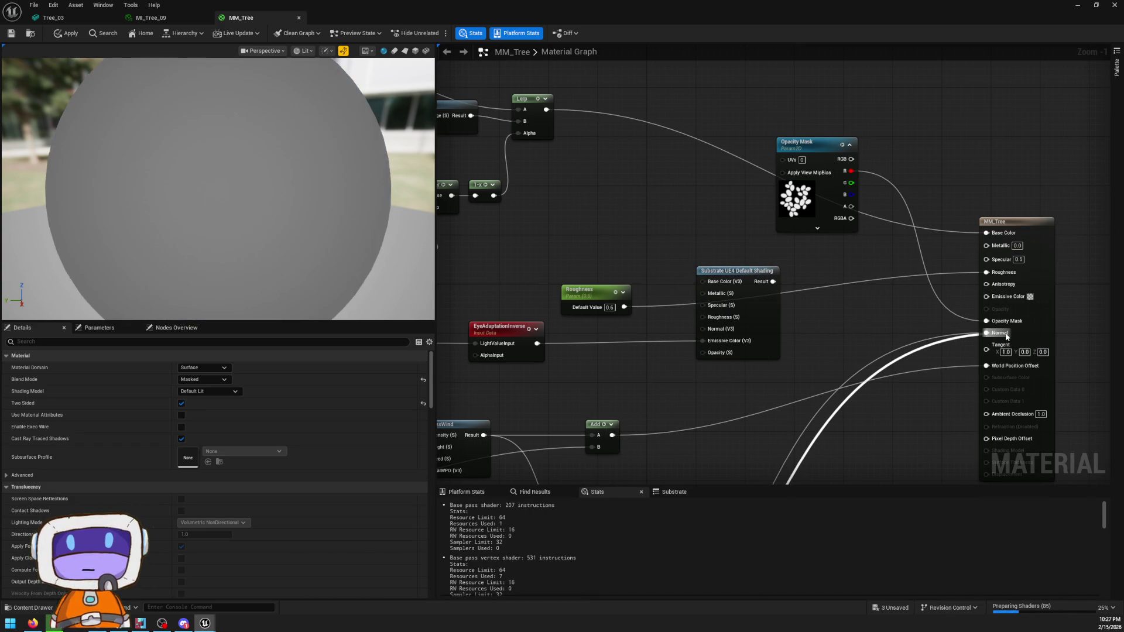
mouse_move(775, 319)
mouse_down()
mouse_move(905, 318)
mouse_move(878, 287)
mouse_move(1019, 252)
mouse_move(1012, 298)
mouse_up()
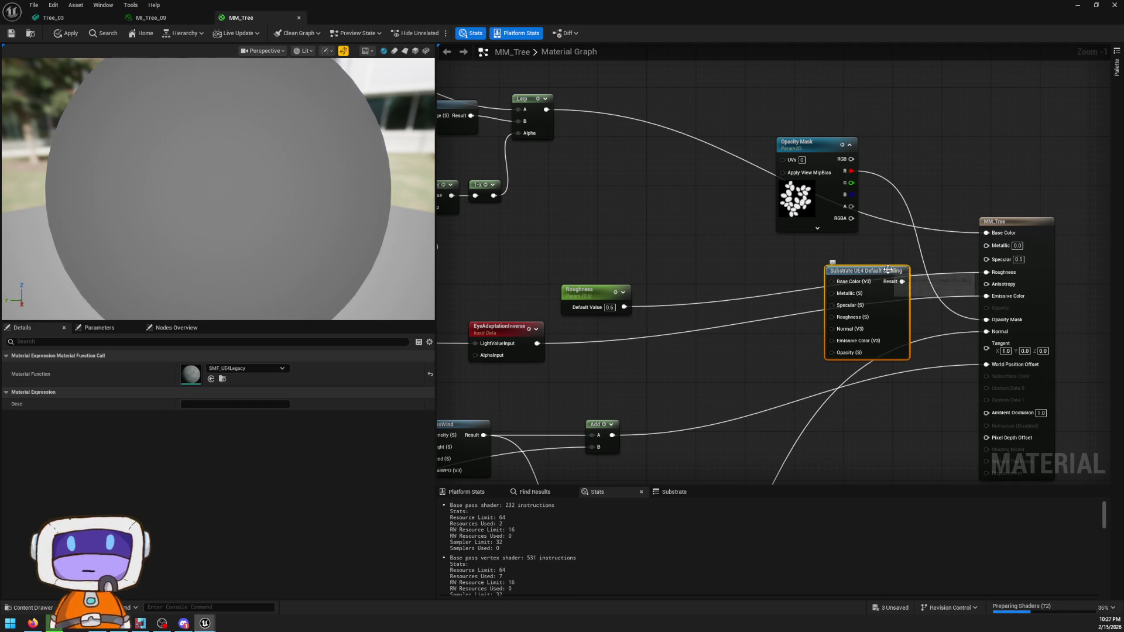
- Apply the MM_Tree changes and shrink the material editor into a floating window
click(843, 246)
scroll(819, 246, down, 2)
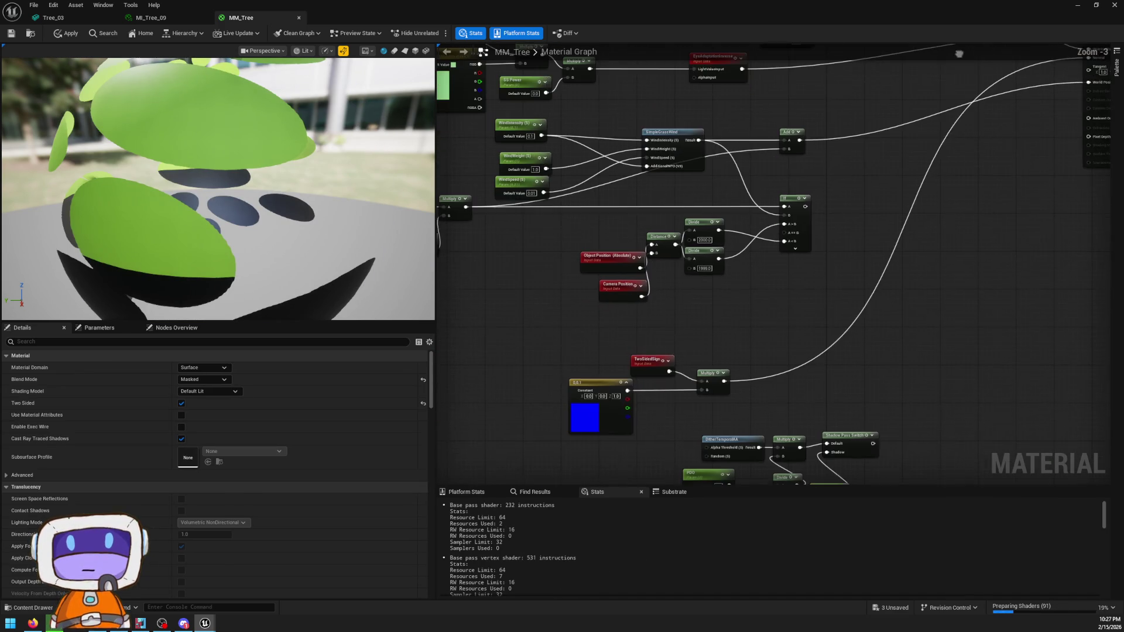
scroll(785, 255, down, 2)
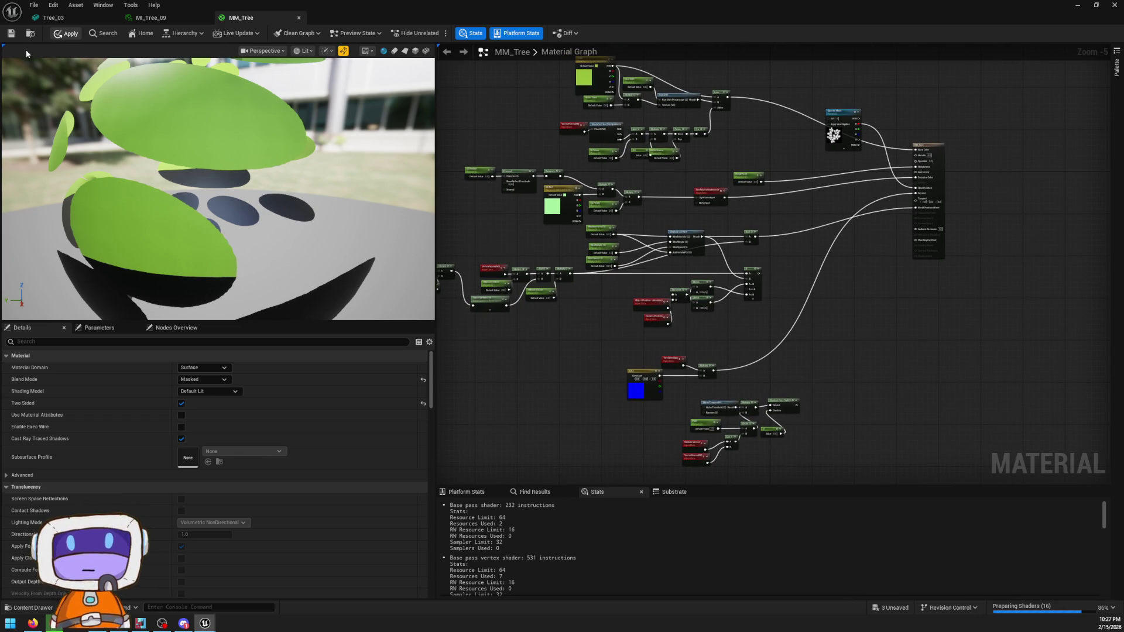
click(66, 33)
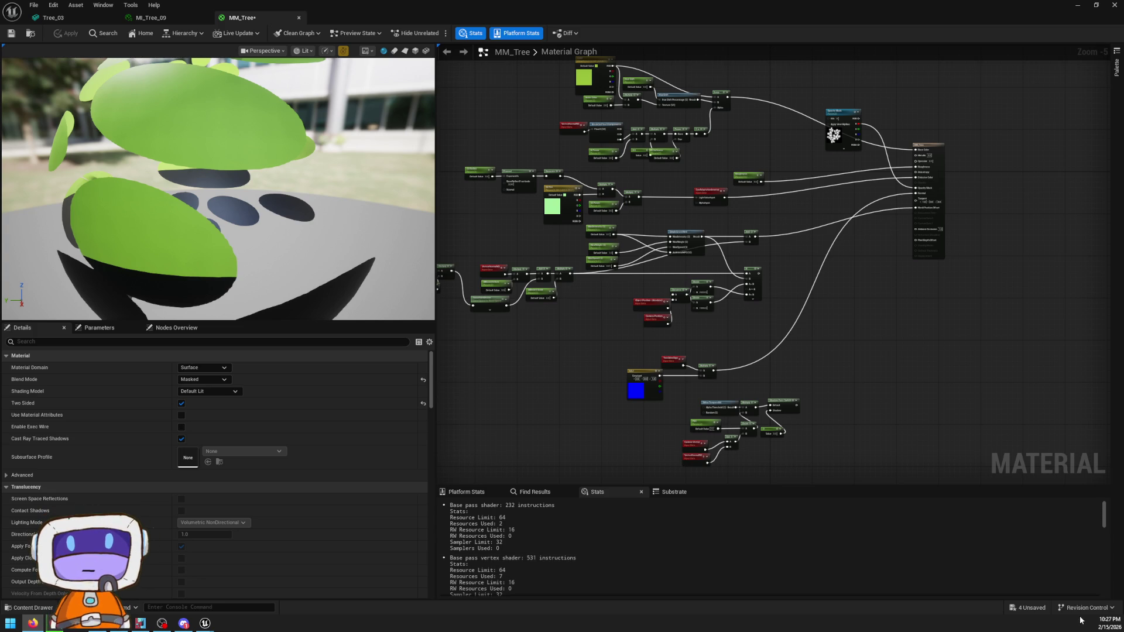
mouse_move(810, 4)
mouse_down()
mouse_move(793, 364)
mouse_move(739, 299)
mouse_up()
click(761, 328)
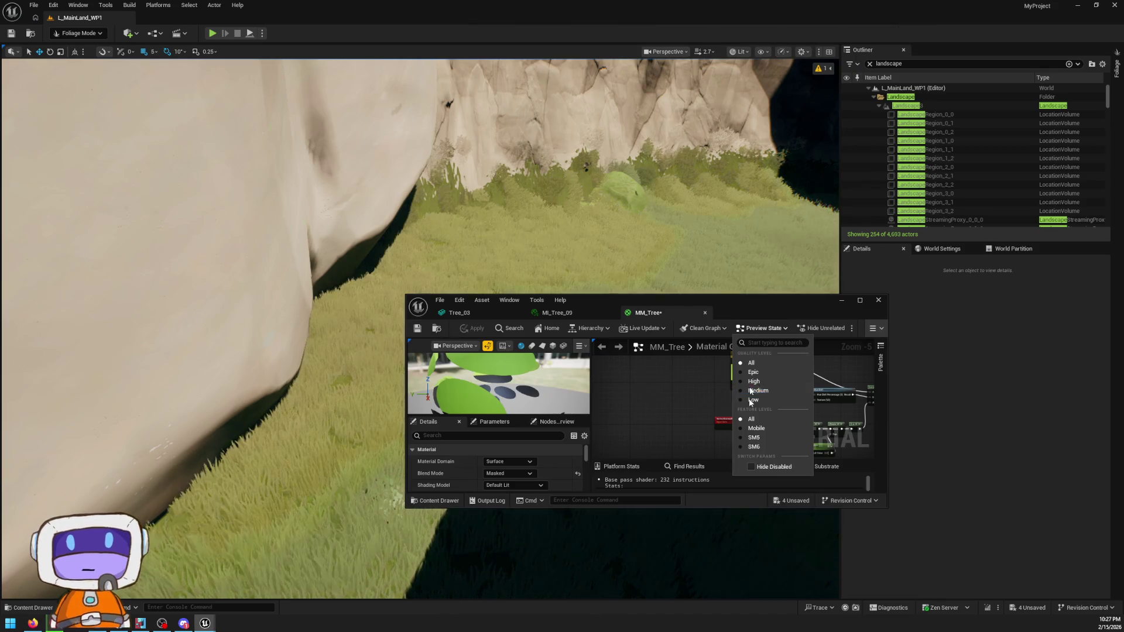
- Move the floating material editor aside and make the level editor fill the screen
click(850, 300)
double_click(850, 300)
drag(936, 5, 948, 139)
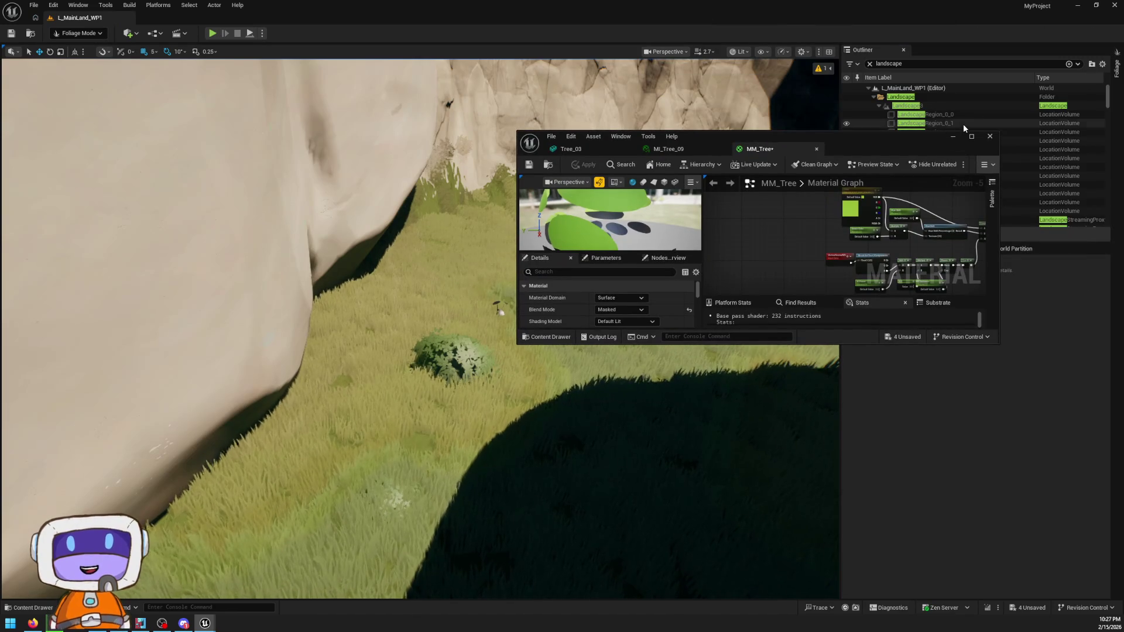
click(977, 98)
key(super+Down)
drag(929, 95, 925, 86)
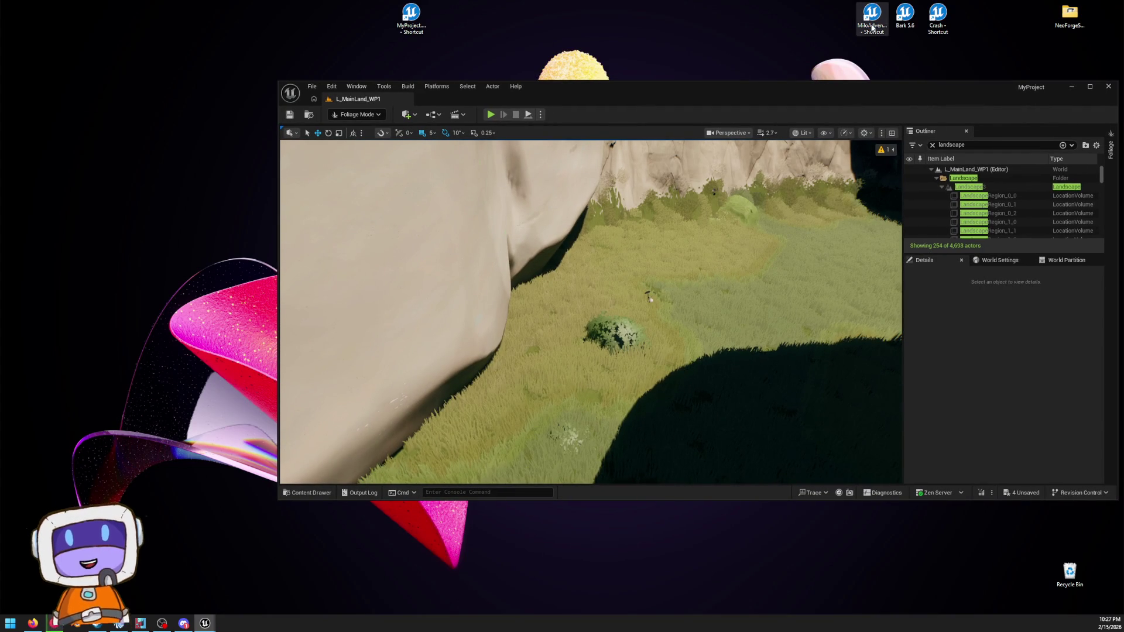
mouse_move(850, 110)
mouse_down()
mouse_move(799, 461)
mouse_move(742, 1)
mouse_up()
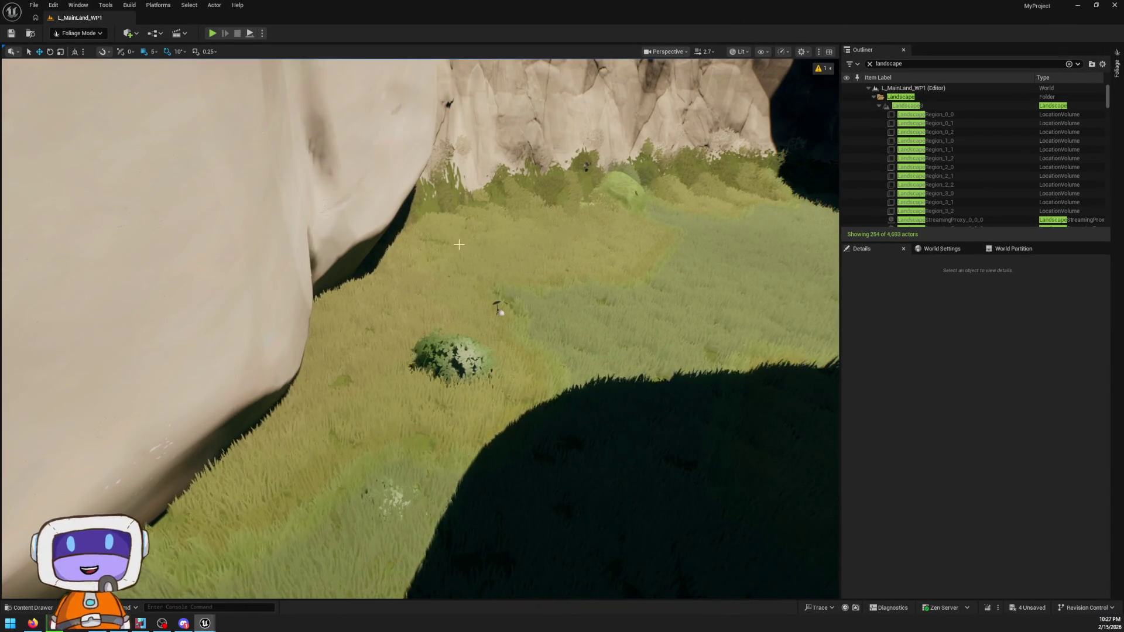
- Fly over the forest and river canyon, then save all four unsaved assets
key(w)
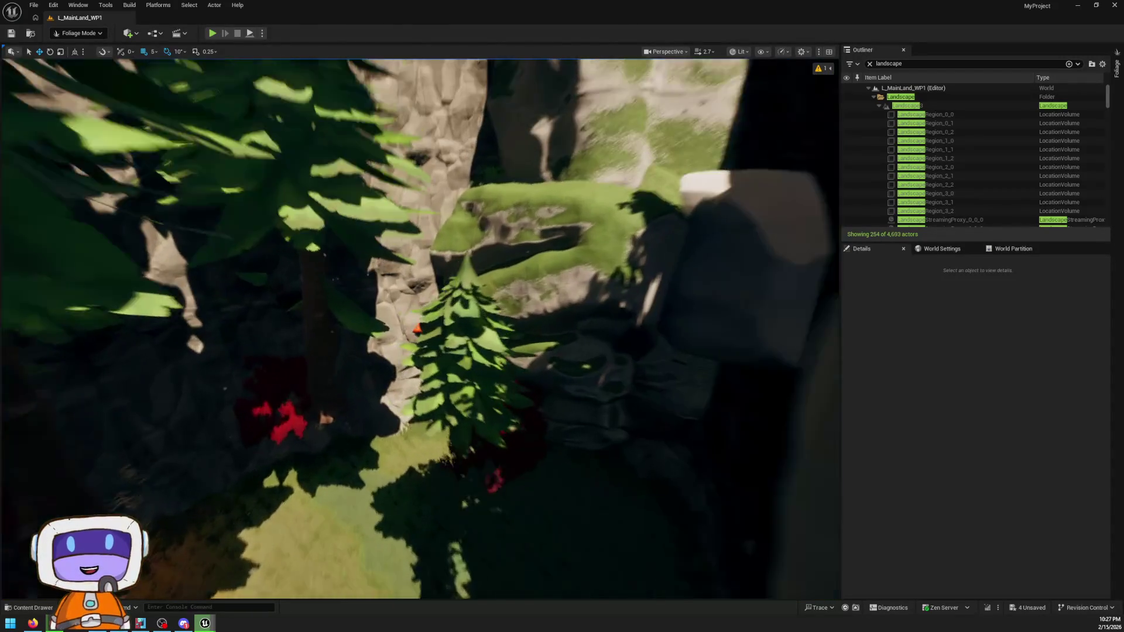
scroll(420, 328, up, 2)
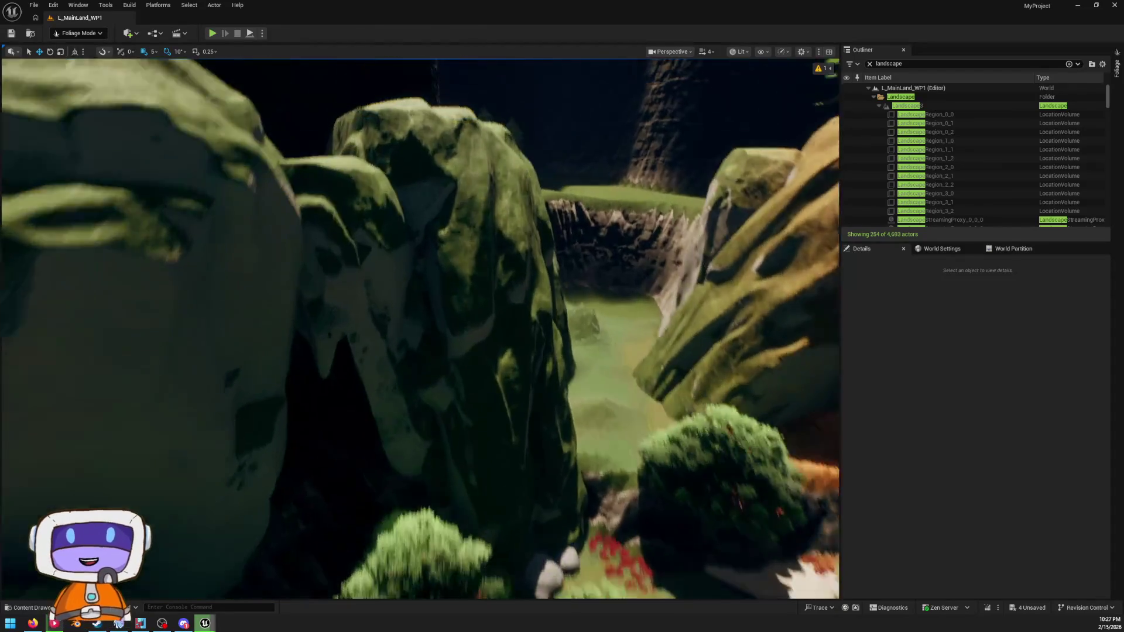
scroll(420, 328, up, 2)
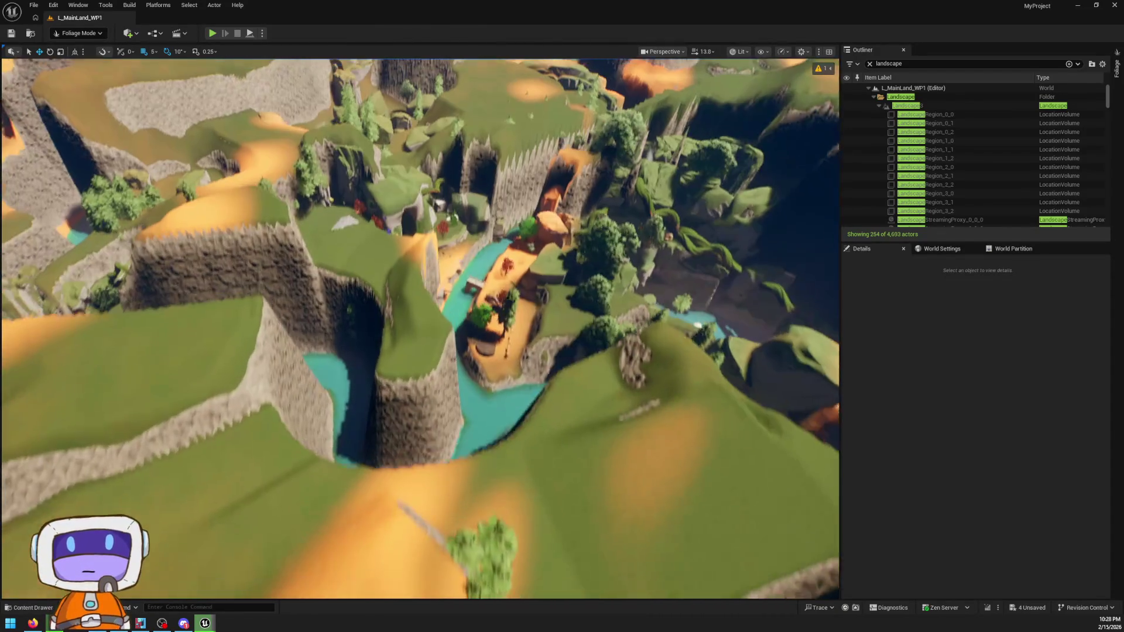
key(w)
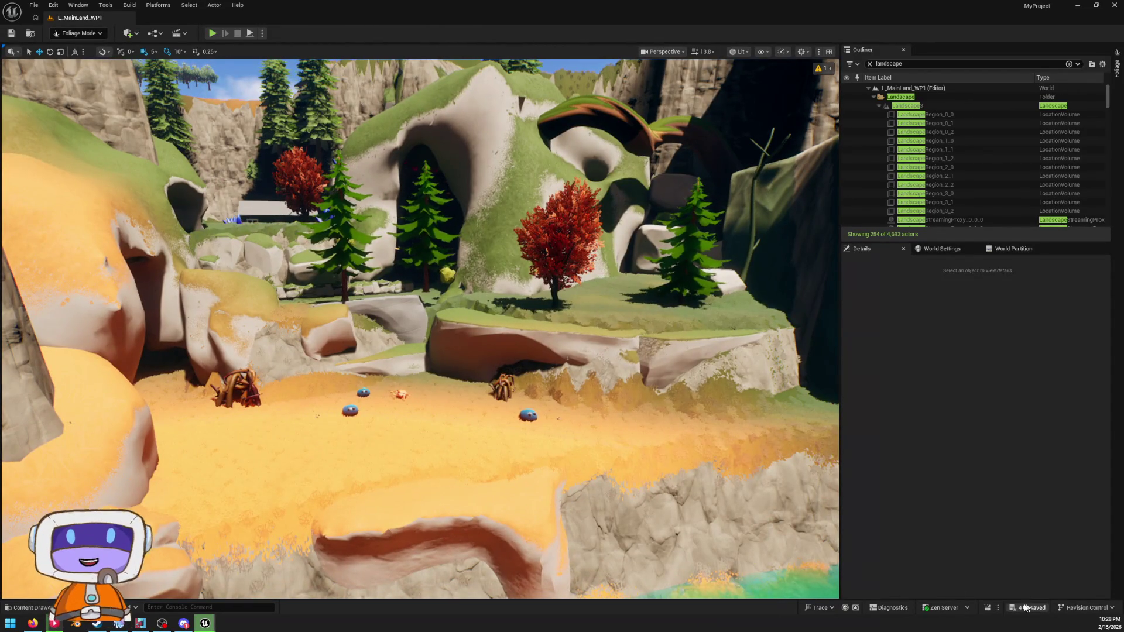
click(1025, 607)
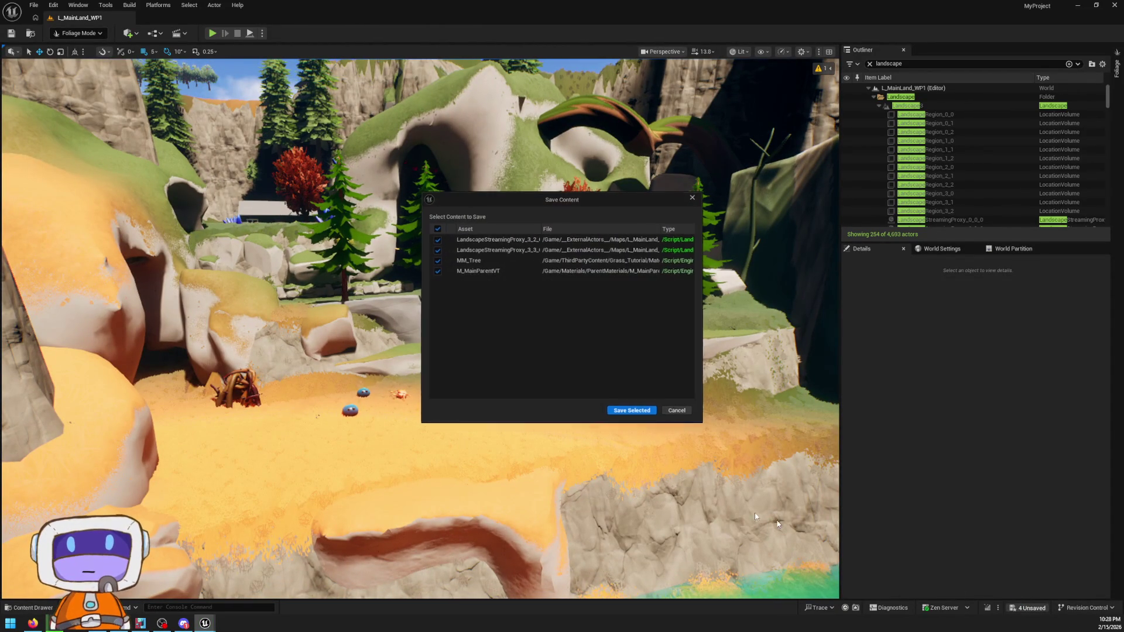
click(644, 411)
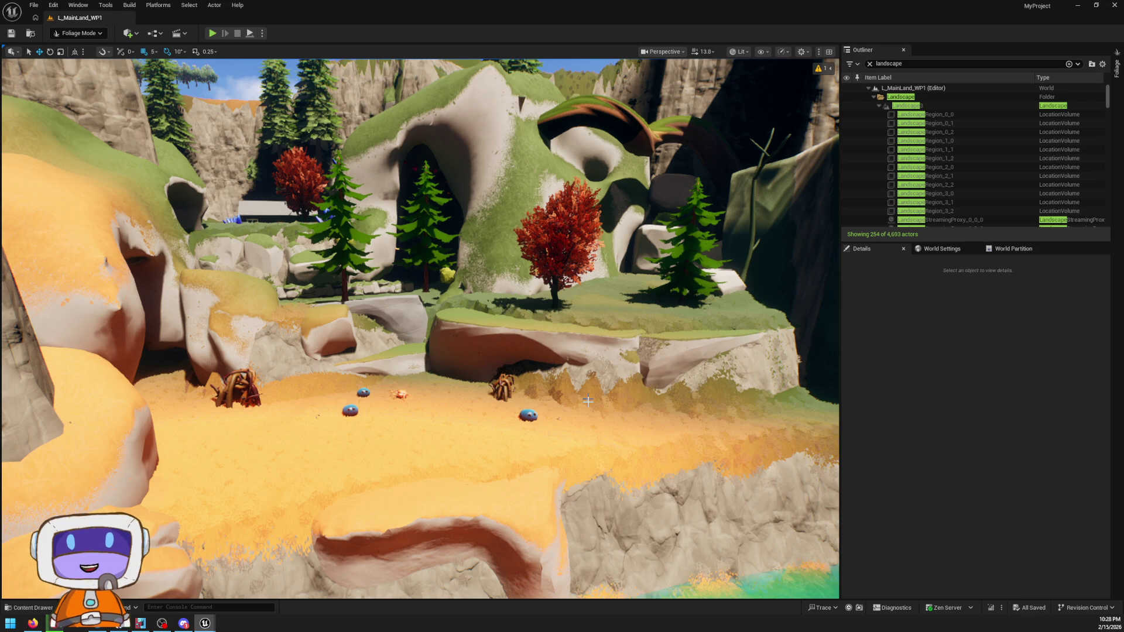
right_click(341, 408)
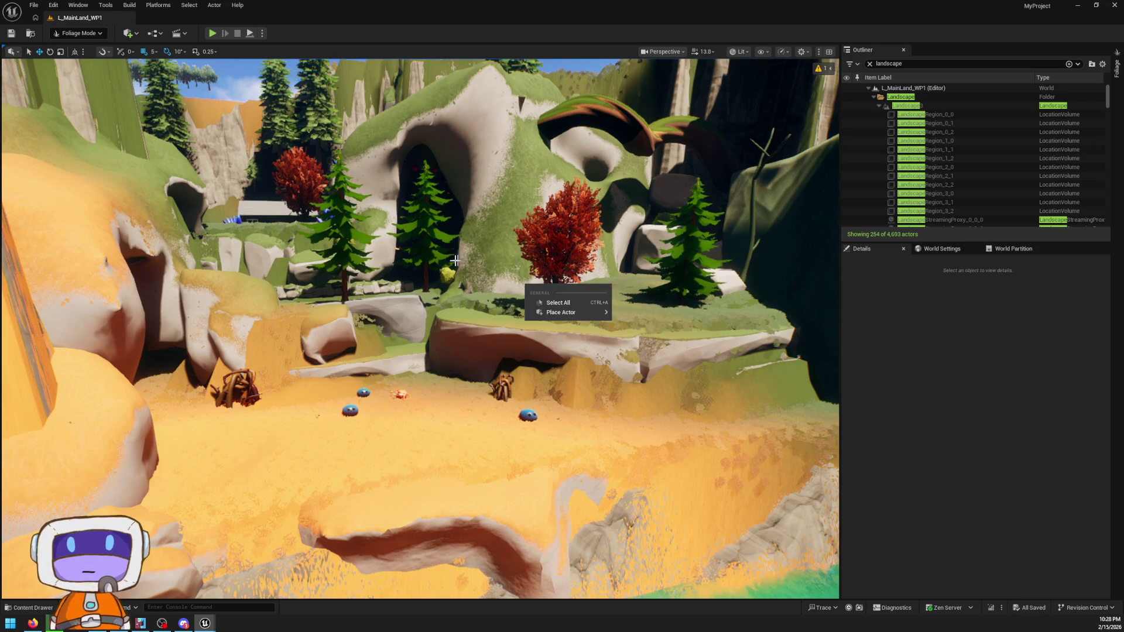
click(350, 410)
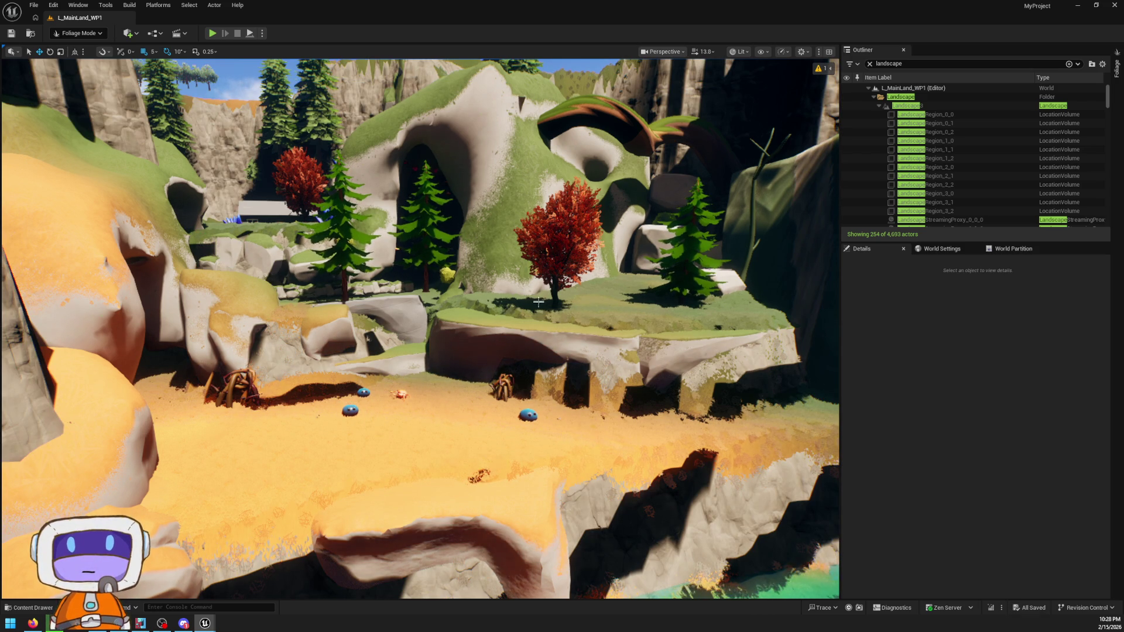
right_click(511, 271)
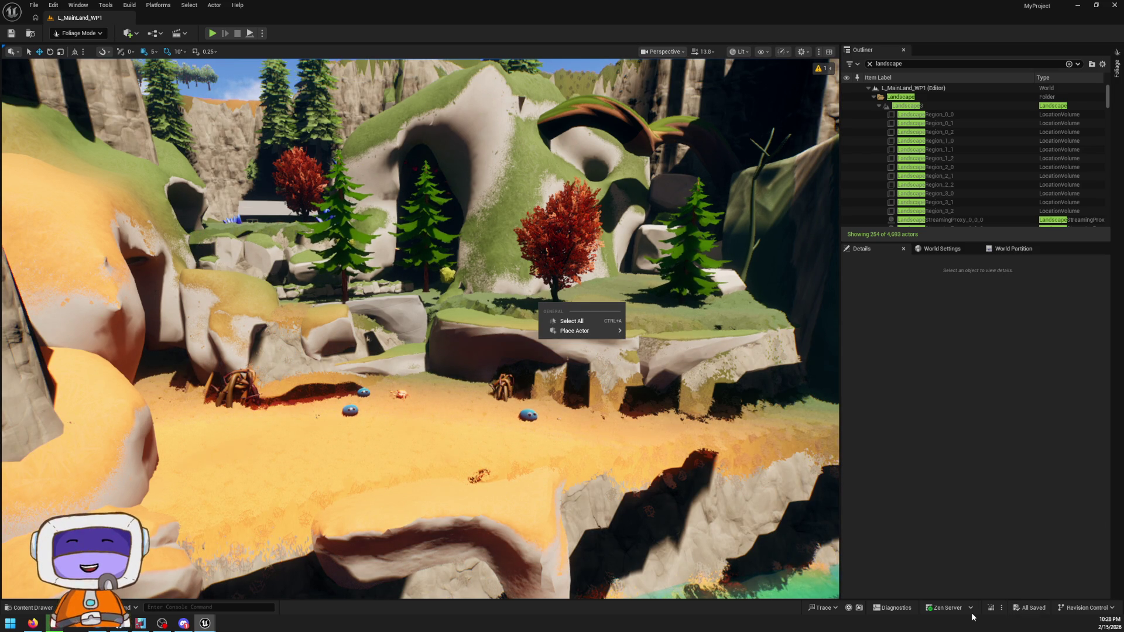
click(715, 5)
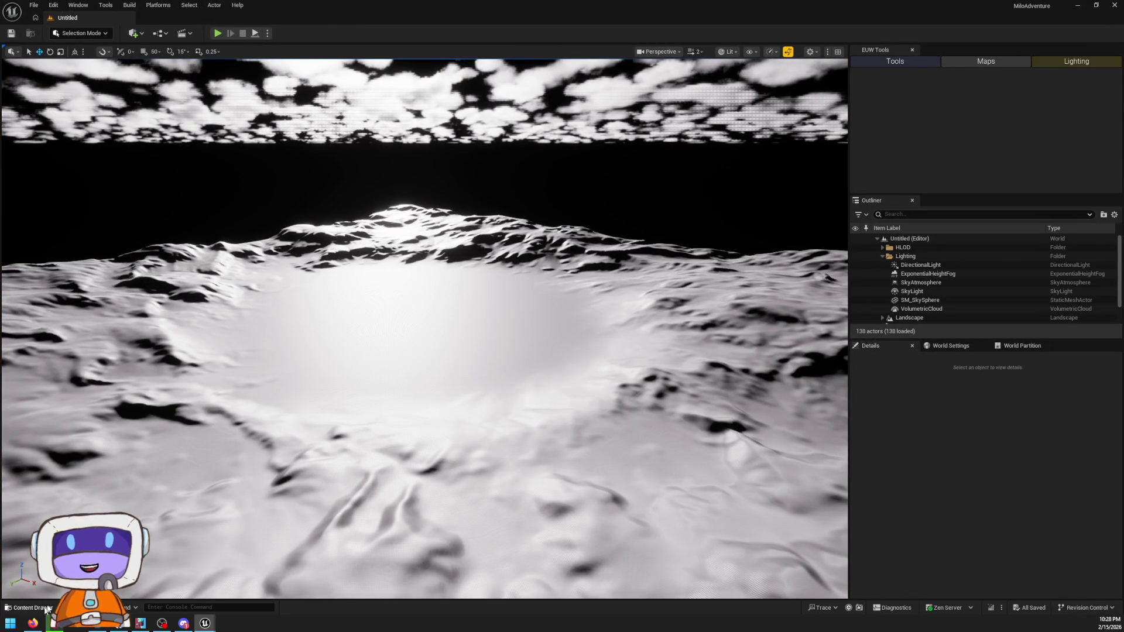
- Open the Level1 map from the Content Drawer's Maps folder
click(31, 607)
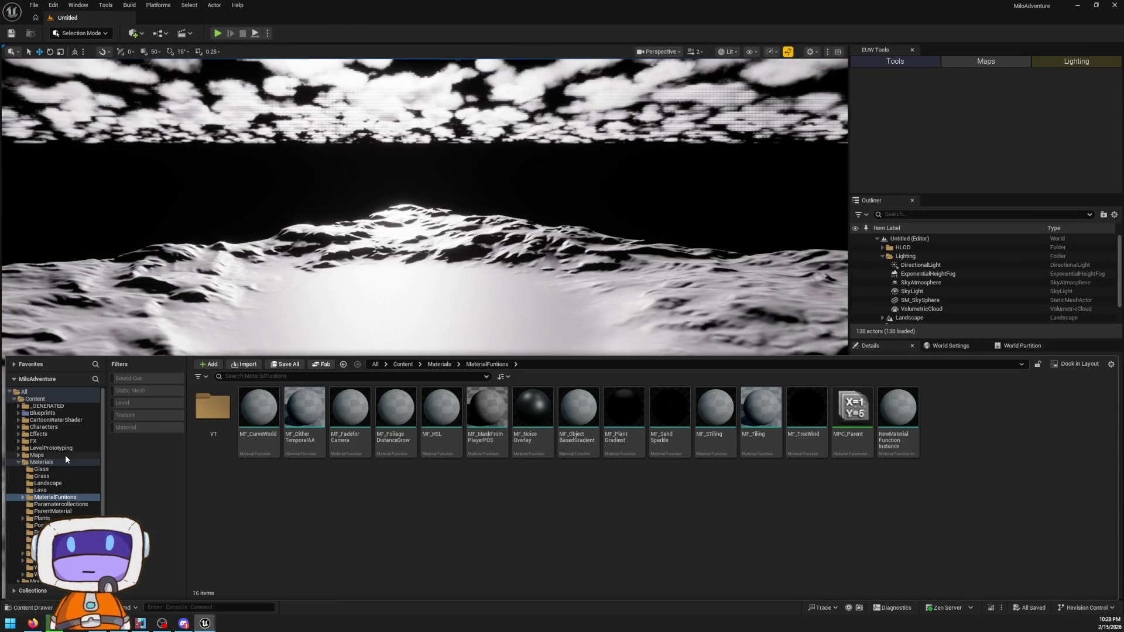
click(37, 455)
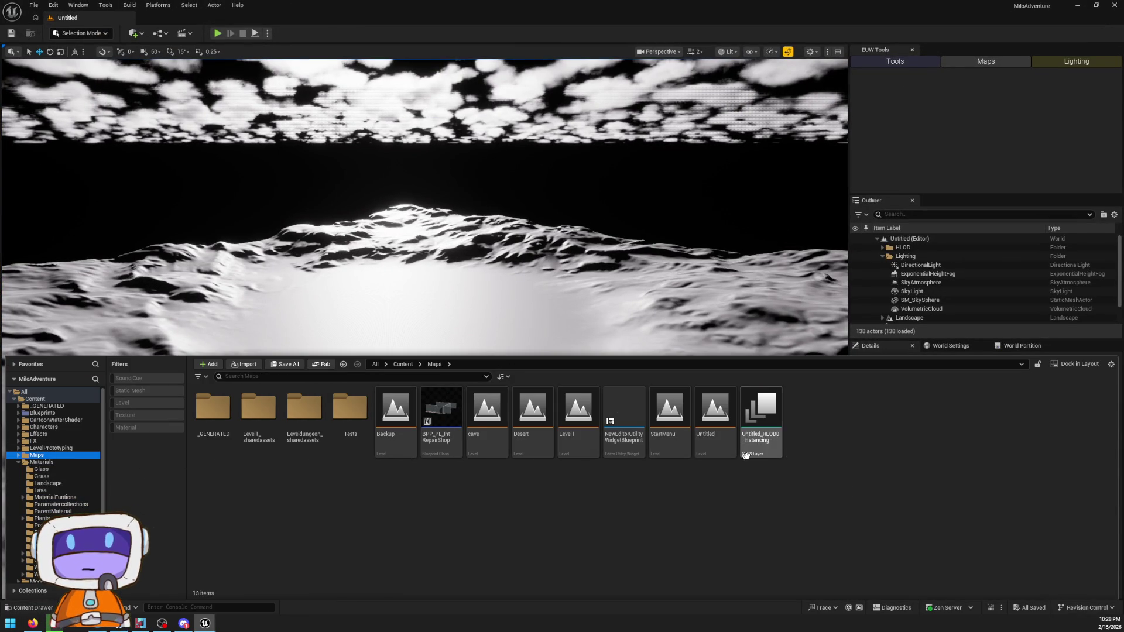
click(579, 440)
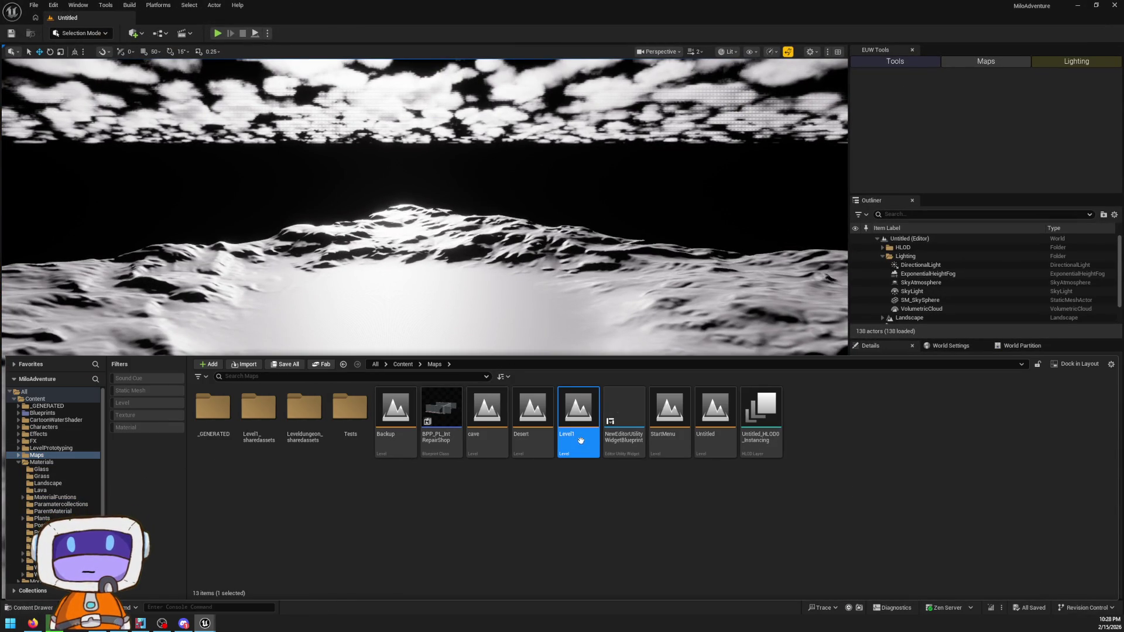
double_click(583, 406)
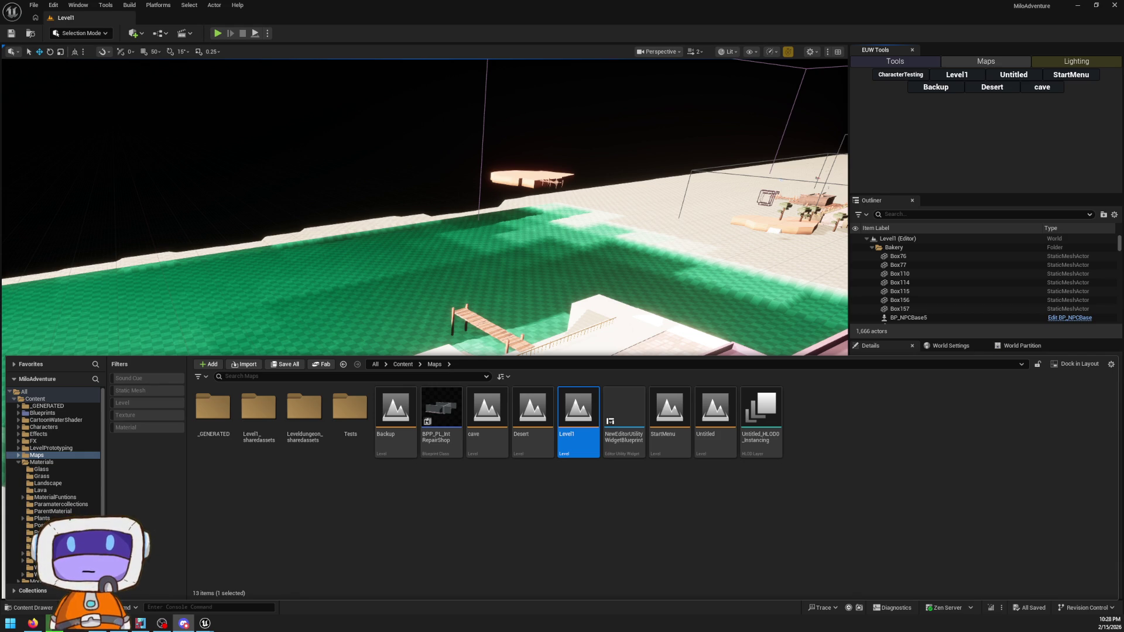
- Fly to the town plaza and Play From Here on a ground tile
drag(424, 263, 424, 123)
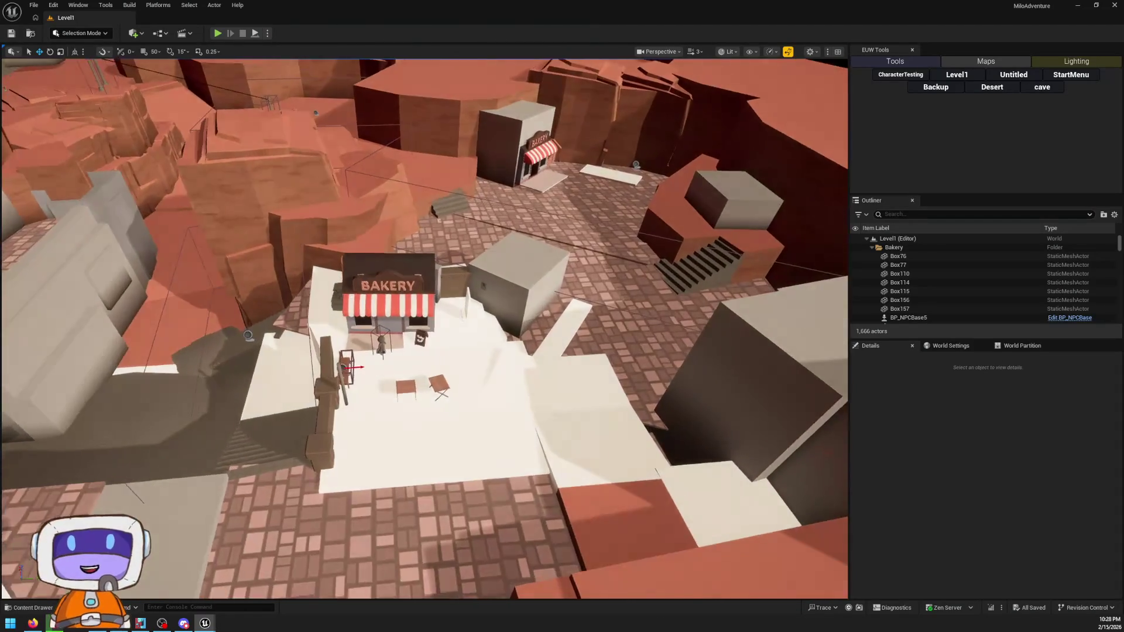
scroll(424, 328, up, 2)
mouse_move(304, 270)
mouse_down()
mouse_move(304, 258)
mouse_move(304, 271)
mouse_up()
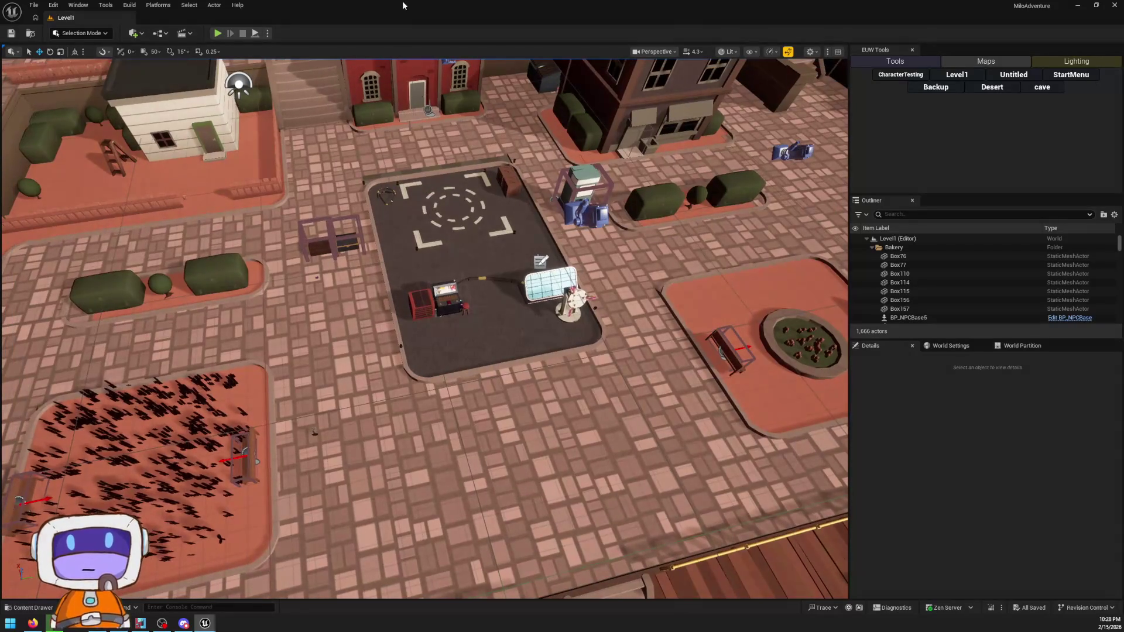
right_click(352, 193)
click(434, 495)
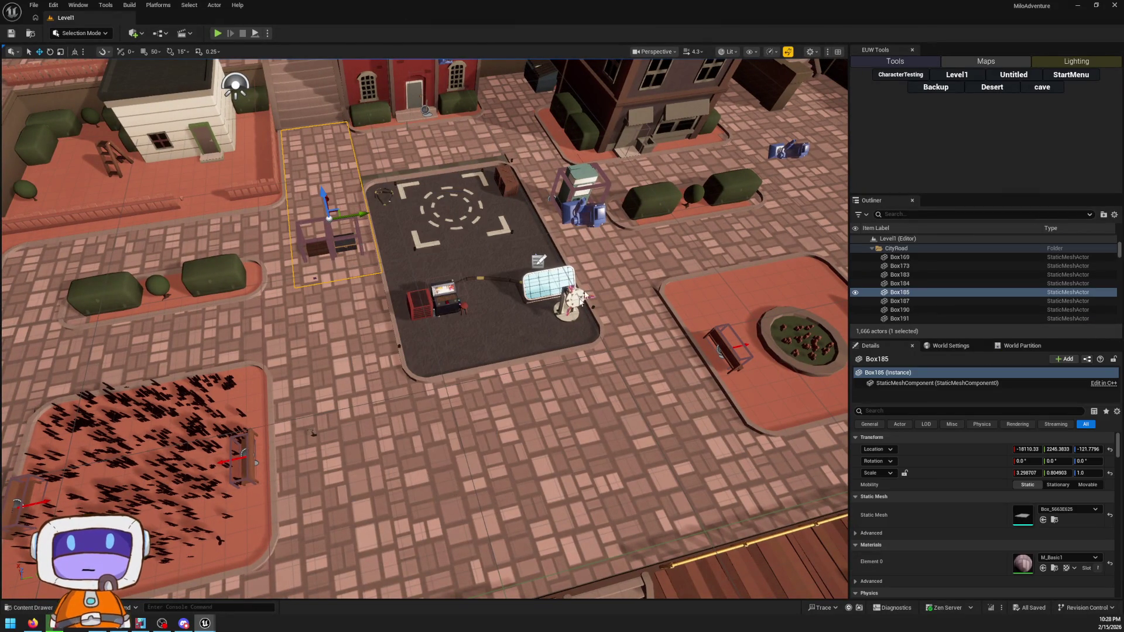
- Walk the character around the town, past the planter and across the fenced plaza
key(s)
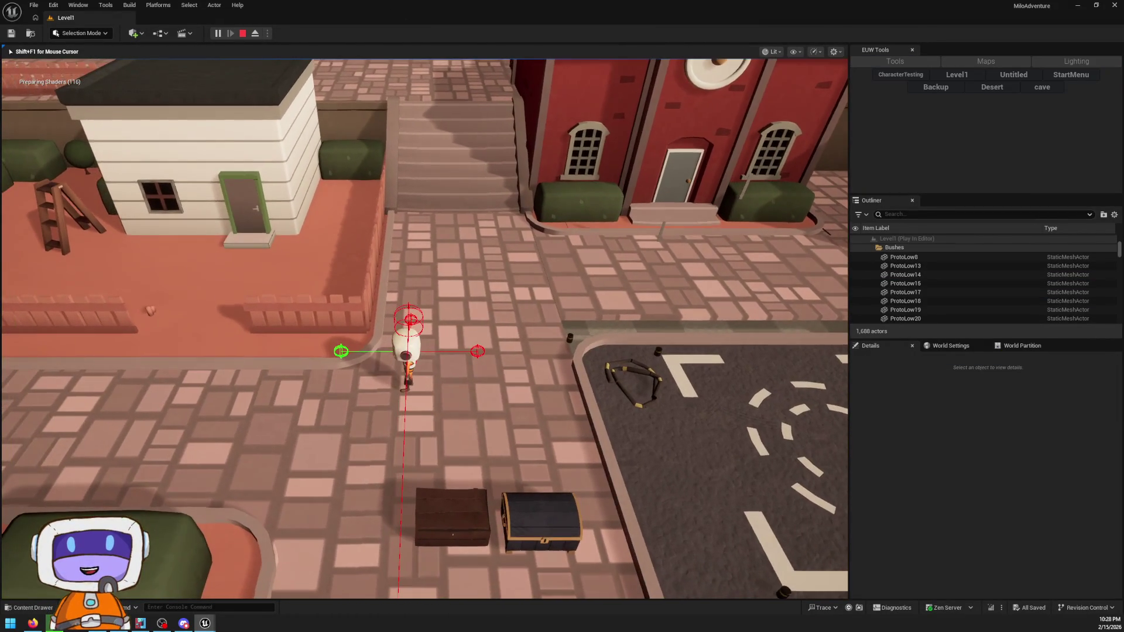
key(w)
key(w)
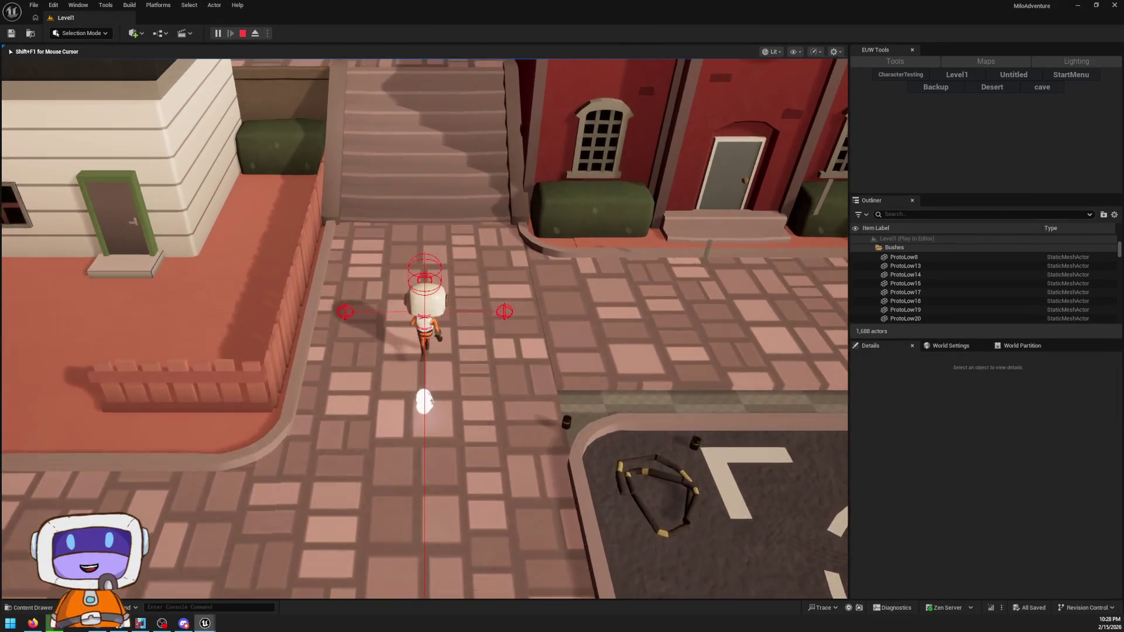
key(w)
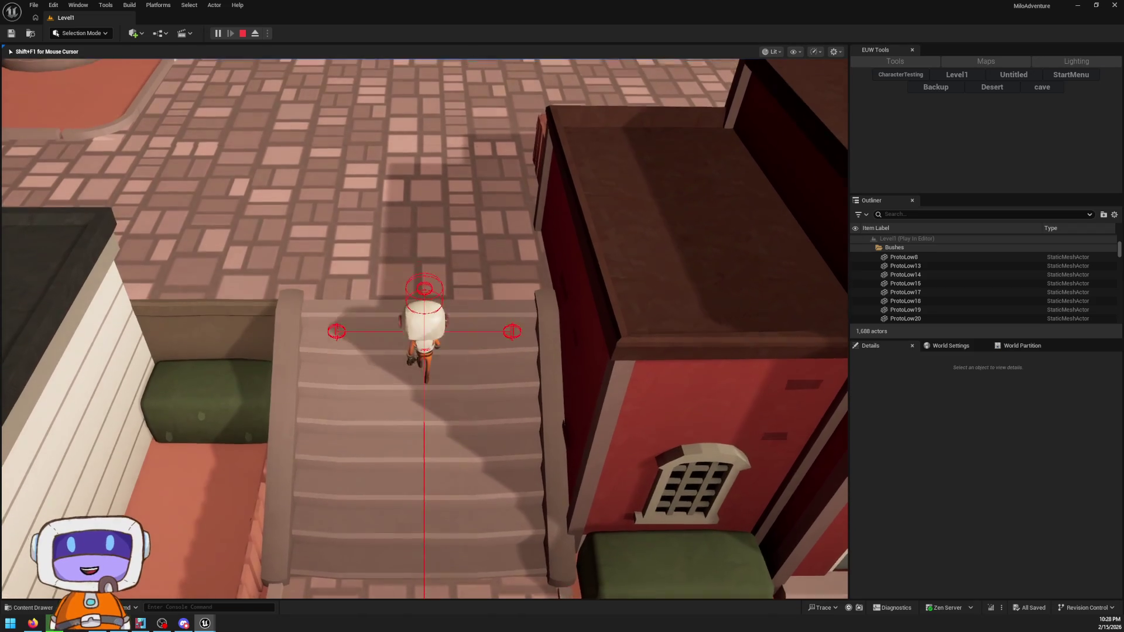
key(a)
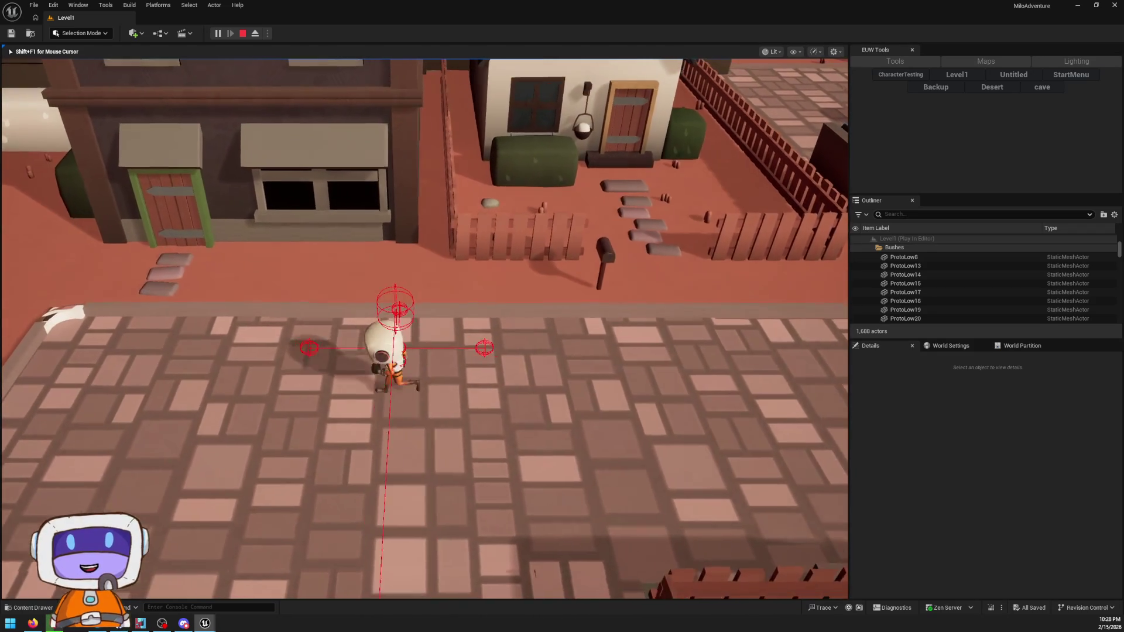
key(d)
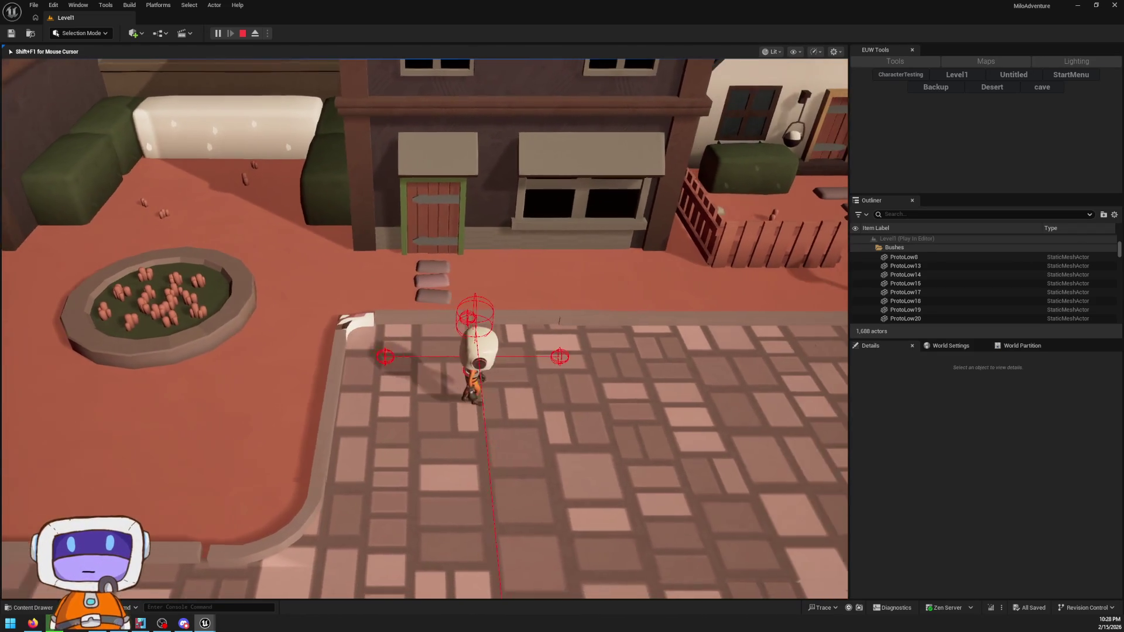
key(w)
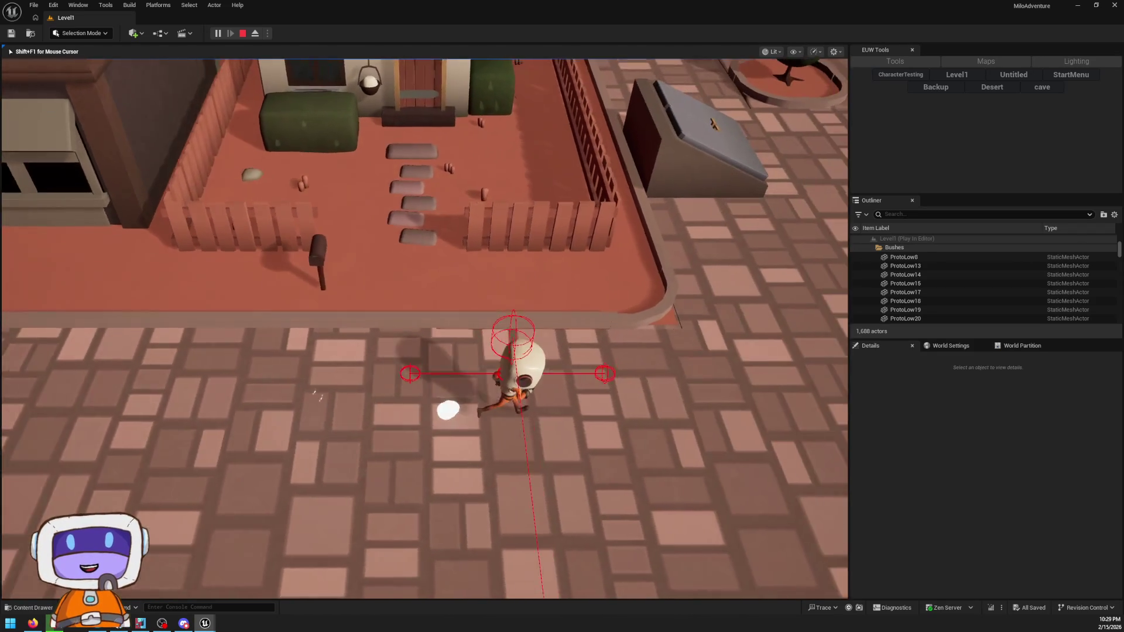
key(w)
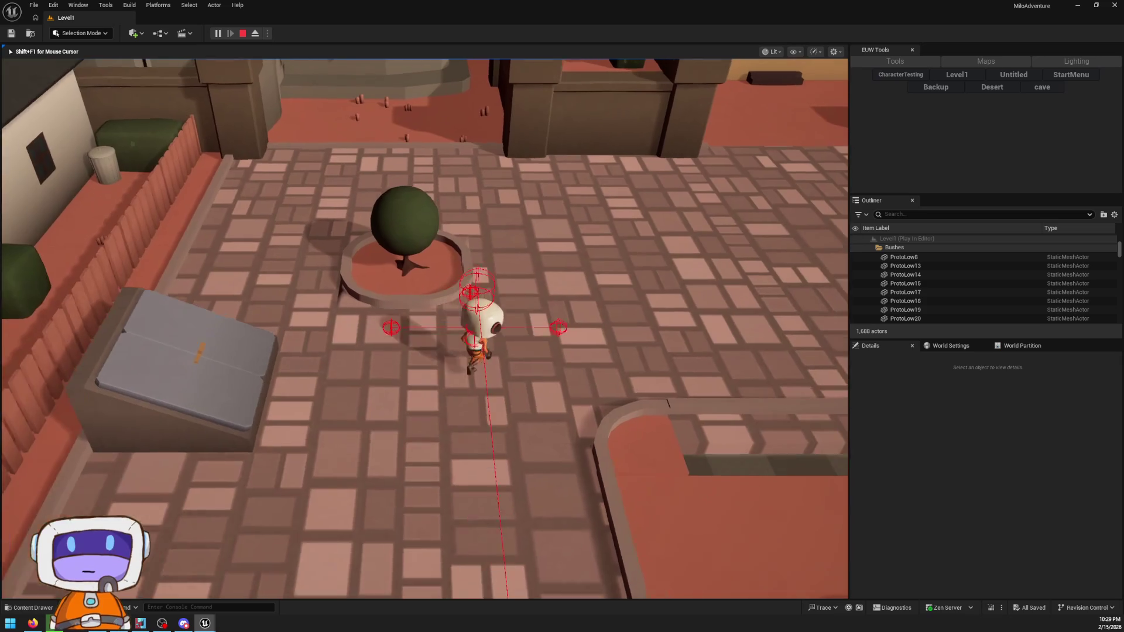
key(w)
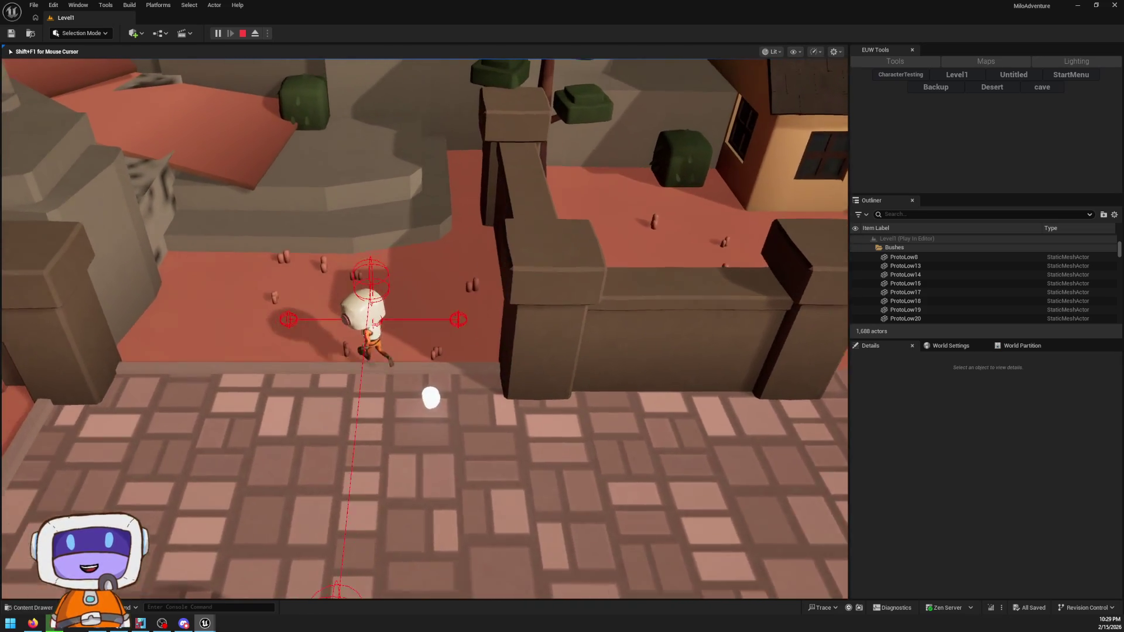
key(w)
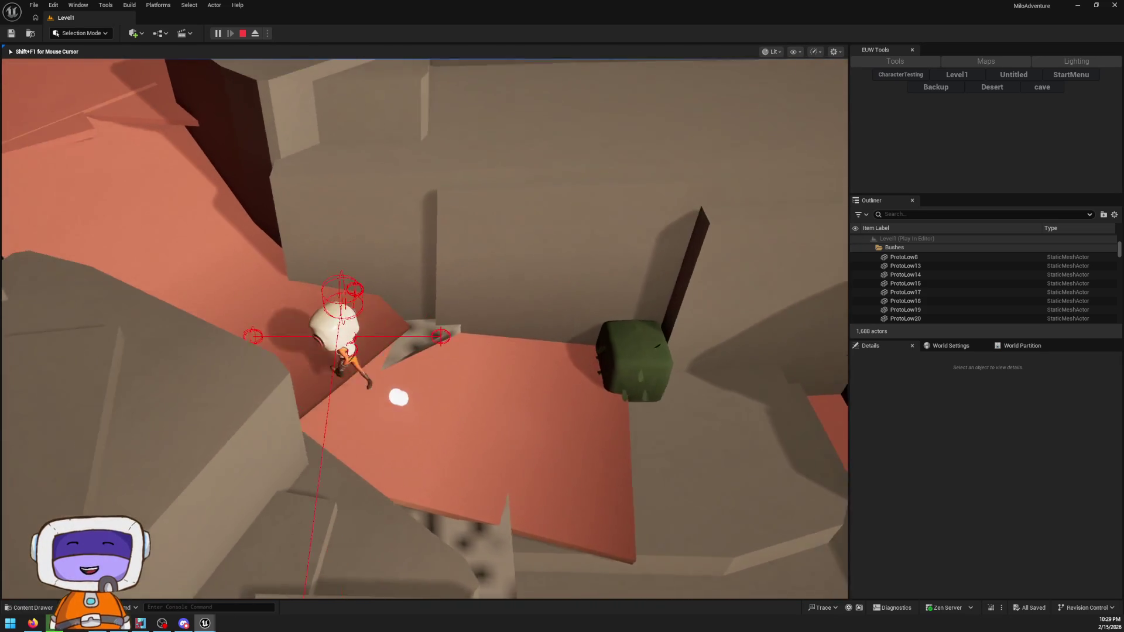
key(w)
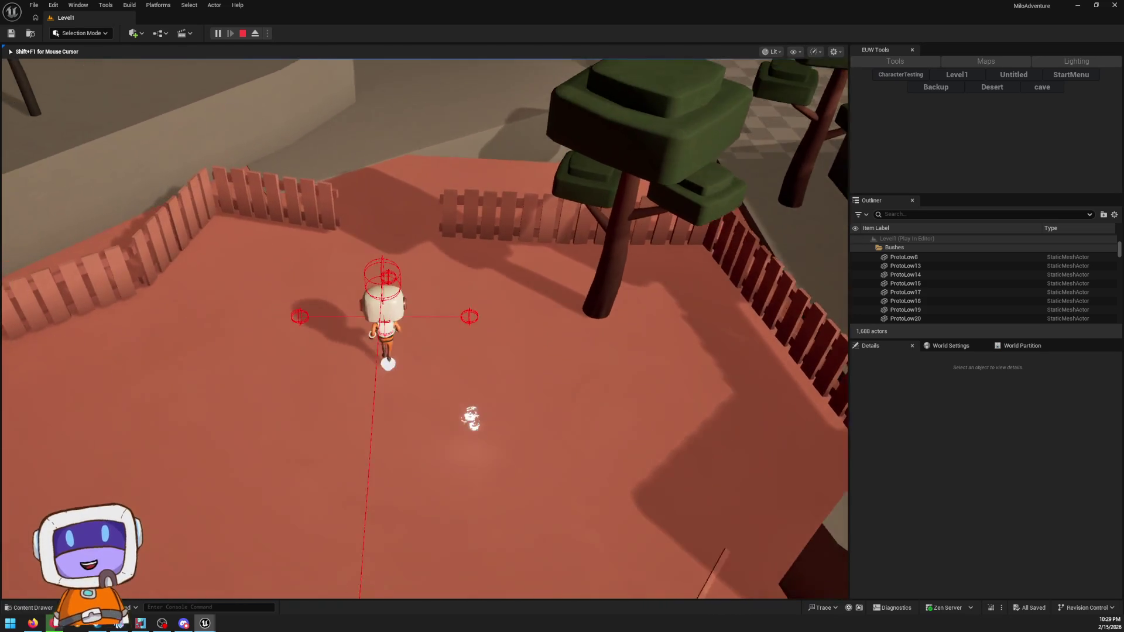
key(w)
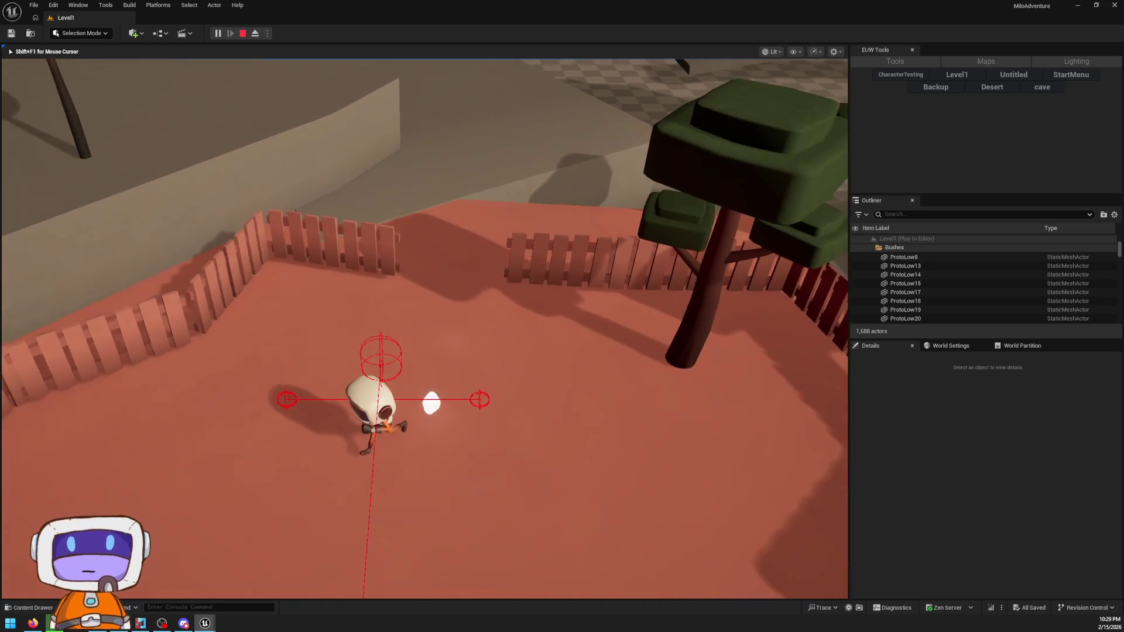
key(w)
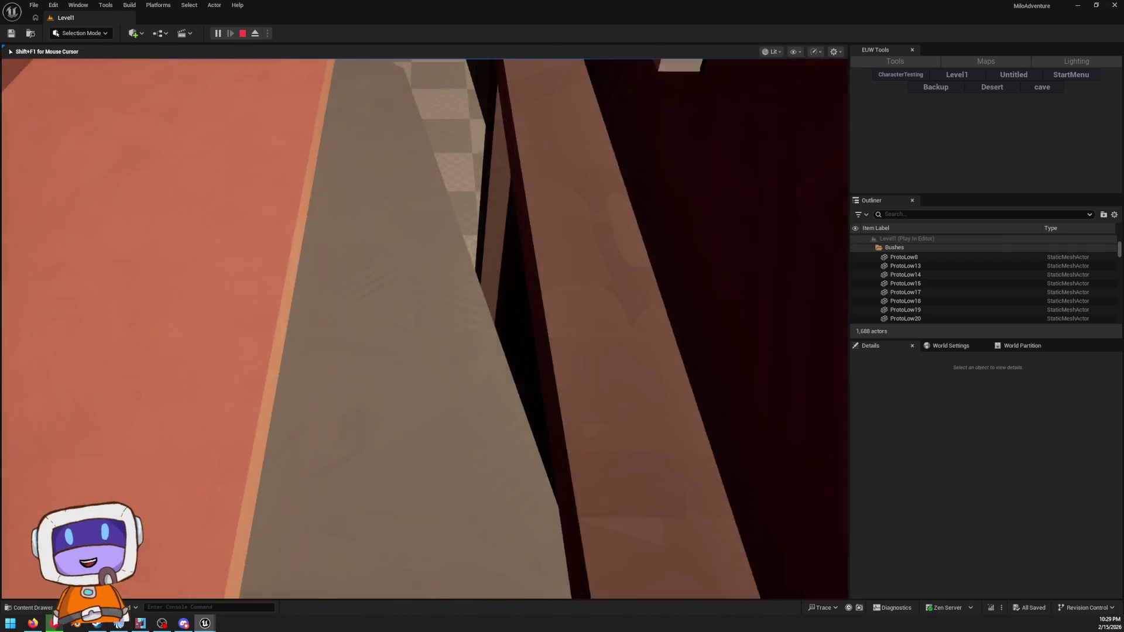
- Pause the game with Esc and stop the play session
key(Escape)
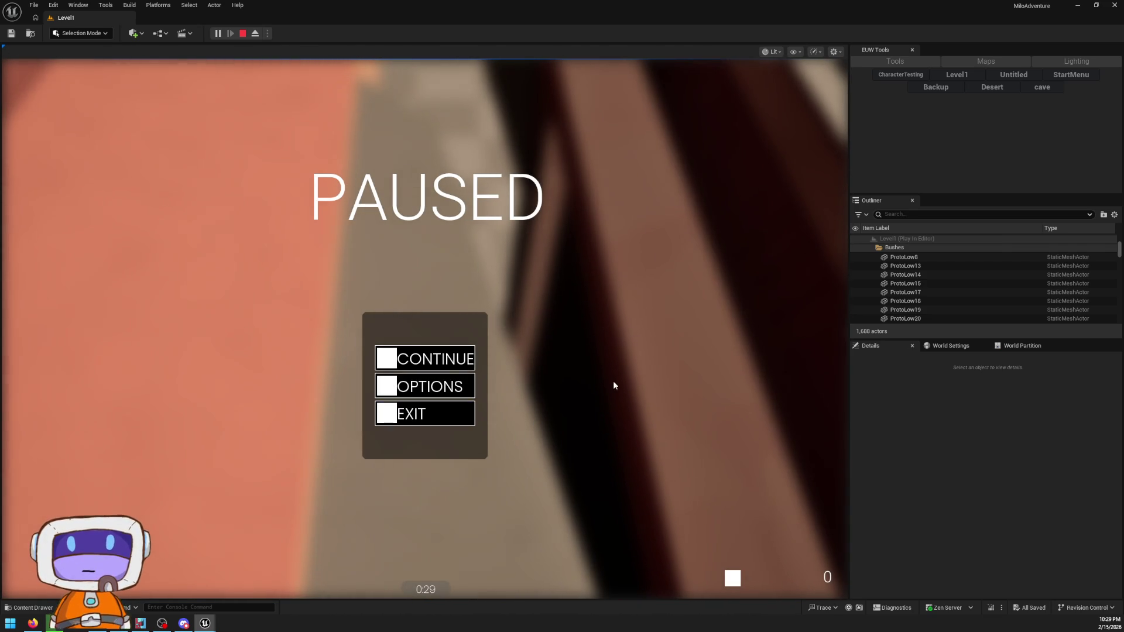
click(412, 415)
scroll(425, 328, down, 10)
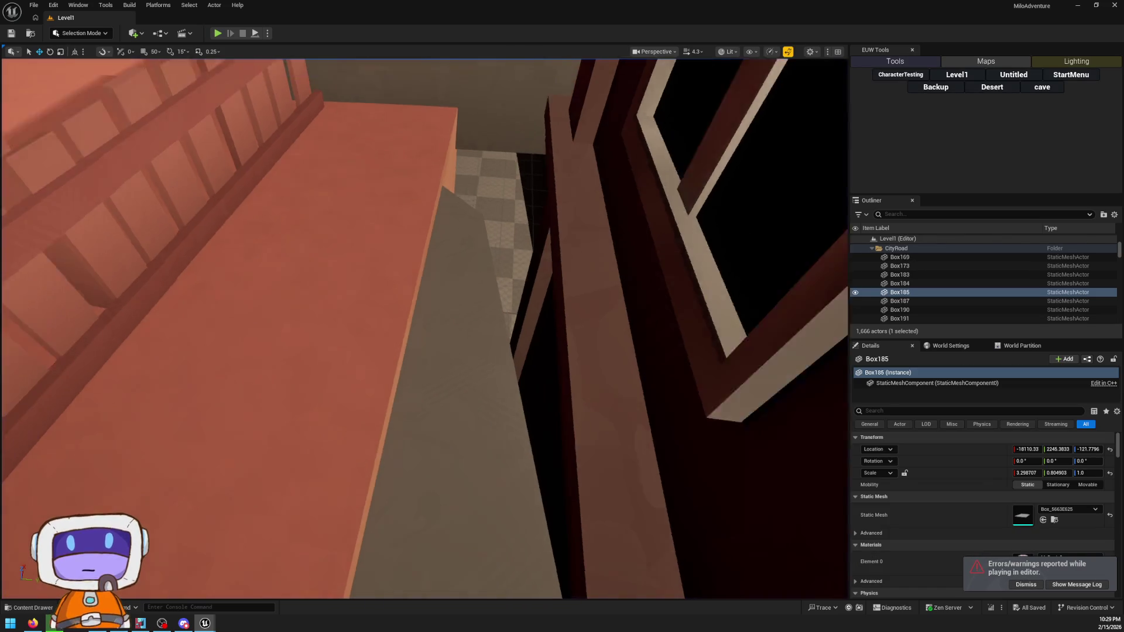
- Start a Play From Here session on the bakery plaza floor
scroll(425, 327, down, 3)
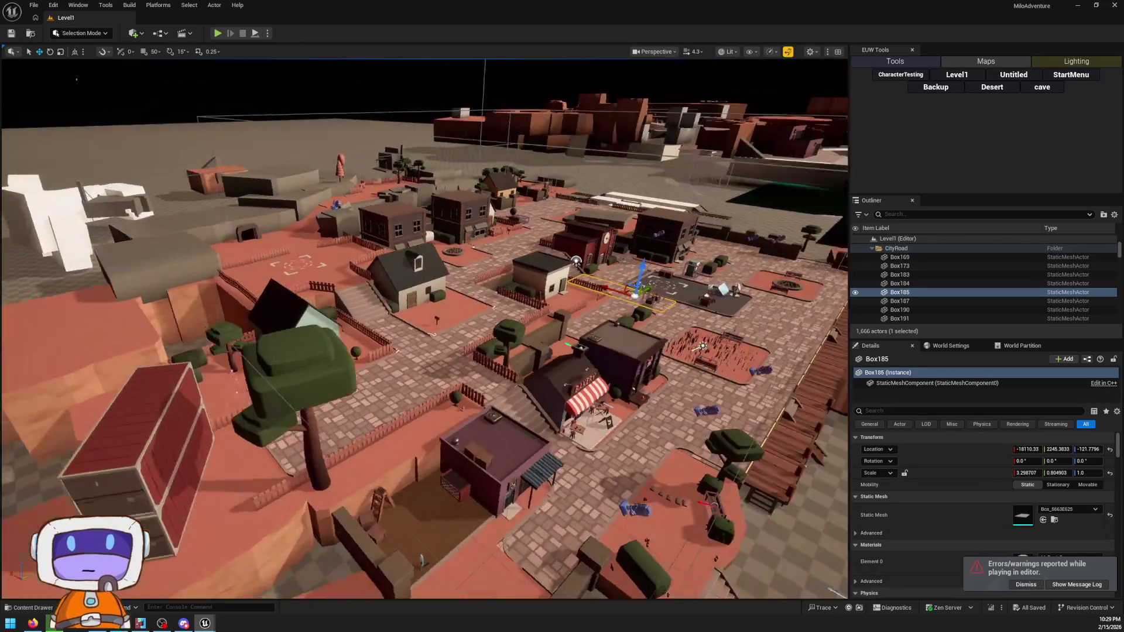
scroll(424, 327, up, 2)
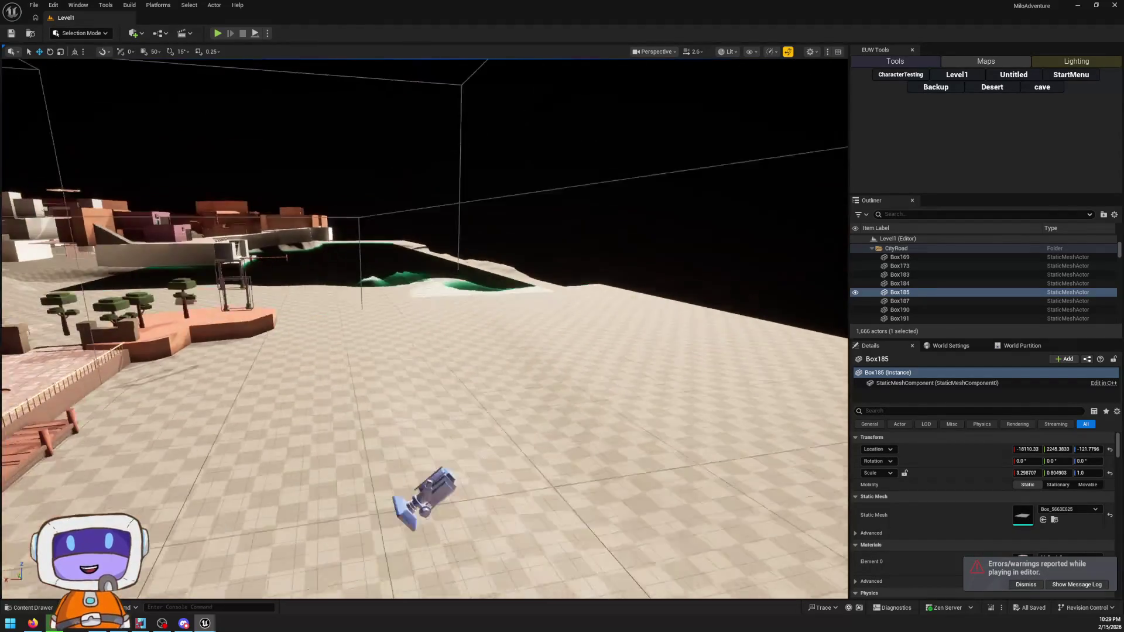
scroll(425, 328, up, 5)
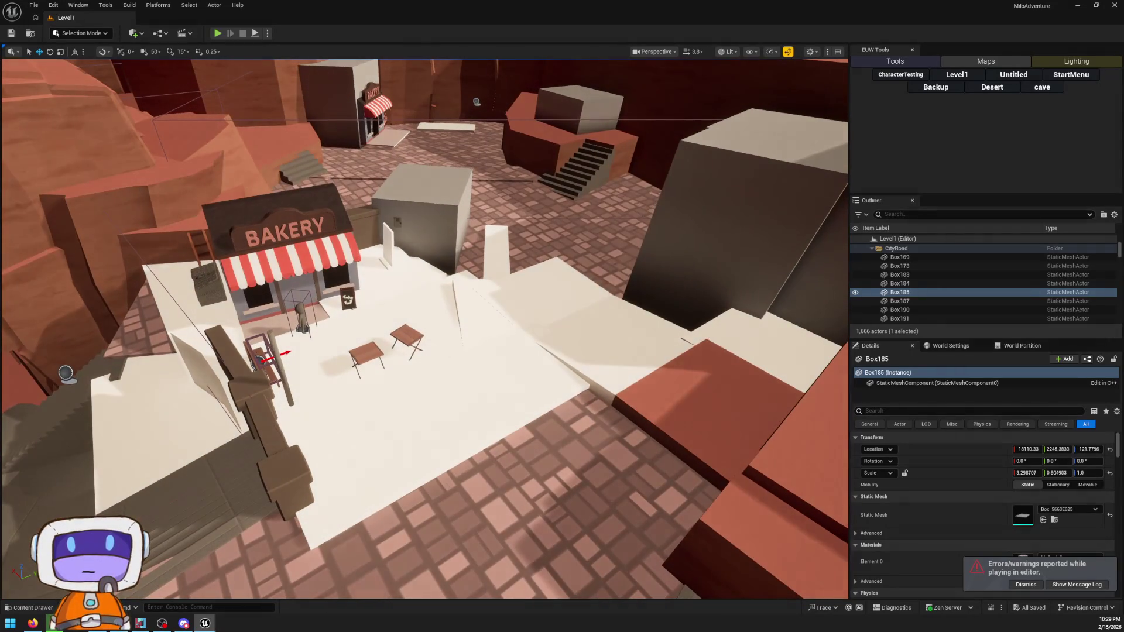
right_click(574, 402)
click(570, 392)
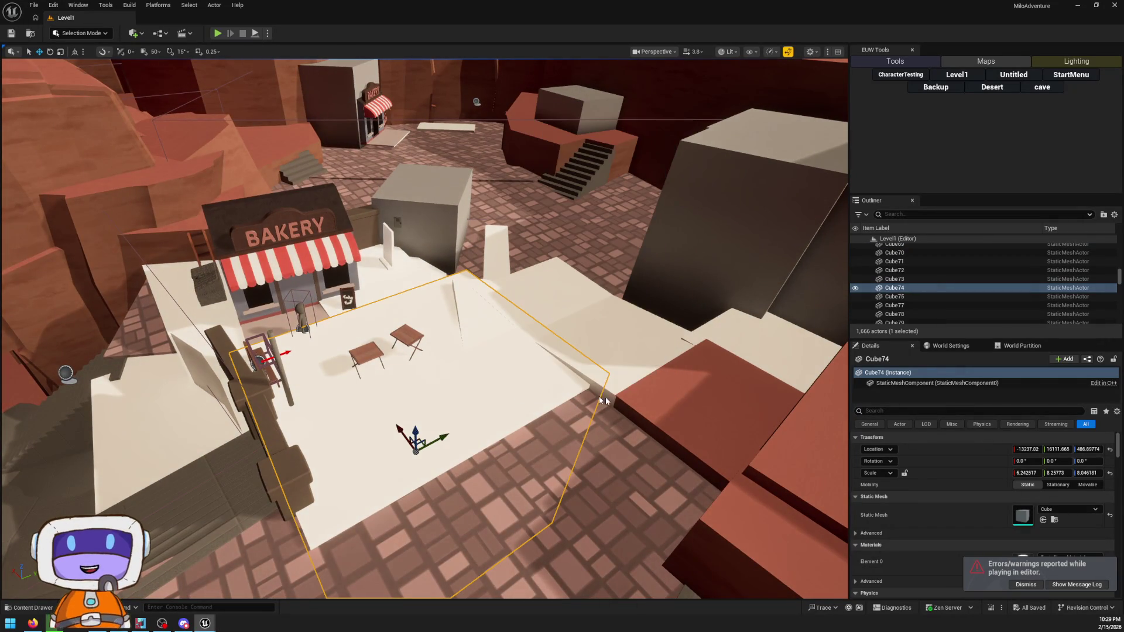
- Run the character past the bakery, up onto the red block and down the slope, then pause and exit
key(w)
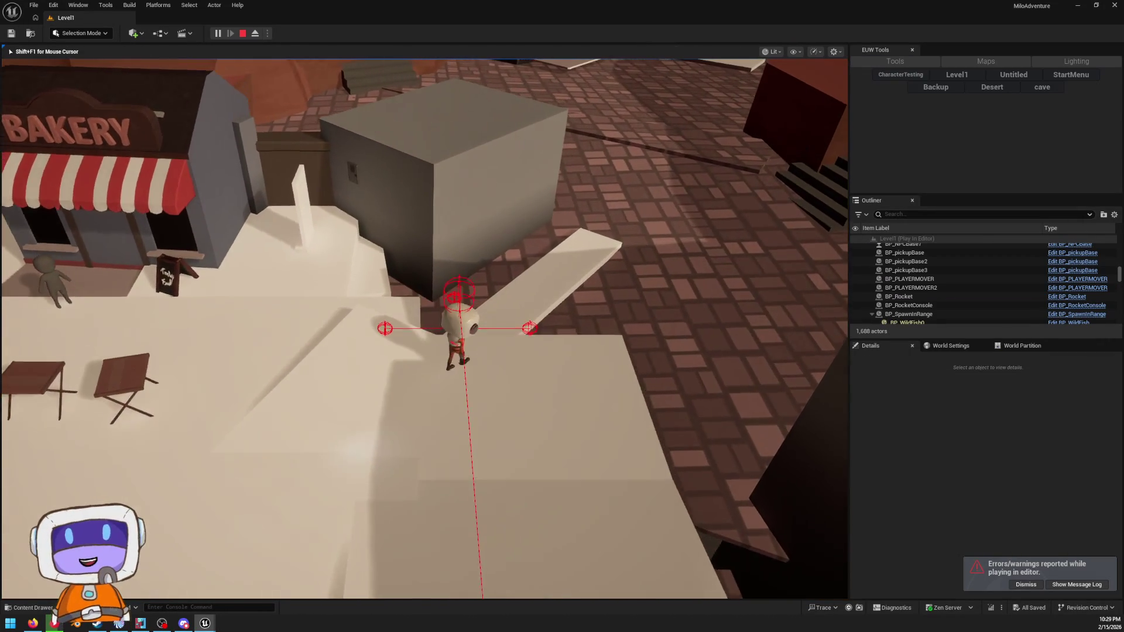
key(w)
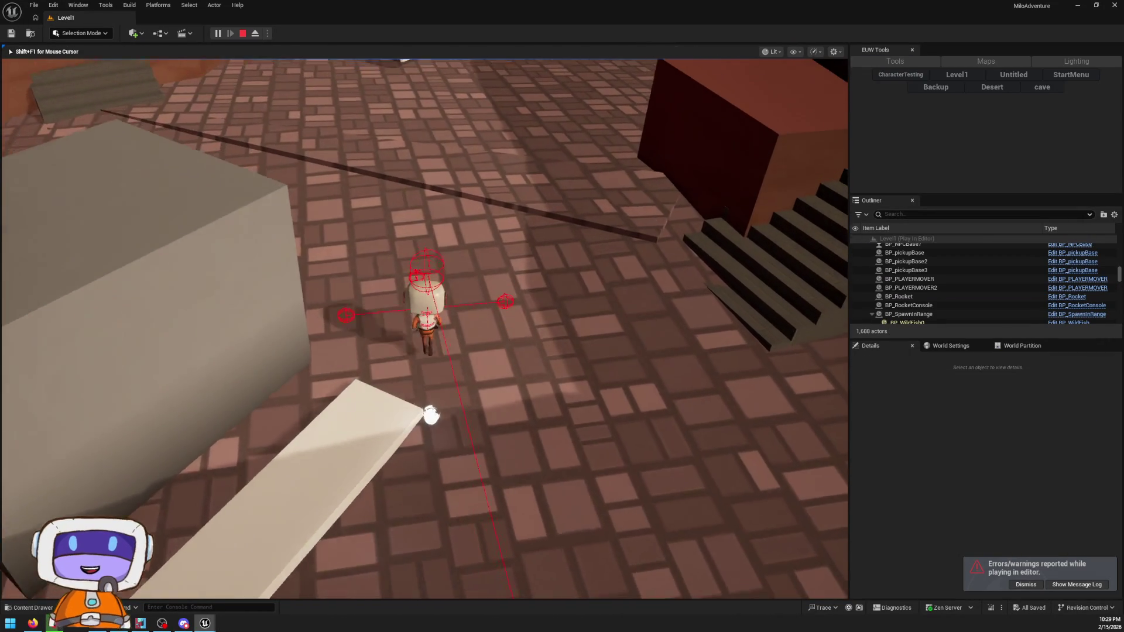
key(w)
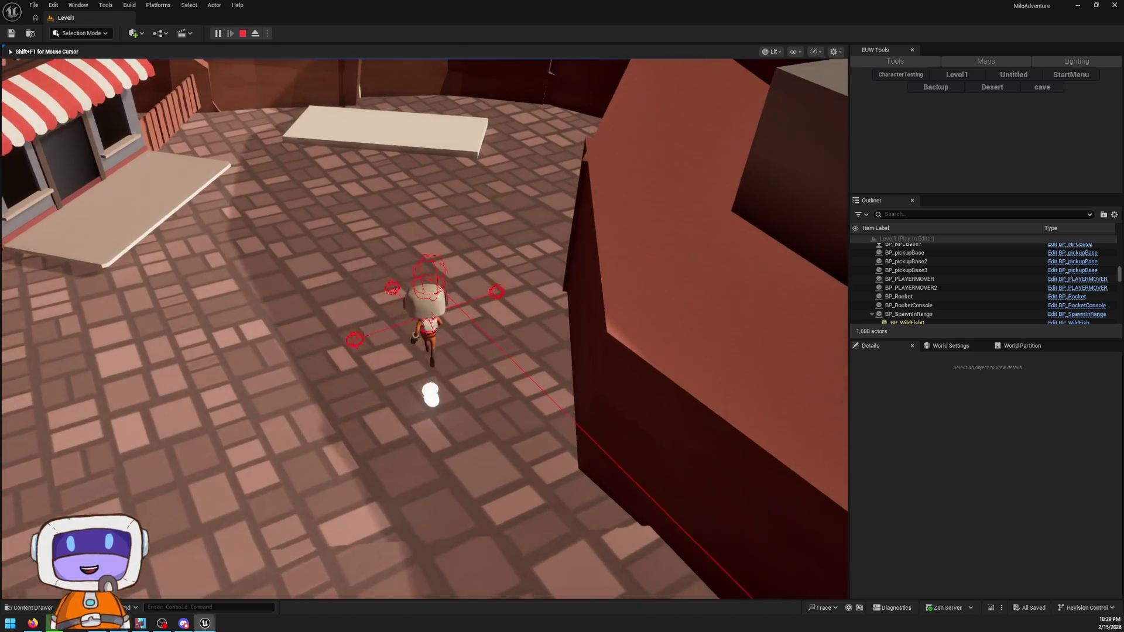
key(w)
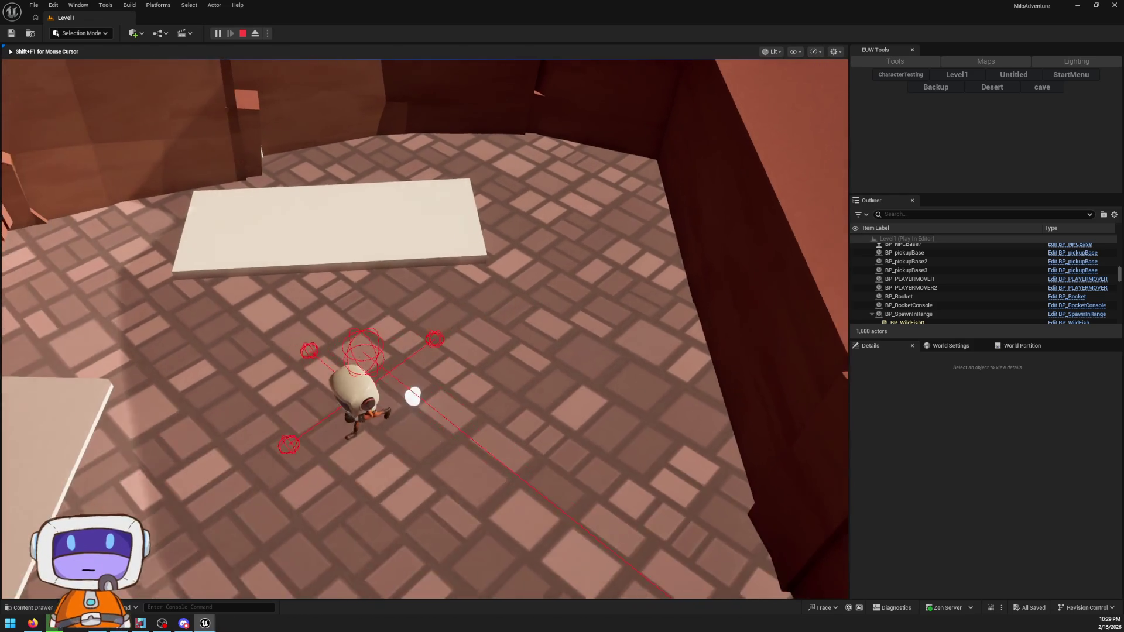
key(w)
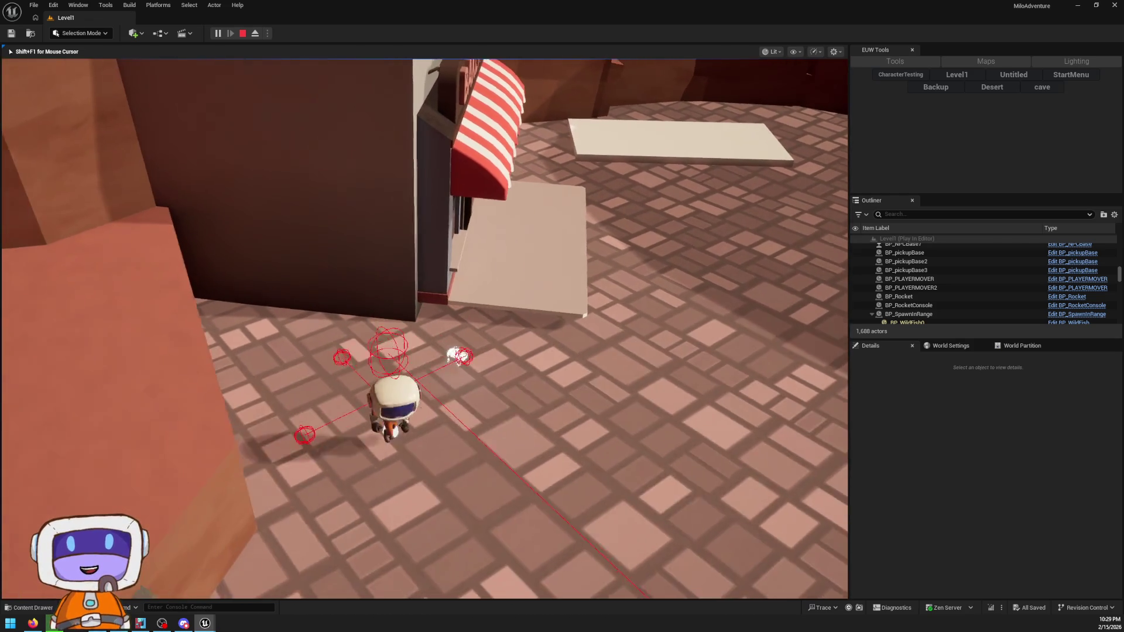
key(w)
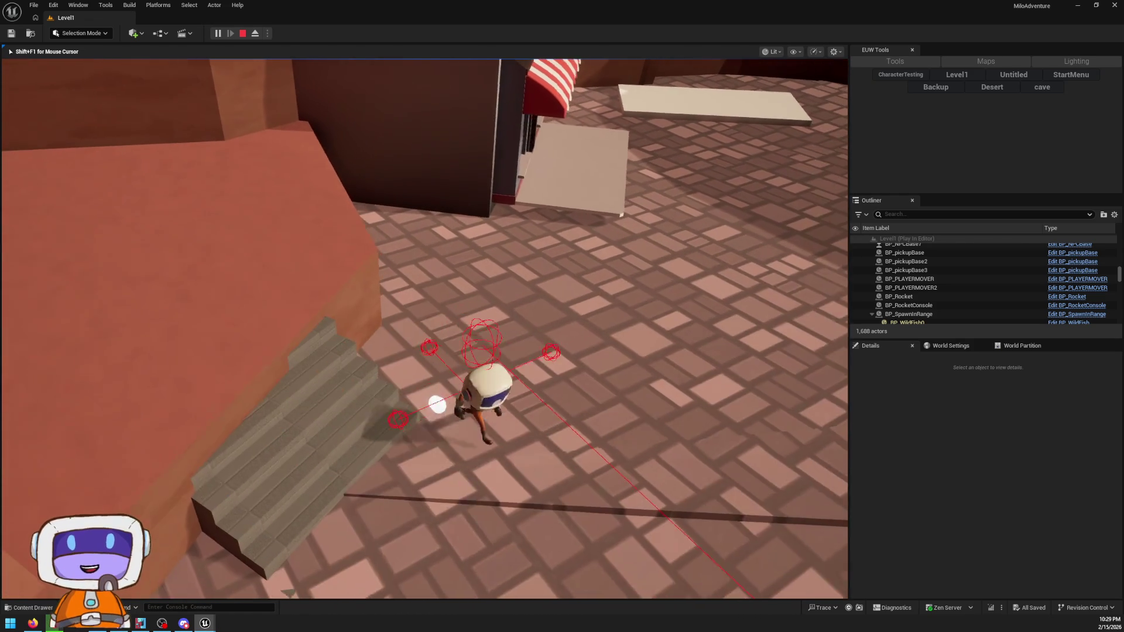
key(w)
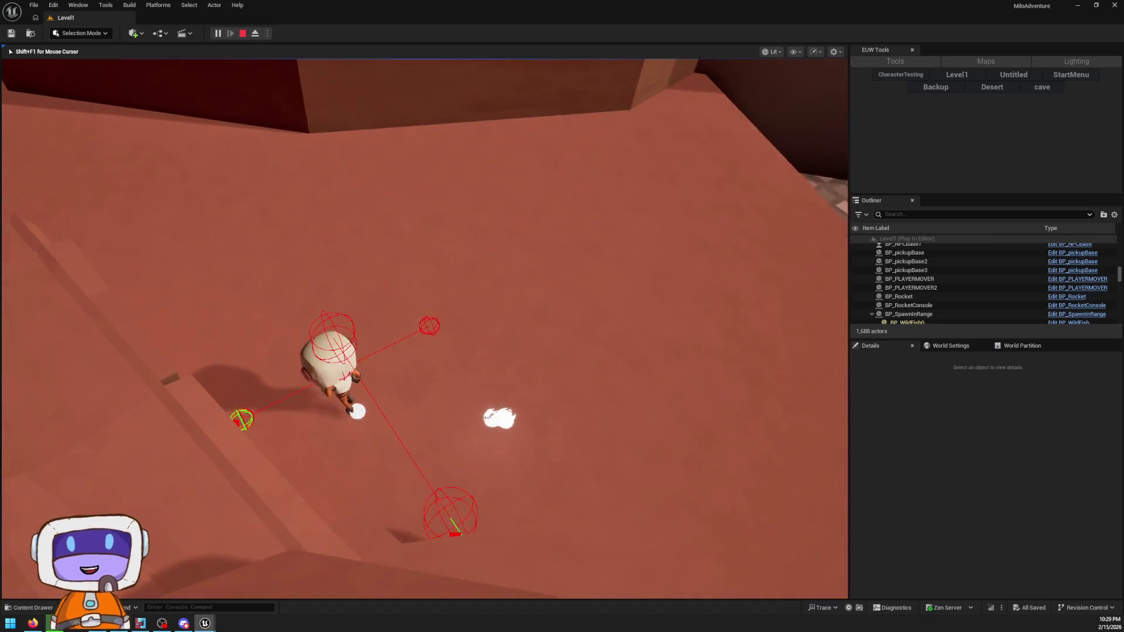
key(w)
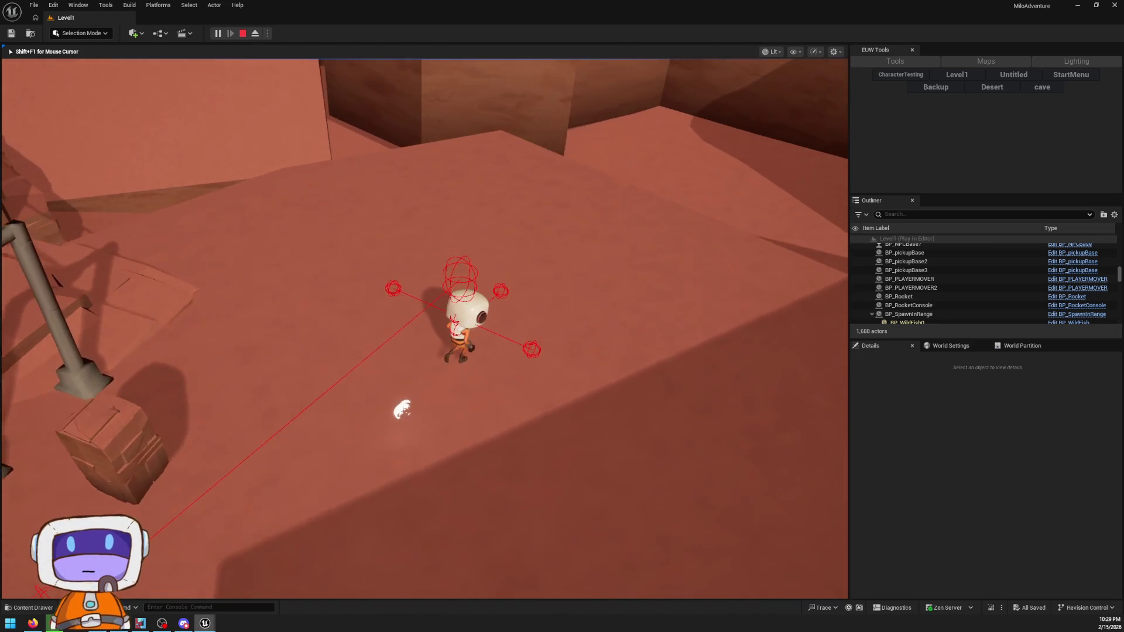
key(Escape)
click(439, 415)
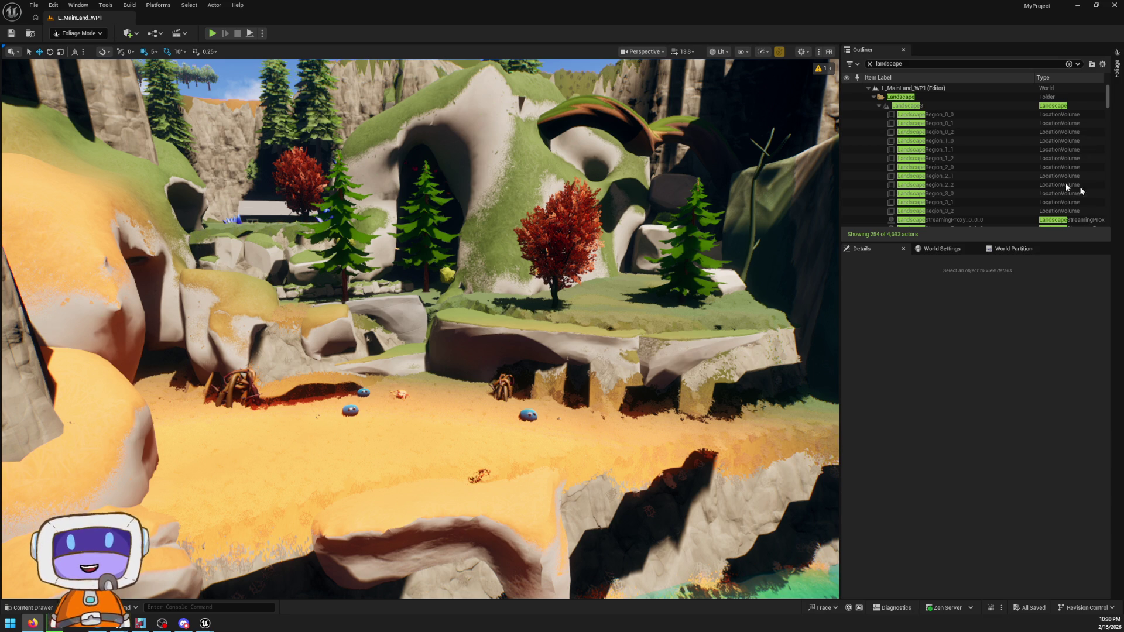
- Move the viewport forward toward the L_MainLand_WP1 canyon terrain
drag(628, 371, 633, 367)
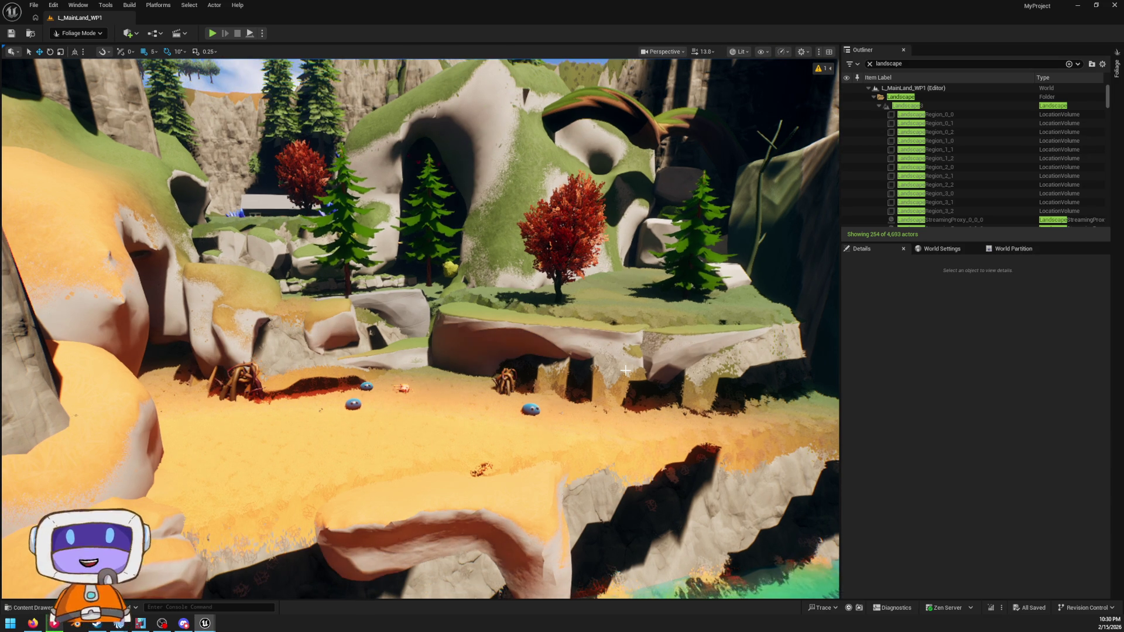
mouse_move(632, 367)
mouse_down()
mouse_move(632, 281)
mouse_move(510, 400)
mouse_up()
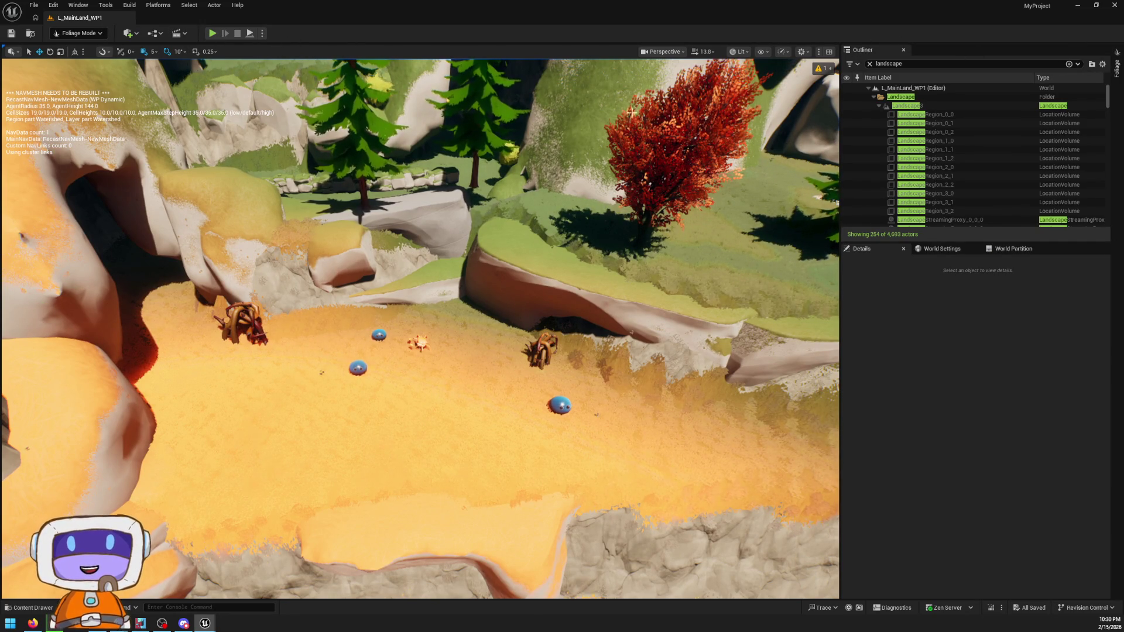
- Place a Nav Modifier Volume from Quick Add's 'nav' search near the cave, then return to Selection Mode
click(164, 34)
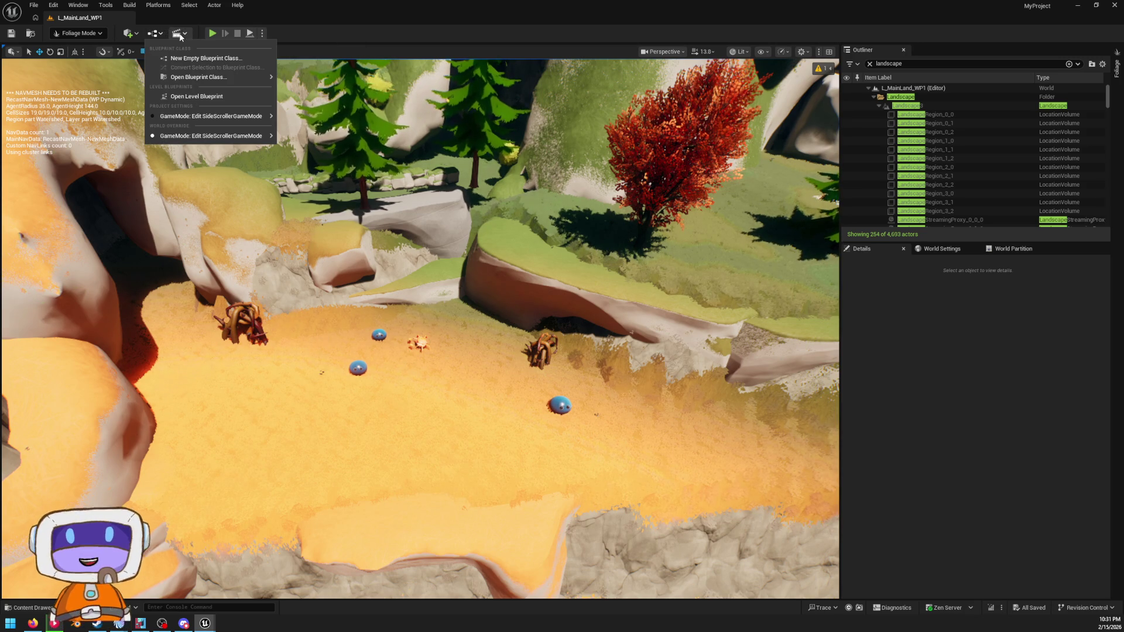
click(133, 38)
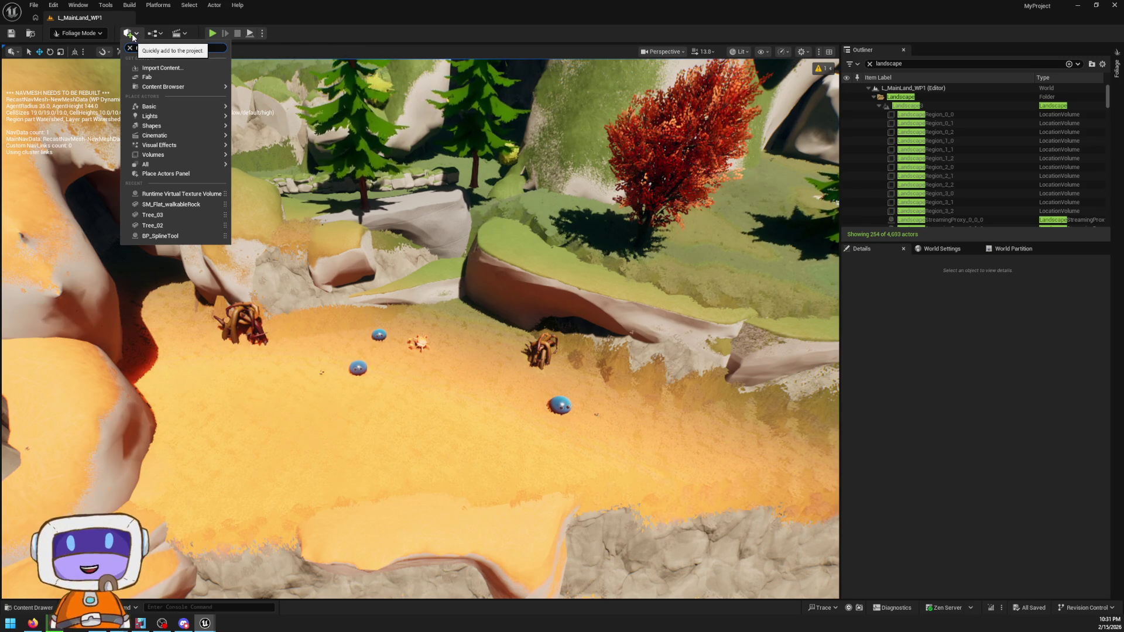
text(nav)
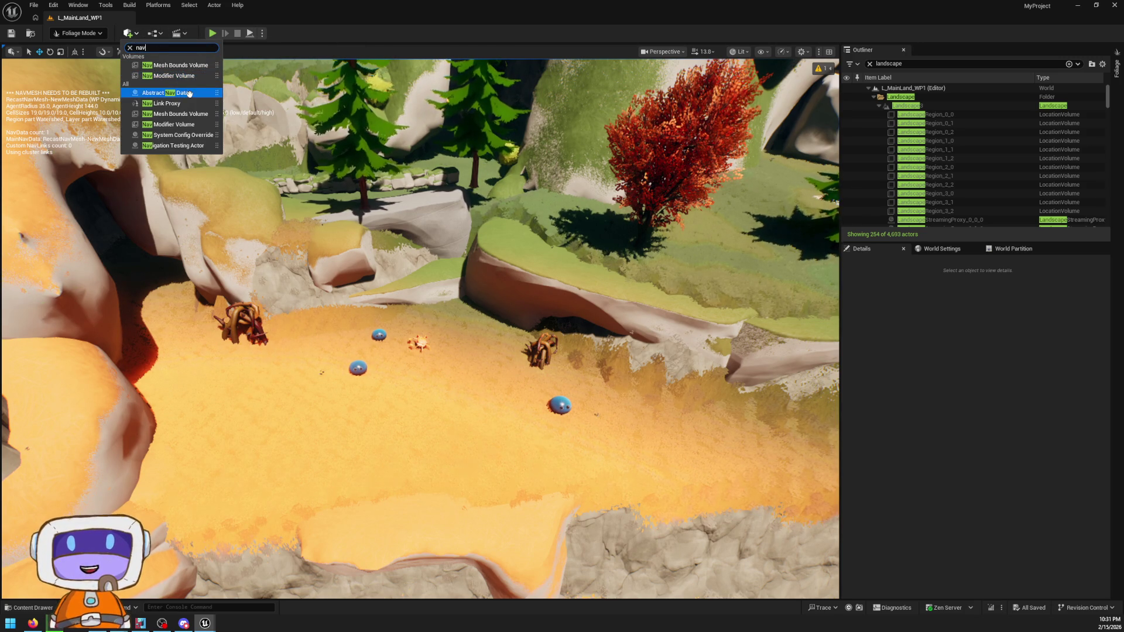
key(Escape)
click(428, 359)
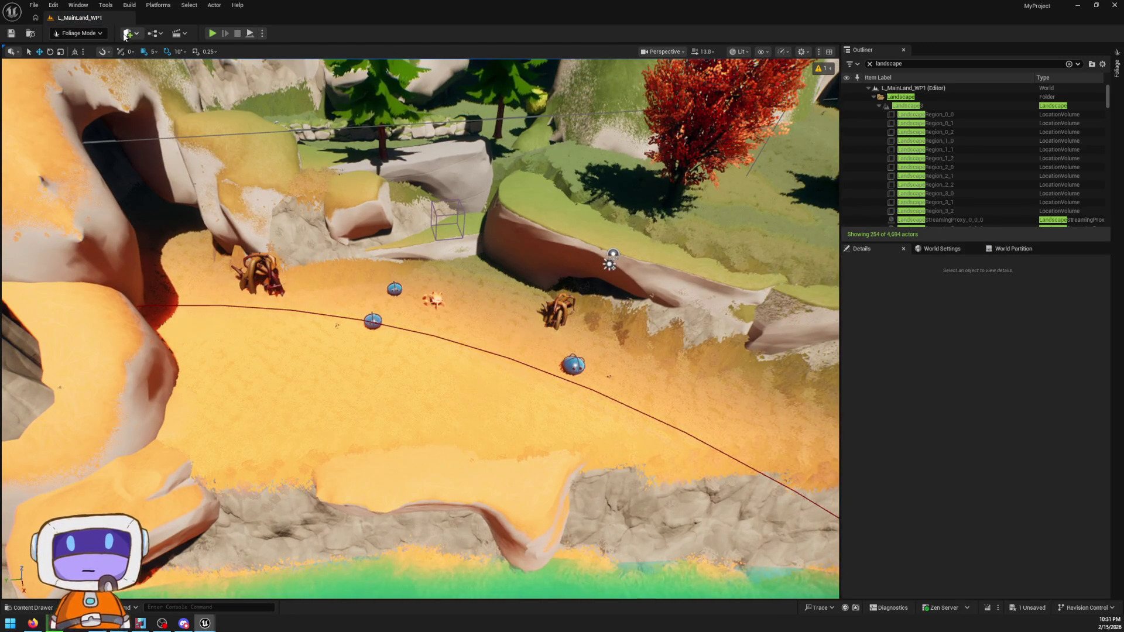
click(127, 33)
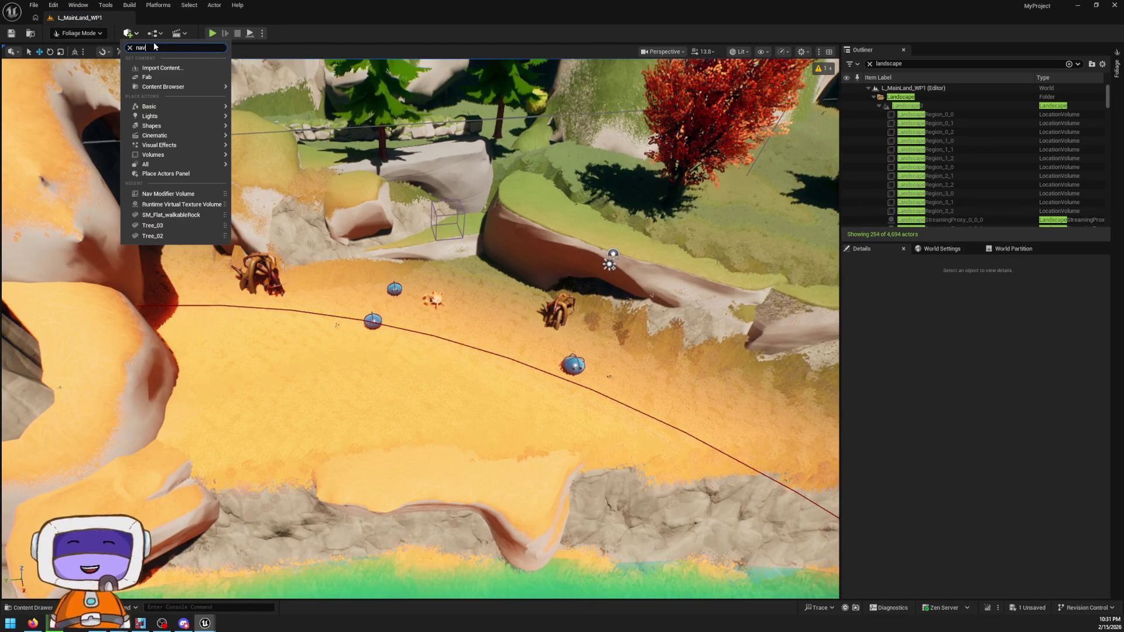
text(nav)
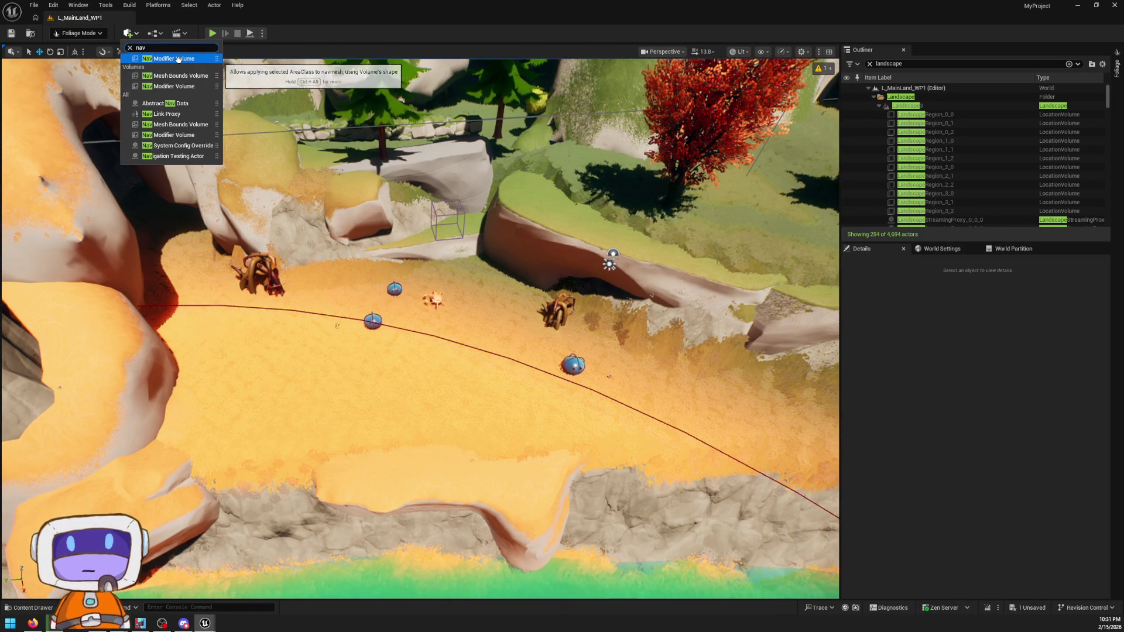
mouse_move(184, 59)
mouse_down()
mouse_move(557, 402)
mouse_move(427, 338)
mouse_move(434, 253)
mouse_move(292, 263)
mouse_move(293, 245)
mouse_up()
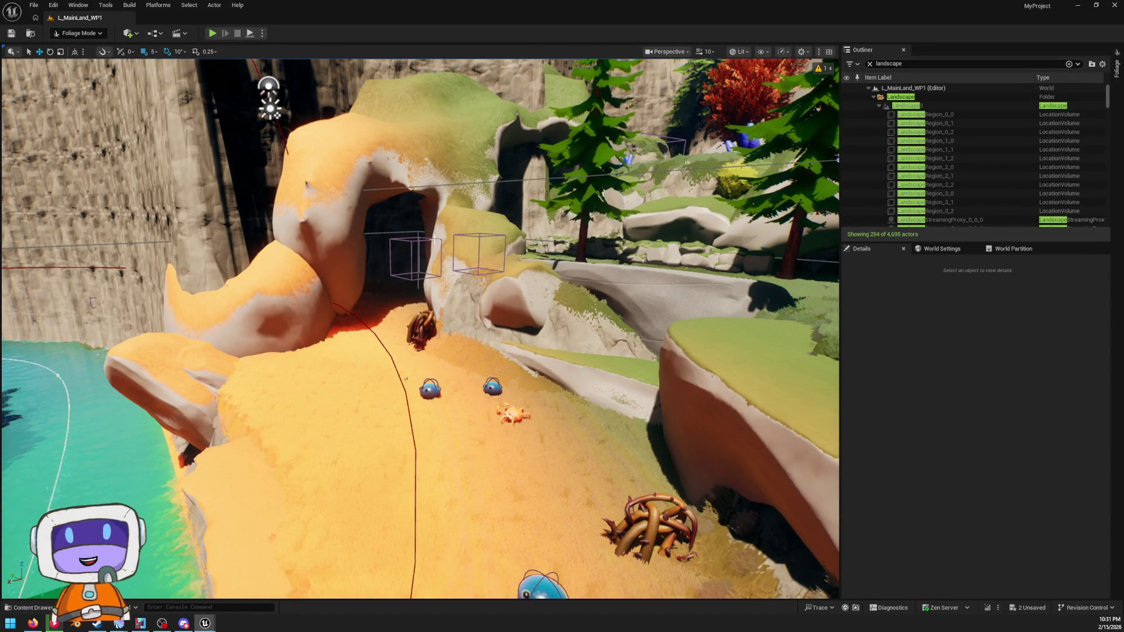
key(shift+1)
- Scale NavModifierVolume2 to about 16.9 × 18.3 × 18.3, then right-click the AI_Slimes7 slime
click(445, 240)
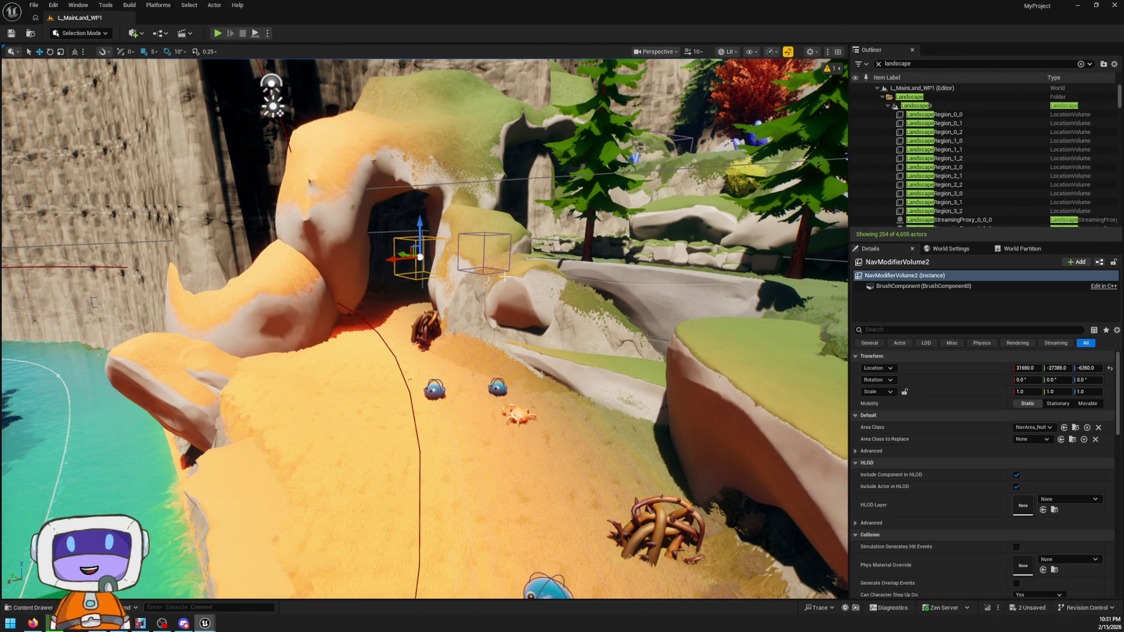
key(r)
drag(419, 257, 456, 241)
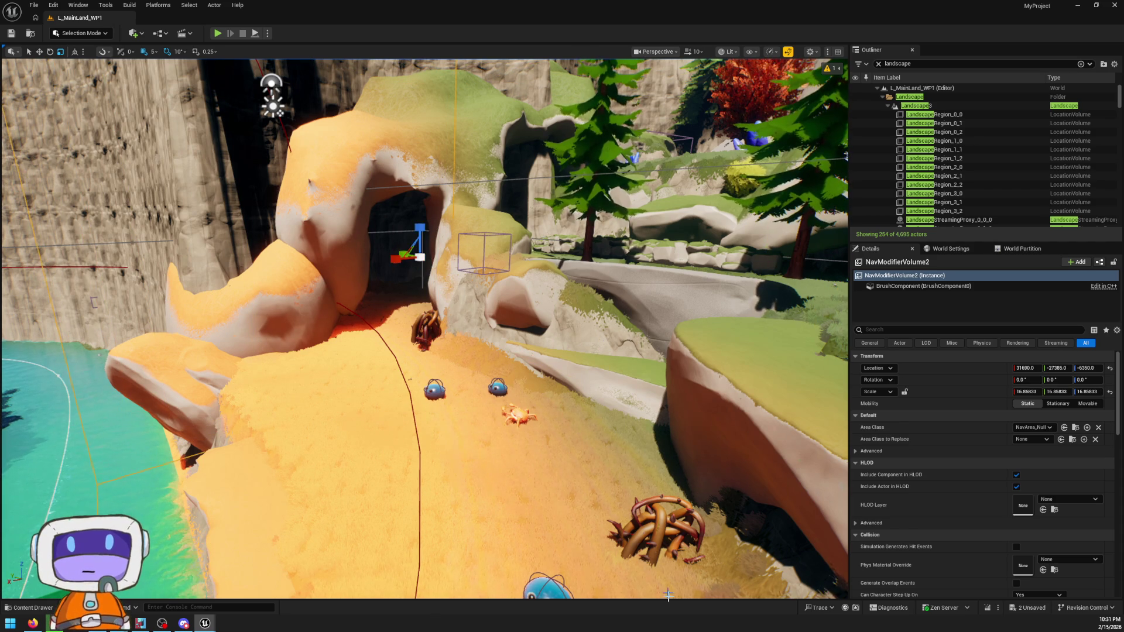
scroll(424, 328, up, 3)
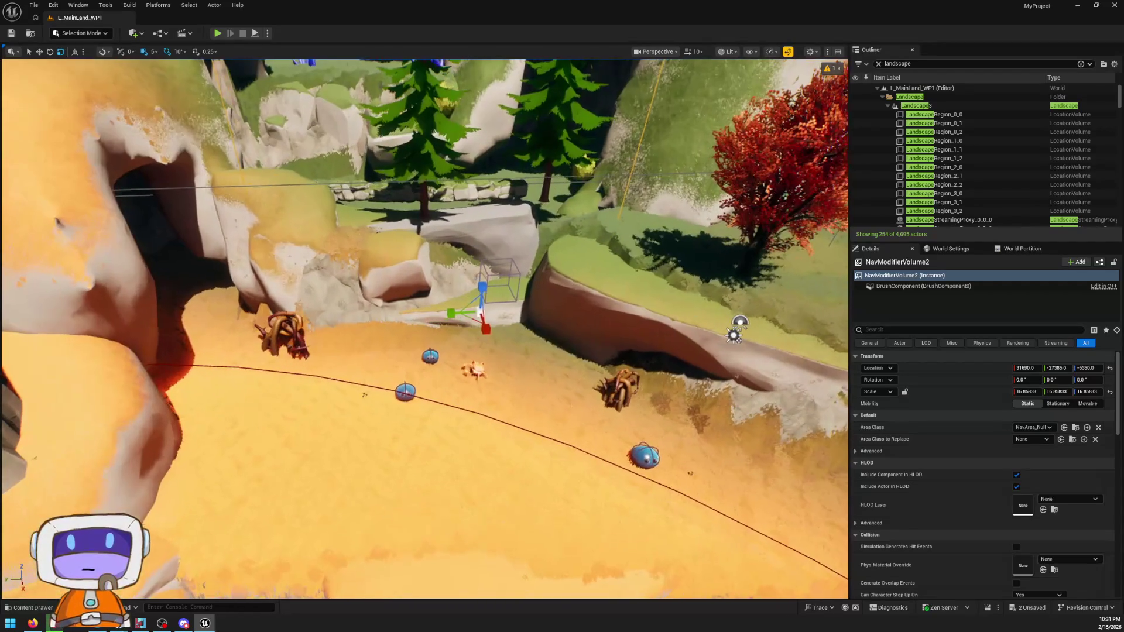
drag(468, 307, 482, 309)
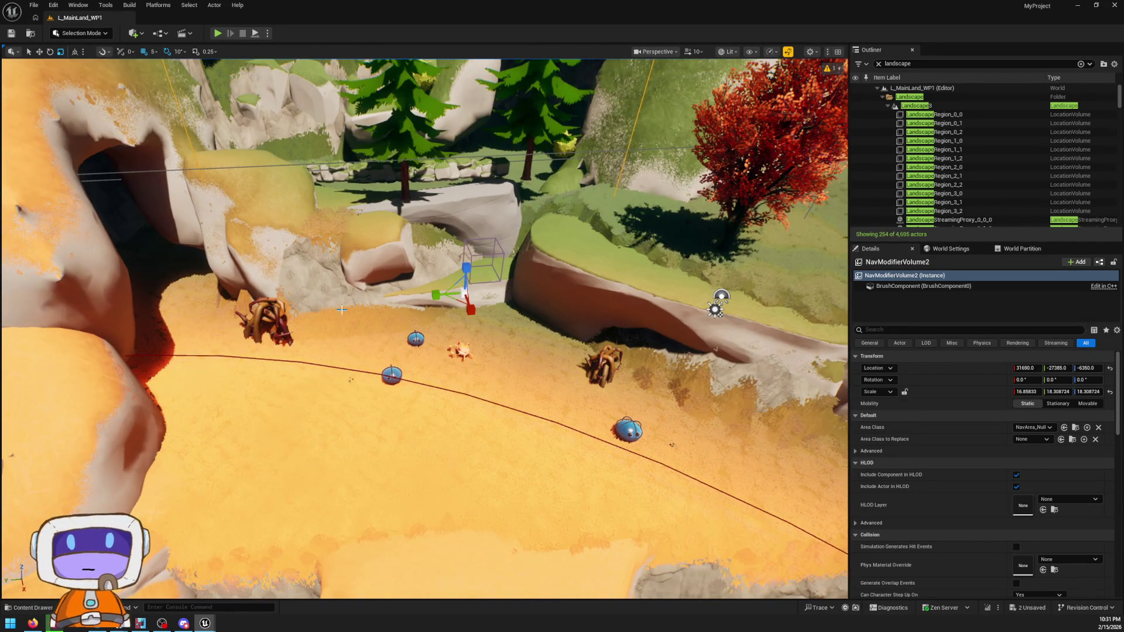
click(417, 338)
right_click(417, 337)
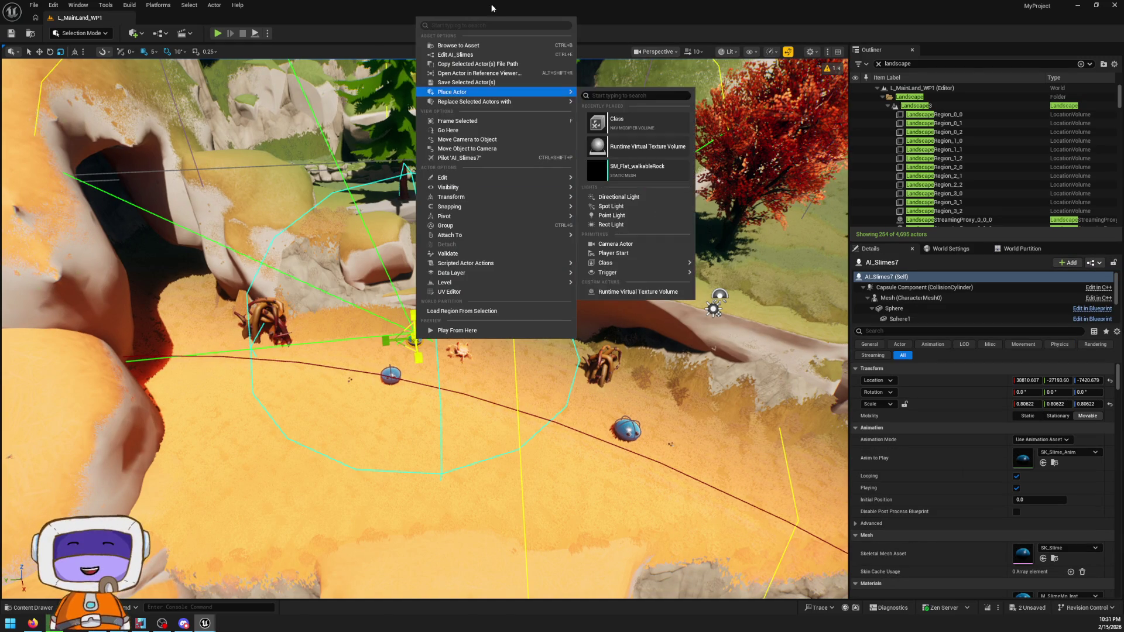
- Open the AI_Slimes blueprint full screen, glance at its event graph, and close it
click(471, 55)
drag(719, 140, 720, 1)
scroll(597, 138, down, 11)
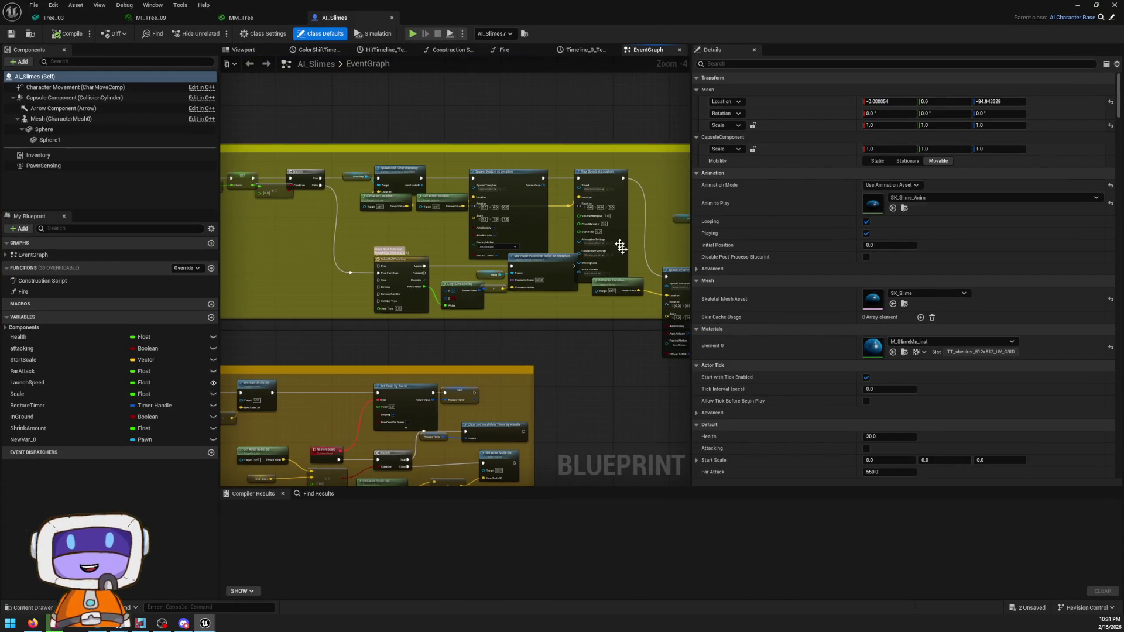
drag(554, 171, 557, 168)
click(1114, 4)
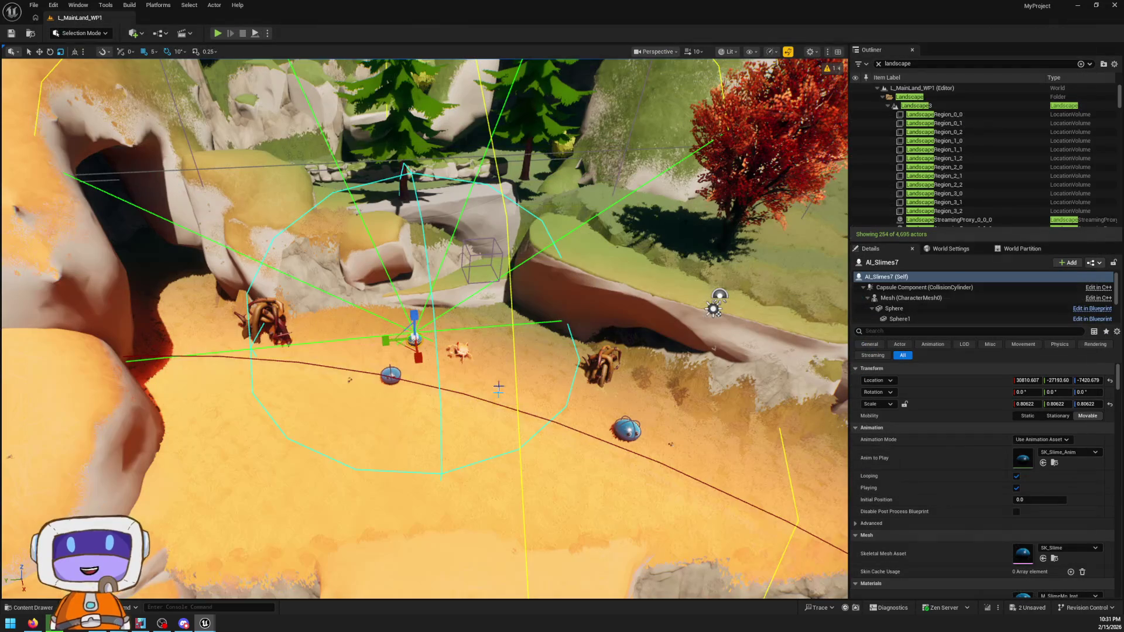
- Playtest the level with Alt+P, then open the error log and ABP_Crab from it
right_click(490, 471)
click(490, 479)
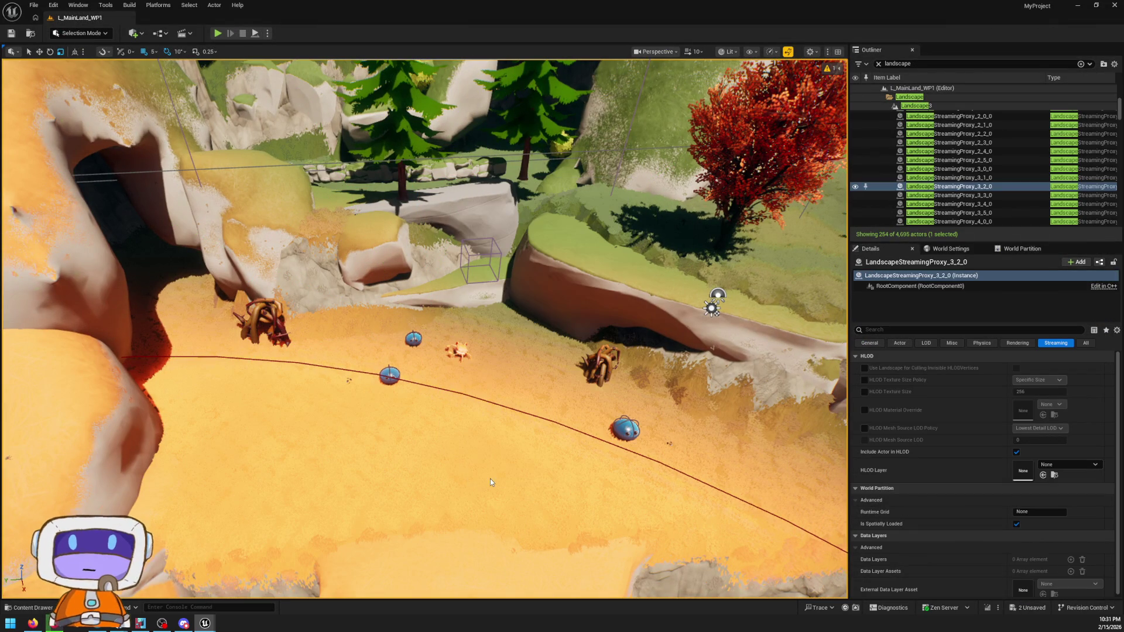
key(alt+p)
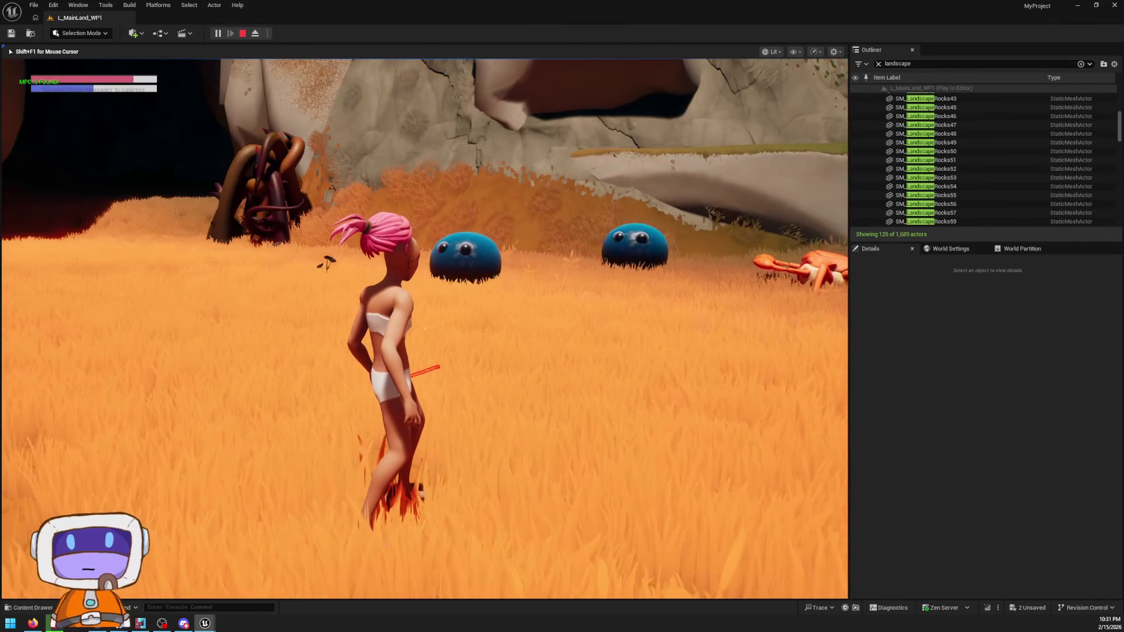
key(Escape)
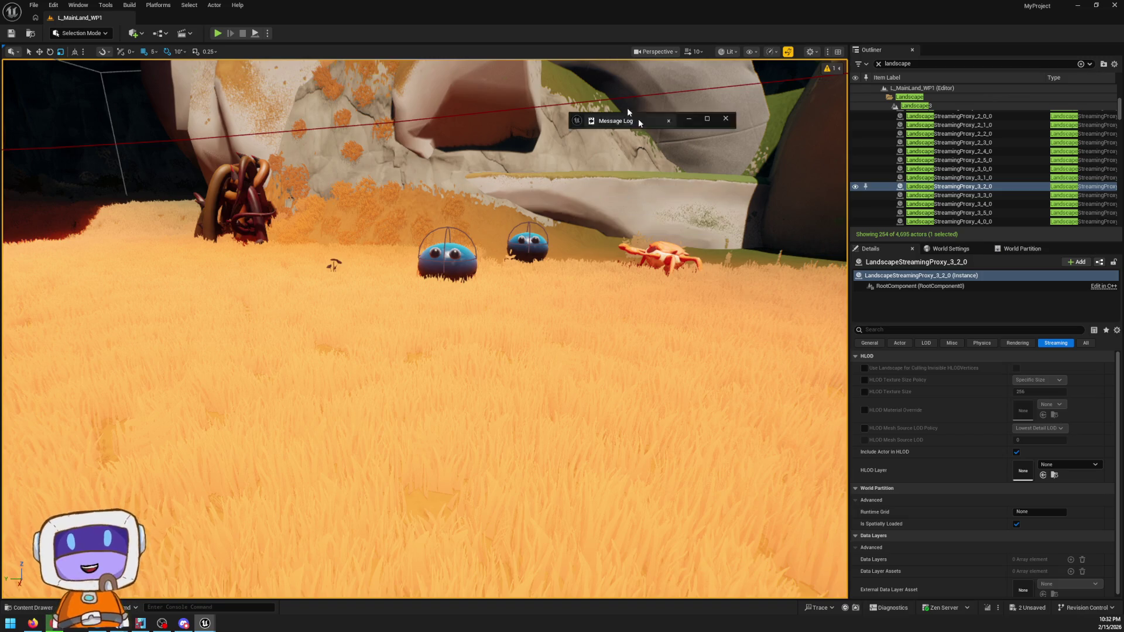
click(557, 170)
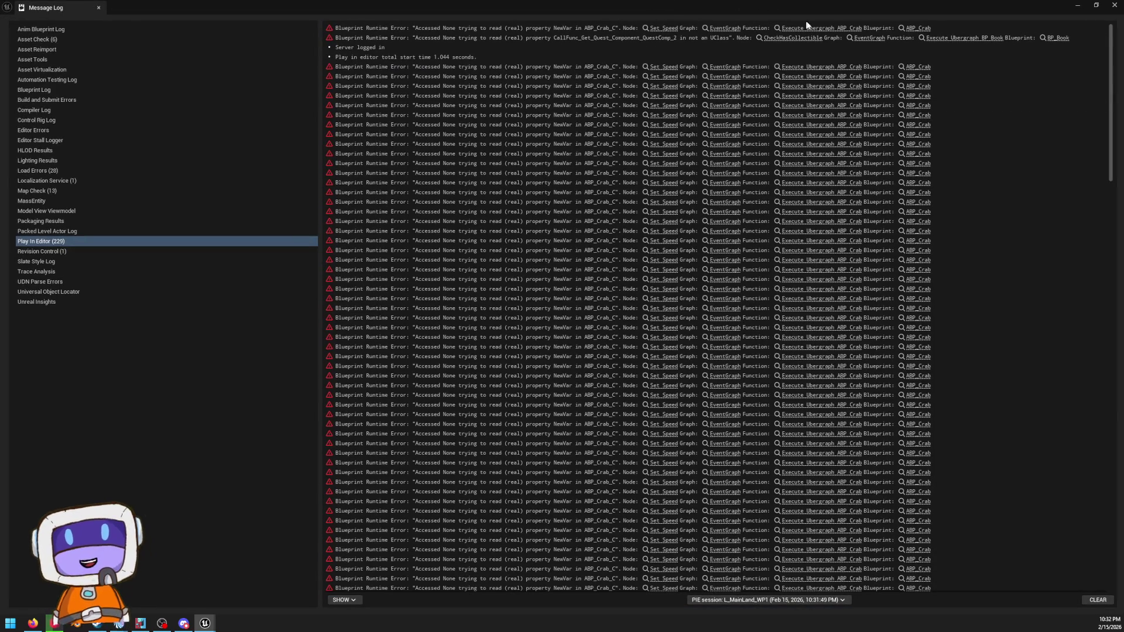
click(927, 76)
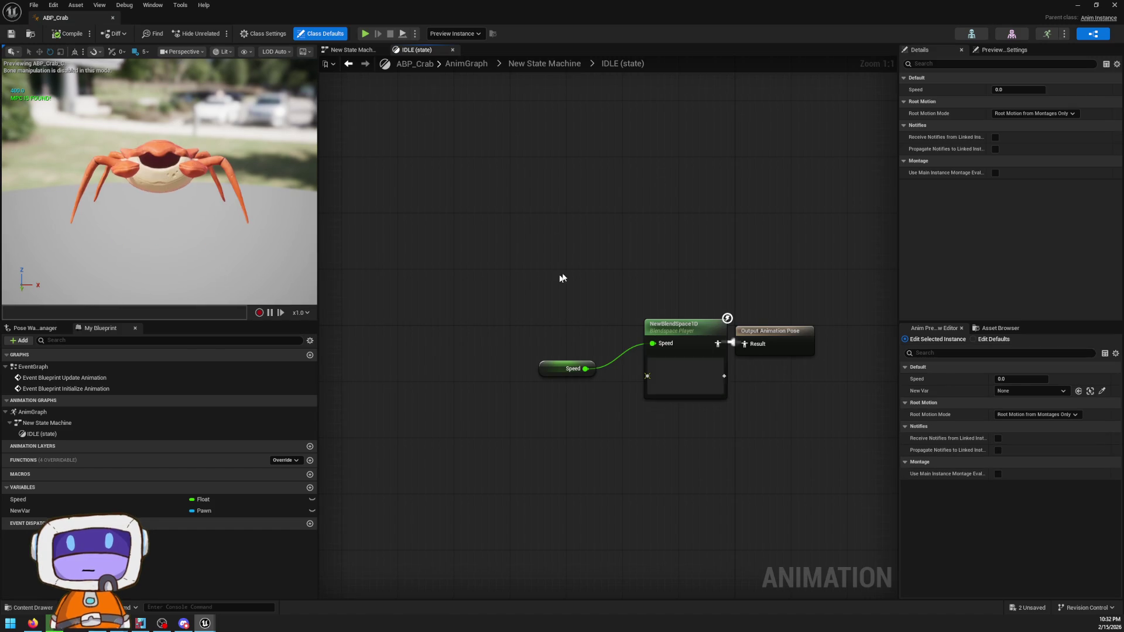
- Browse ABP_Crab's state machine and AnimGraph, moving the New State Machine node down, then open IDLE
click(348, 63)
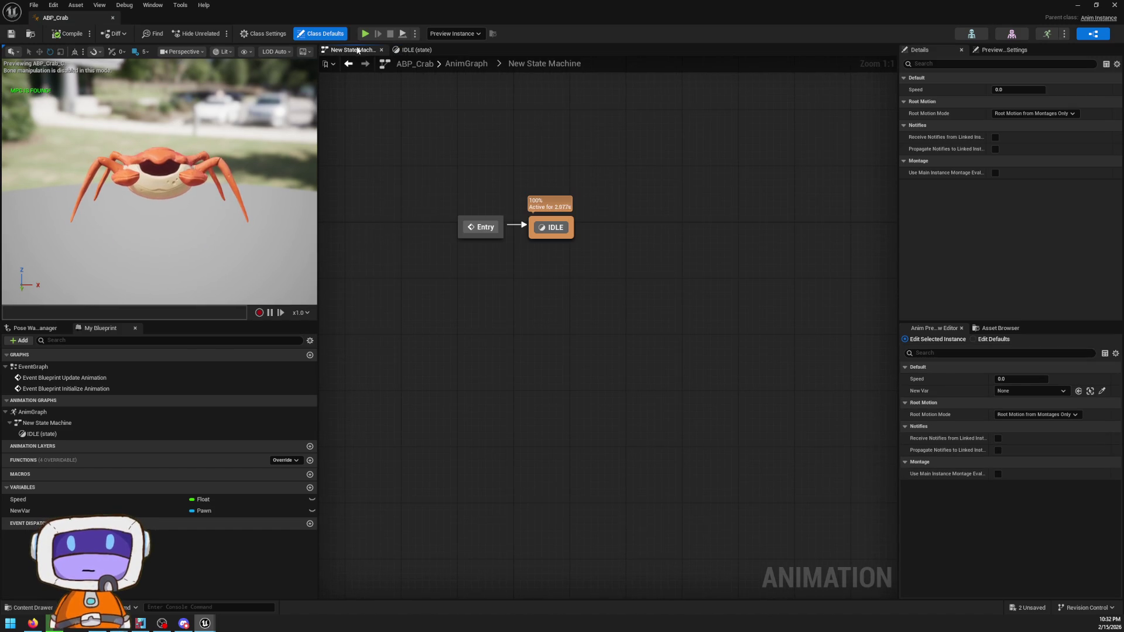
scroll(175, 165, up, 5)
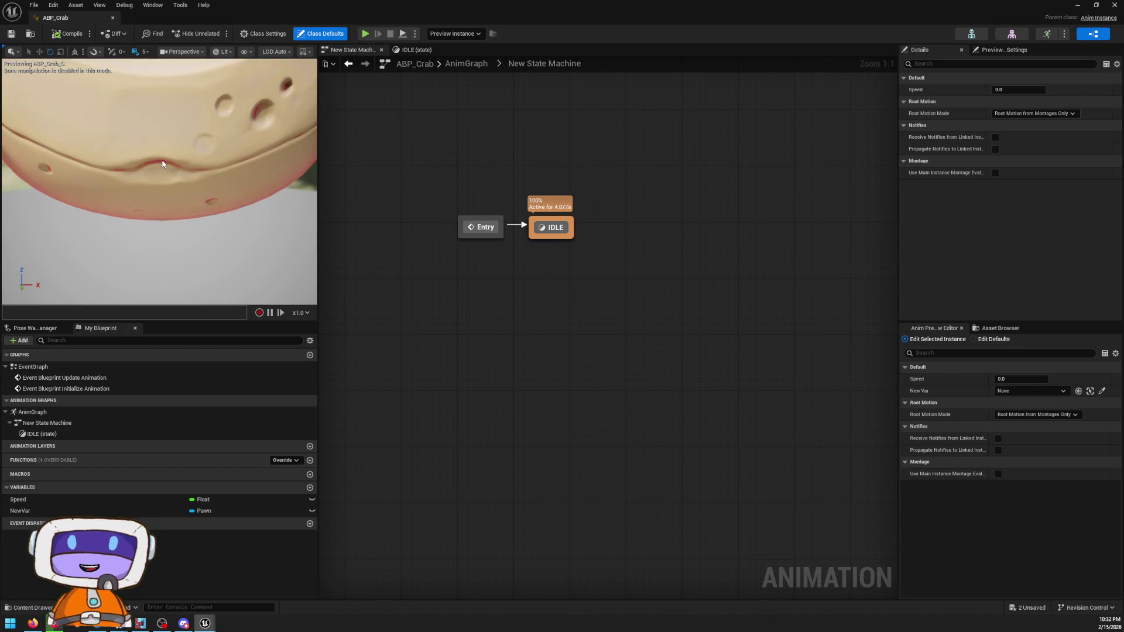
scroll(174, 165, down, 2)
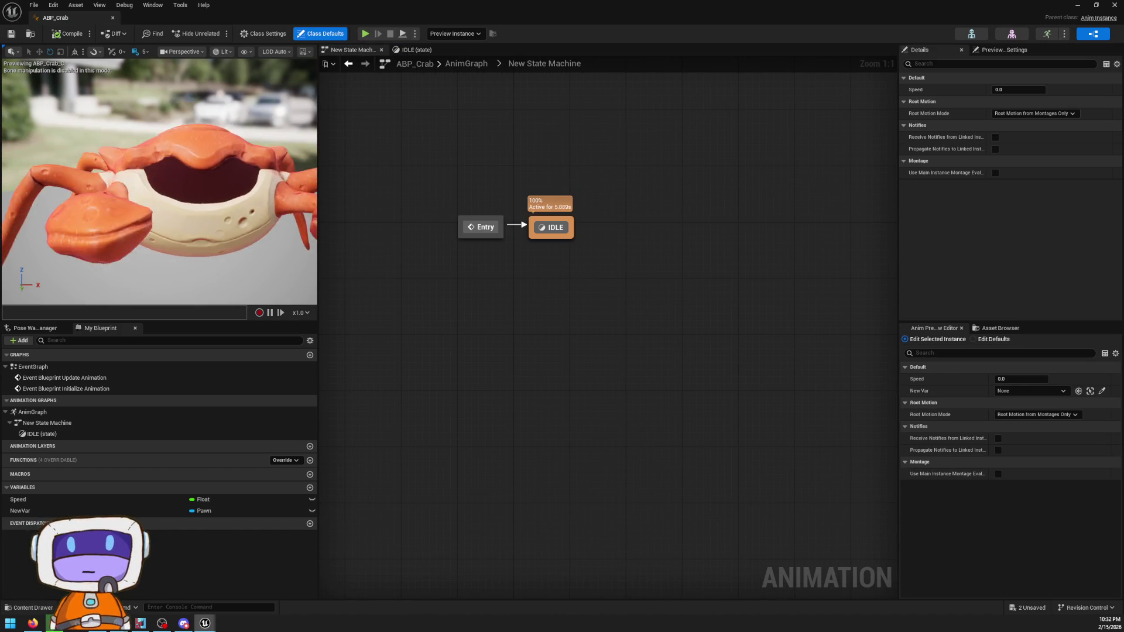
drag(172, 164, 172, 164)
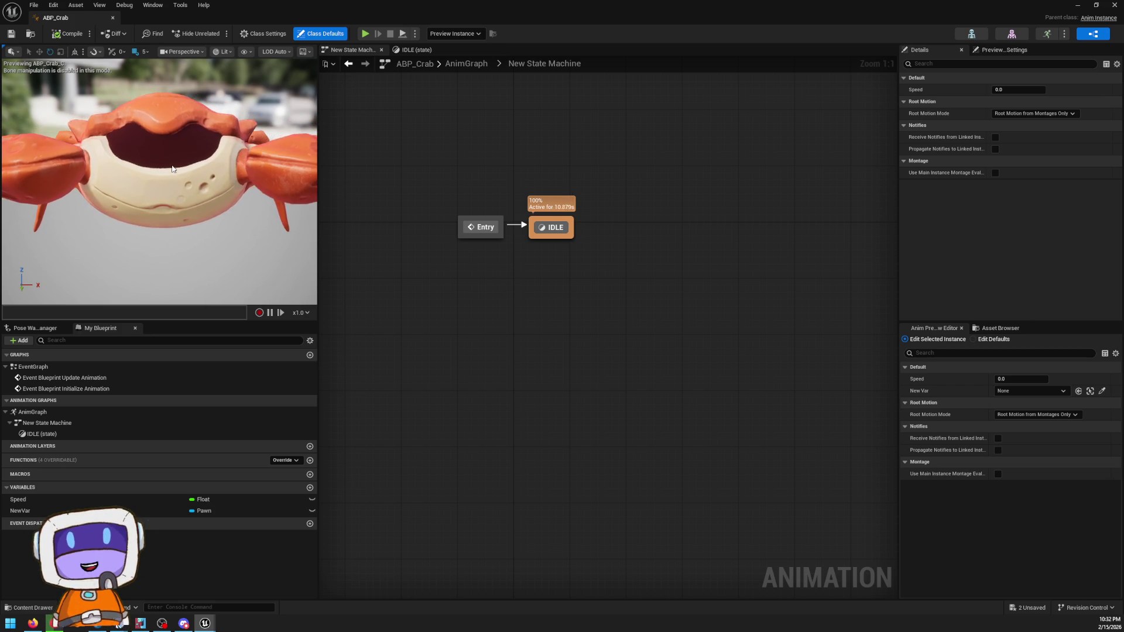
click(466, 63)
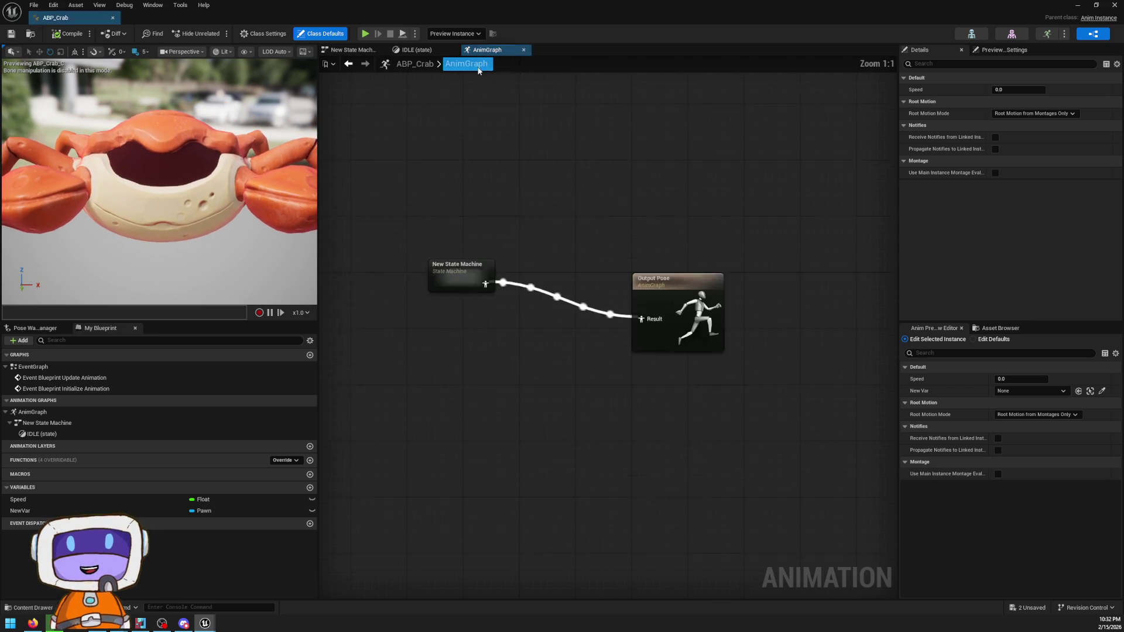
drag(513, 322, 509, 369)
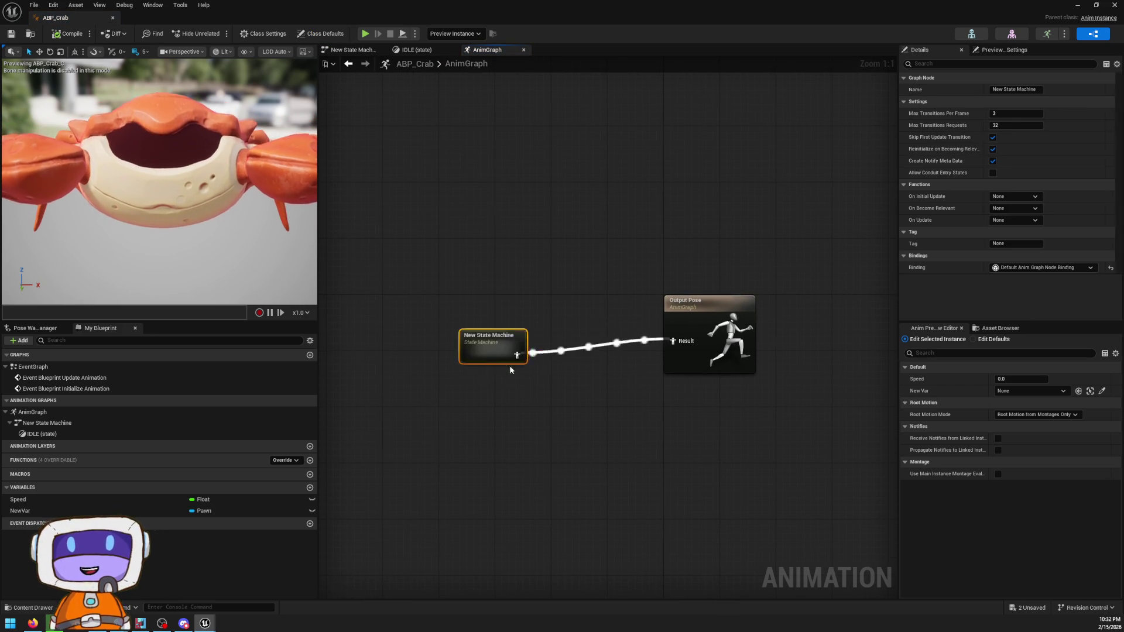
click(351, 49)
click(410, 50)
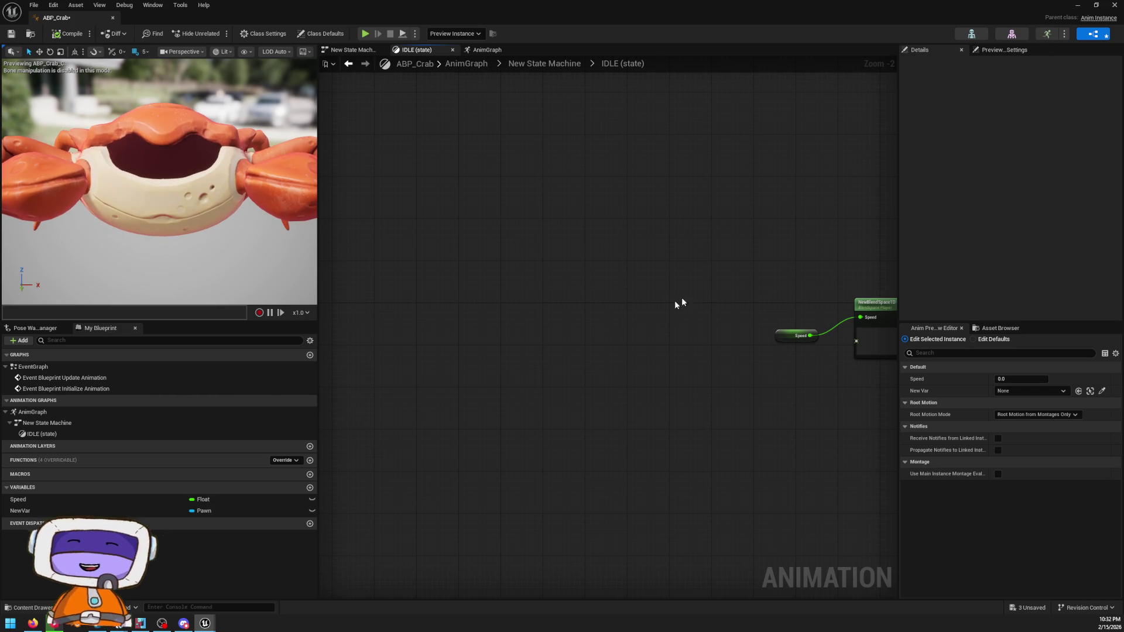
- Inspect NewBlendSpace1D alongside the Crabwalk and CrabIdle2_Anim animations
double_click(875, 310)
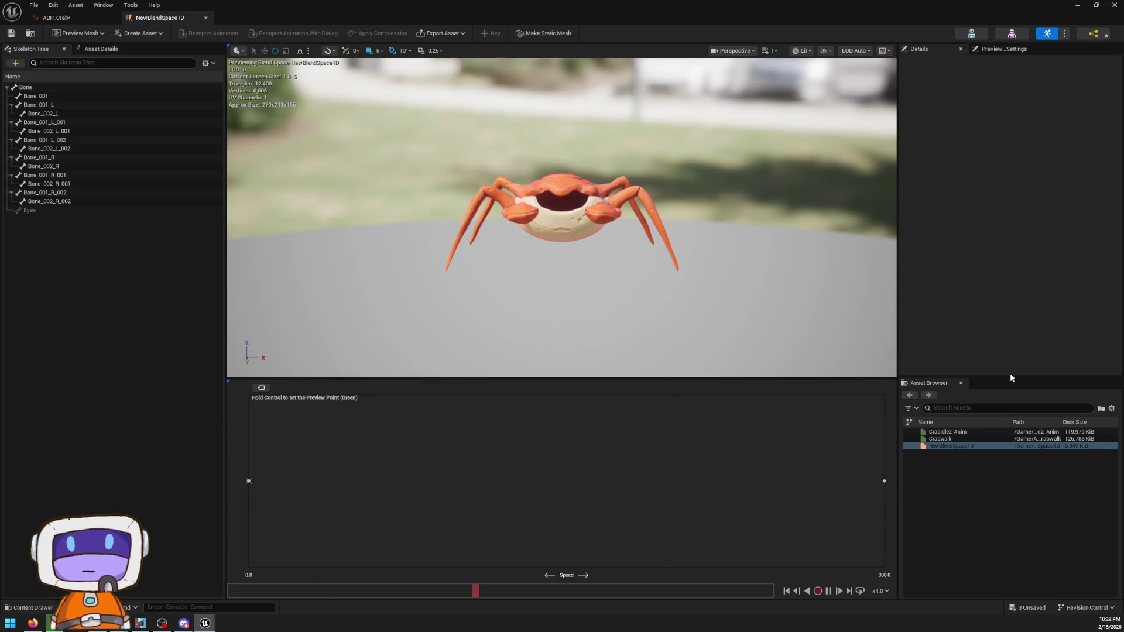
double_click(965, 438)
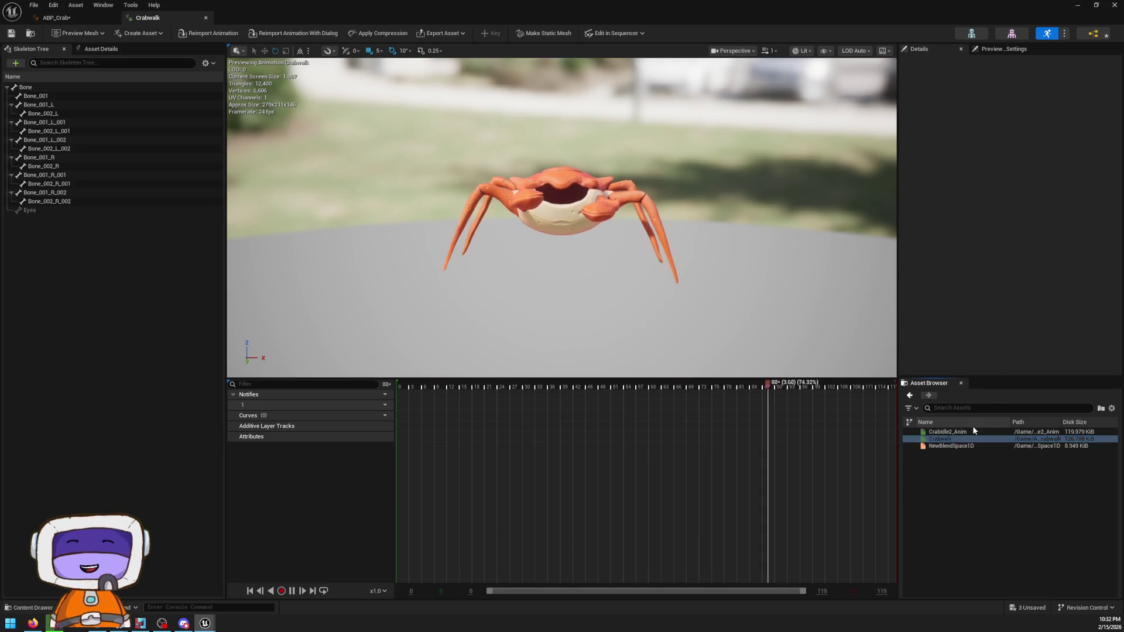
click(973, 426)
double_click(973, 432)
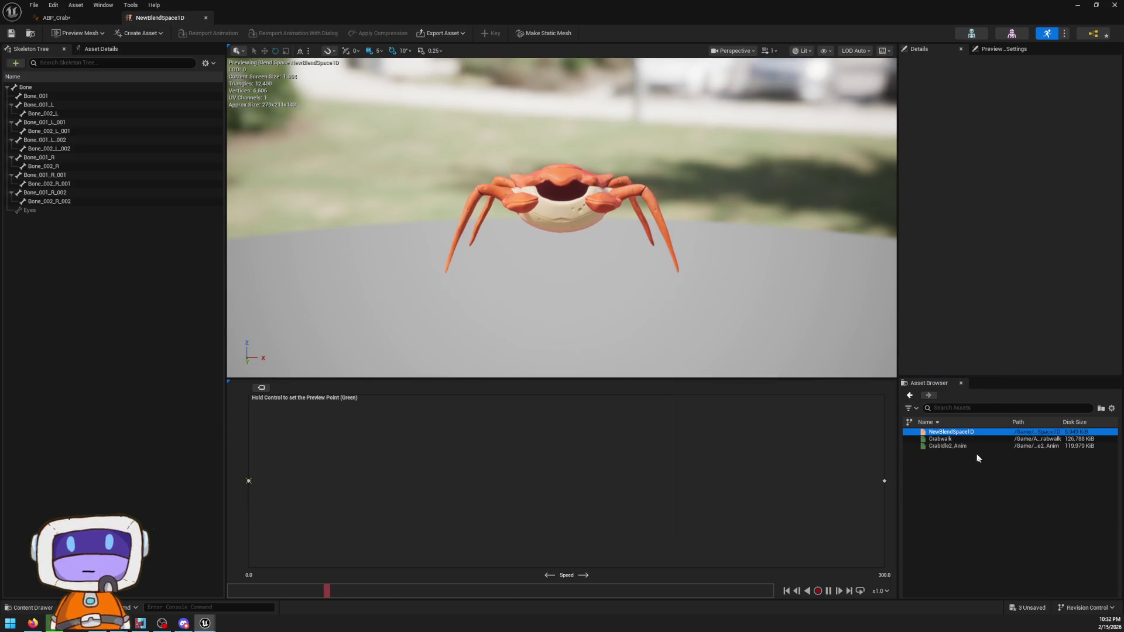
double_click(959, 445)
double_click(960, 432)
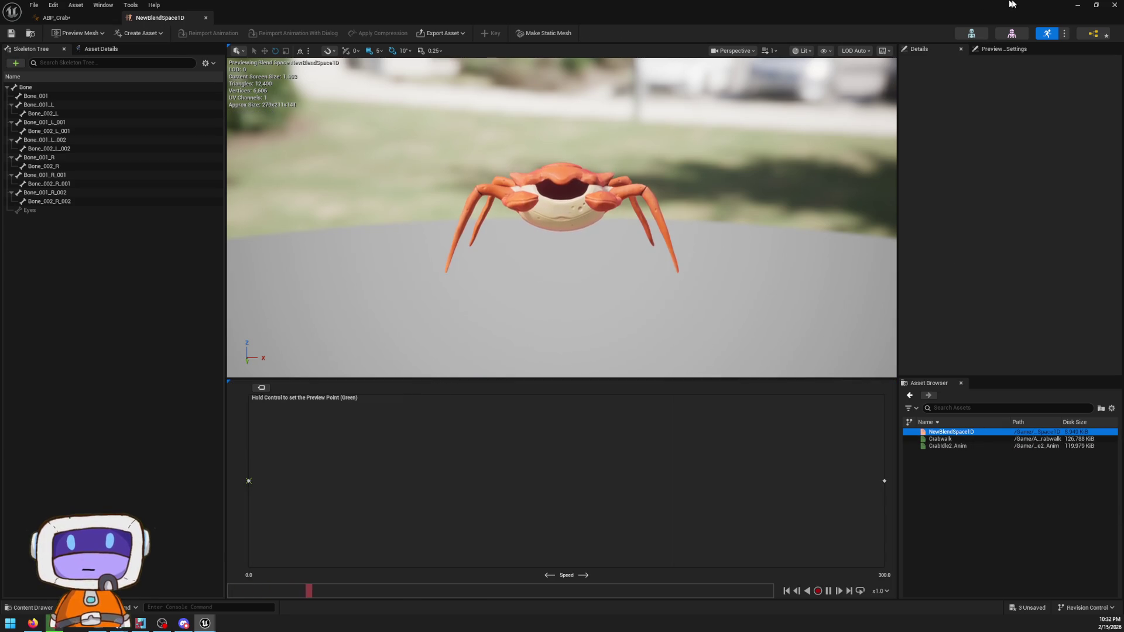
- In the IDLE graph, check New Var's pawn options, leaving it None, then open the CrabIdle2 mesh
click(1100, 35)
mouse_move(813, 360)
mouse_down()
mouse_move(677, 251)
mouse_move(642, 255)
mouse_up()
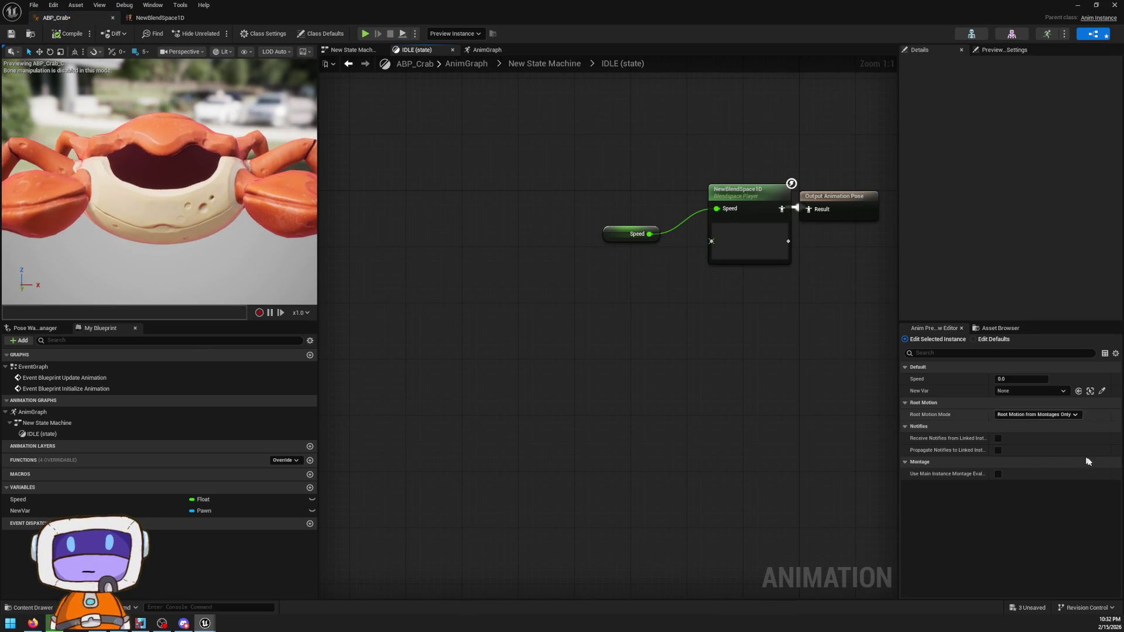
click(1023, 390)
click(1025, 391)
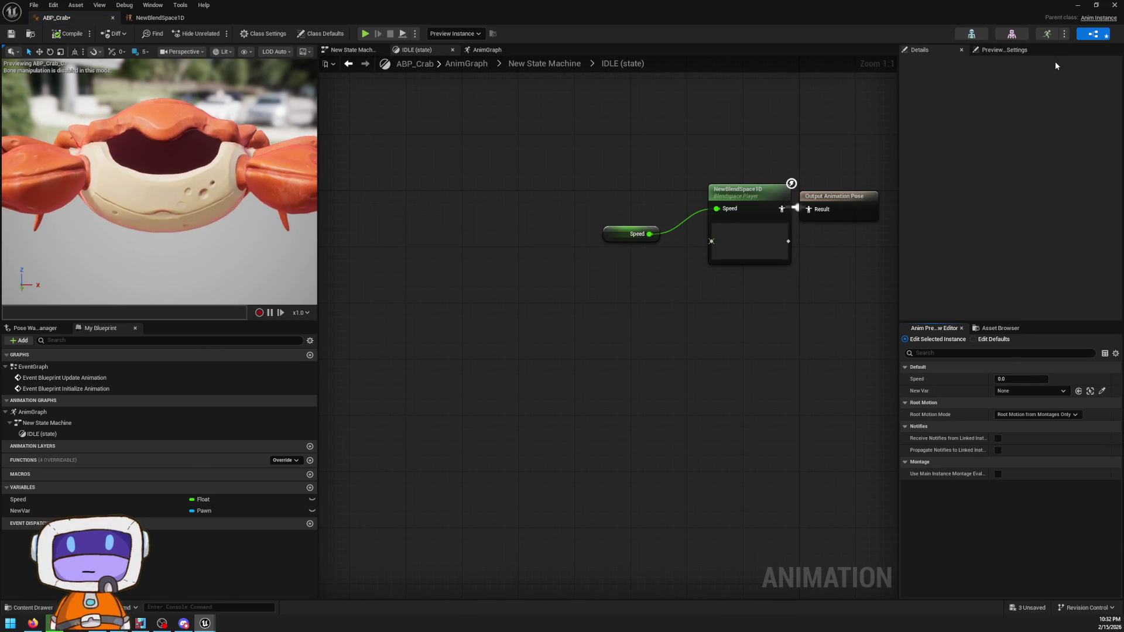
click(1047, 34)
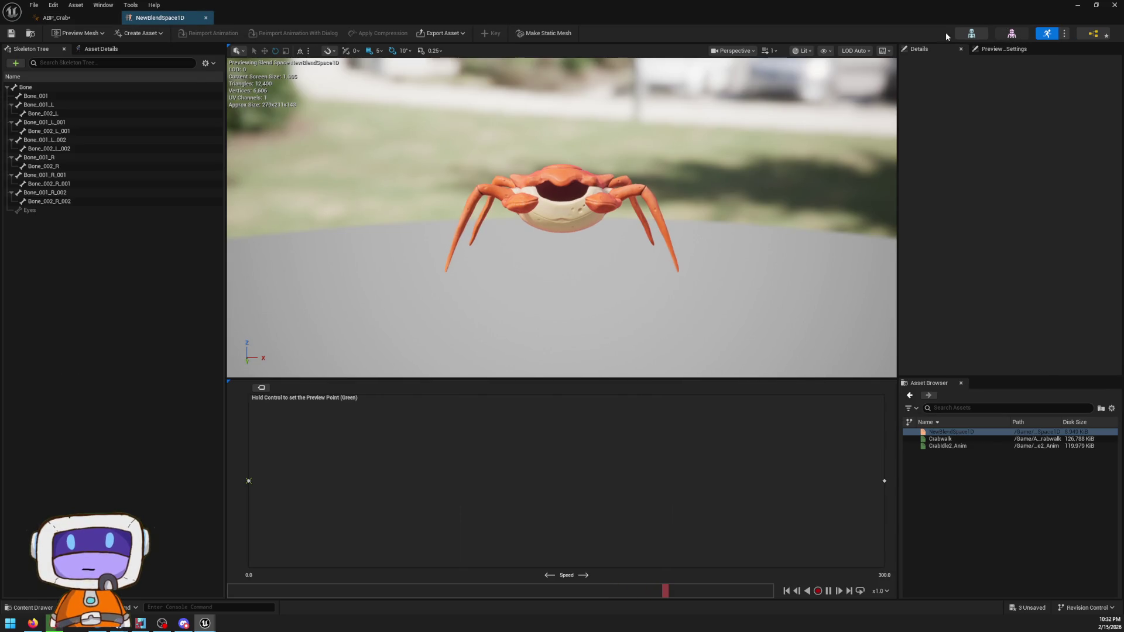
click(954, 32)
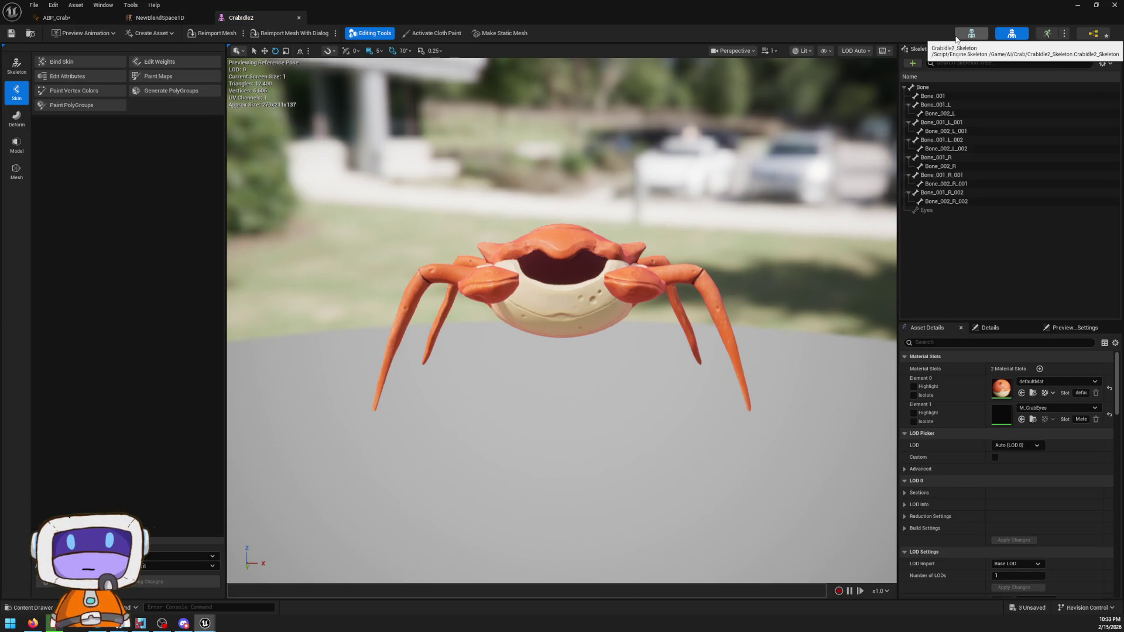
- Select the crab's Eyes bone, rotate it slightly, then open the M_CrabEyes material
click(928, 211)
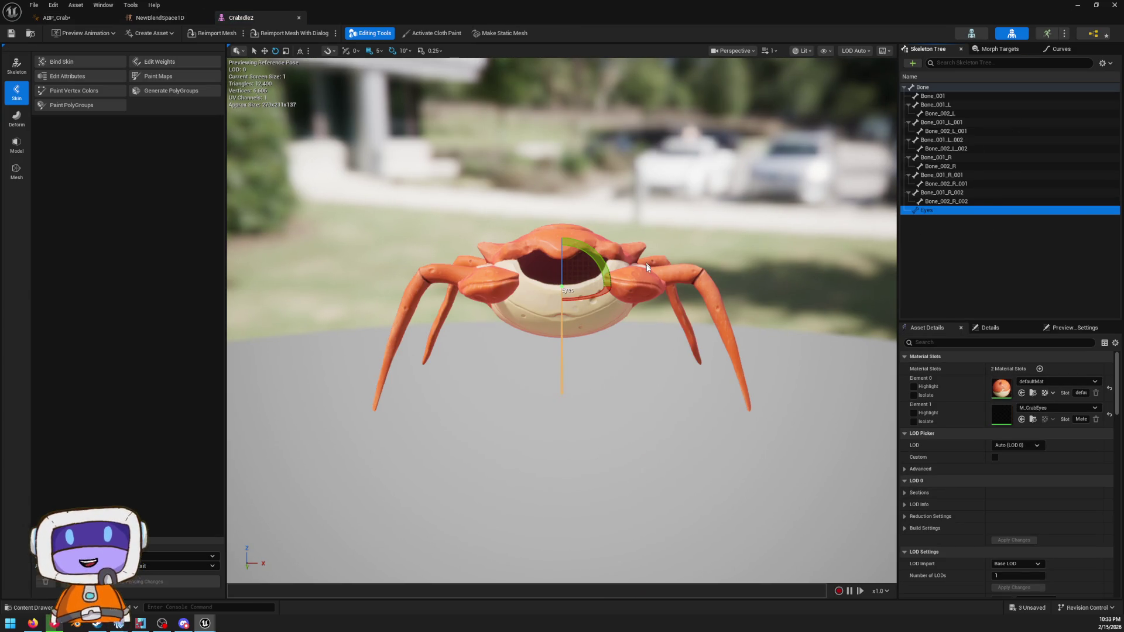
scroll(560, 244, up, 4)
drag(582, 219, 578, 229)
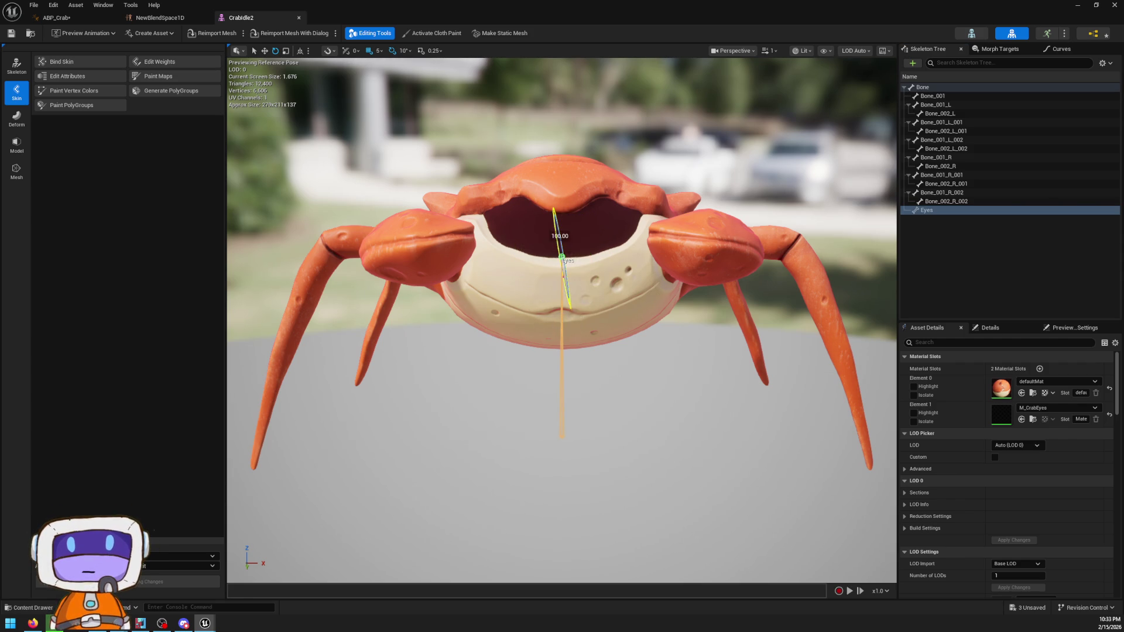
key(w)
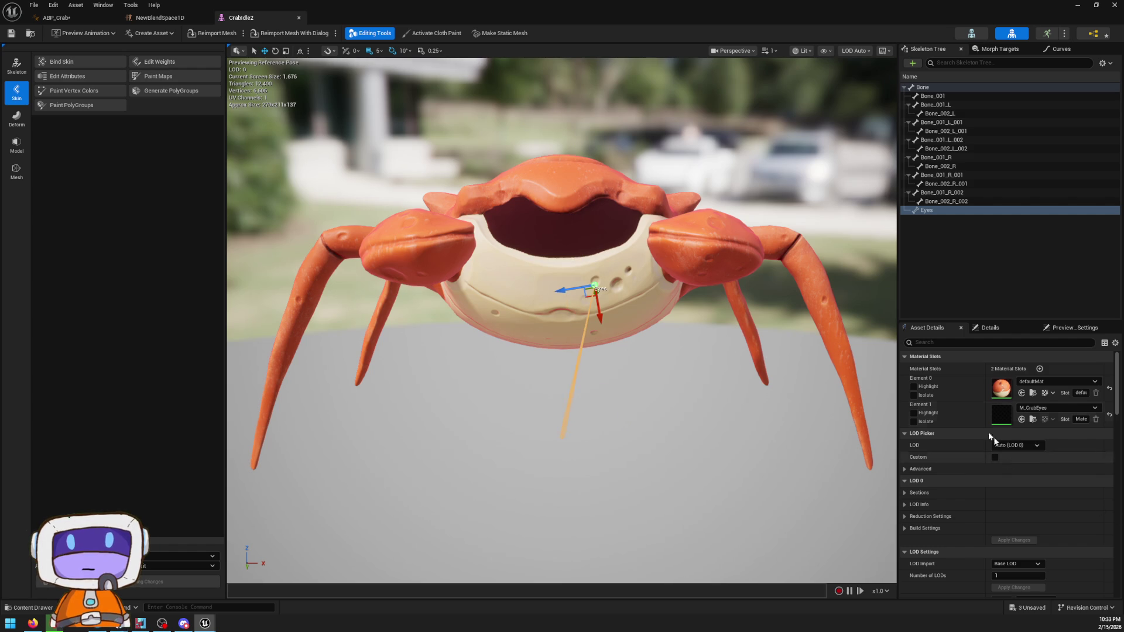
double_click(1002, 415)
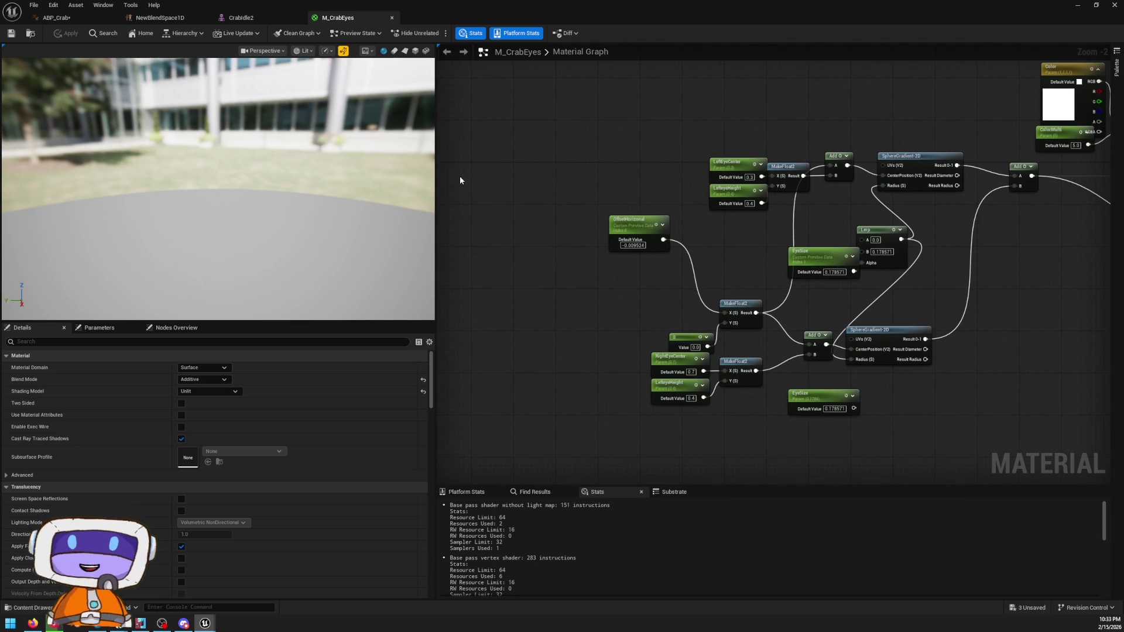
- Move the lower SphereGradient-2D node up and right, and preview the Add node's output
mouse_move(812, 191)
mouse_down()
mouse_move(646, 201)
mouse_move(653, 211)
mouse_move(706, 192)
mouse_up()
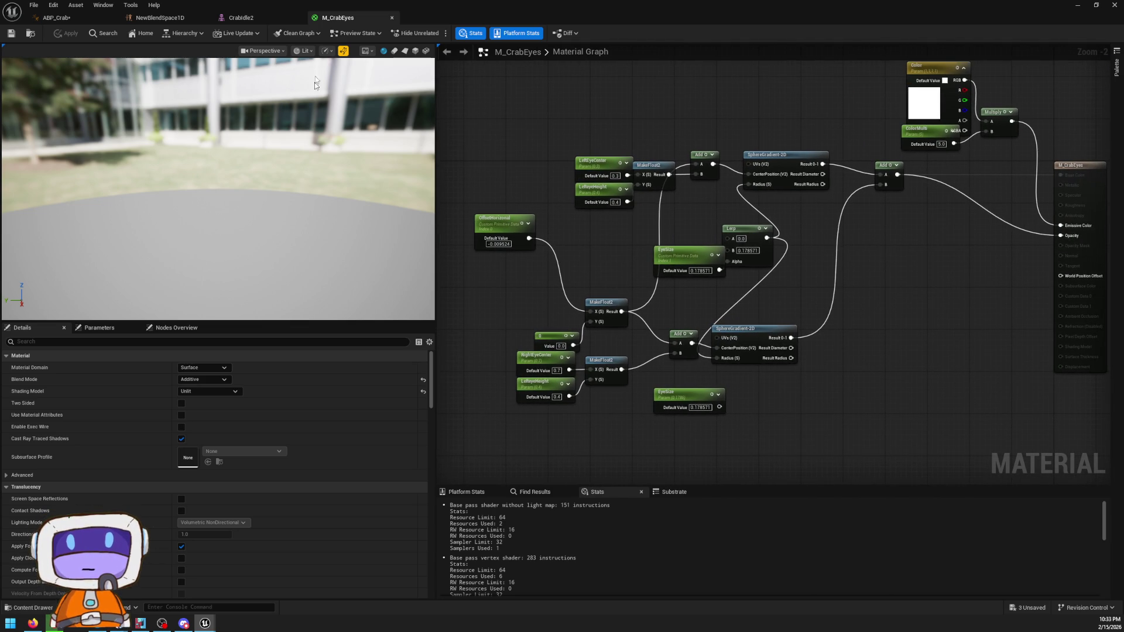
click(416, 52)
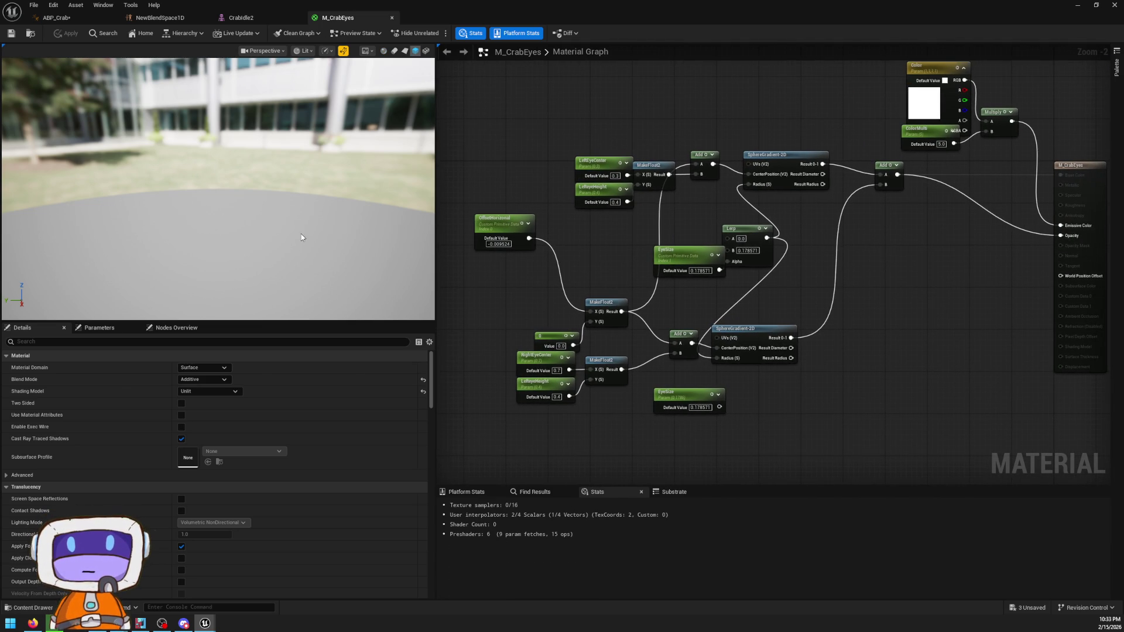
mouse_move(301, 238)
mouse_down()
mouse_move(375, 232)
mouse_move(310, 237)
mouse_up()
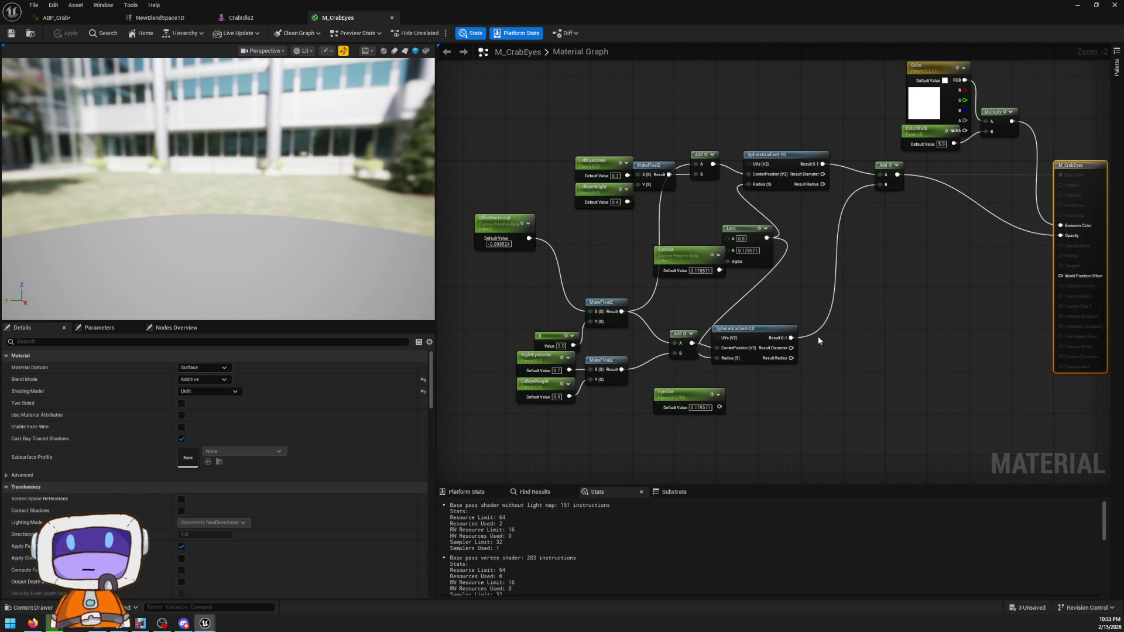
drag(745, 325, 850, 272)
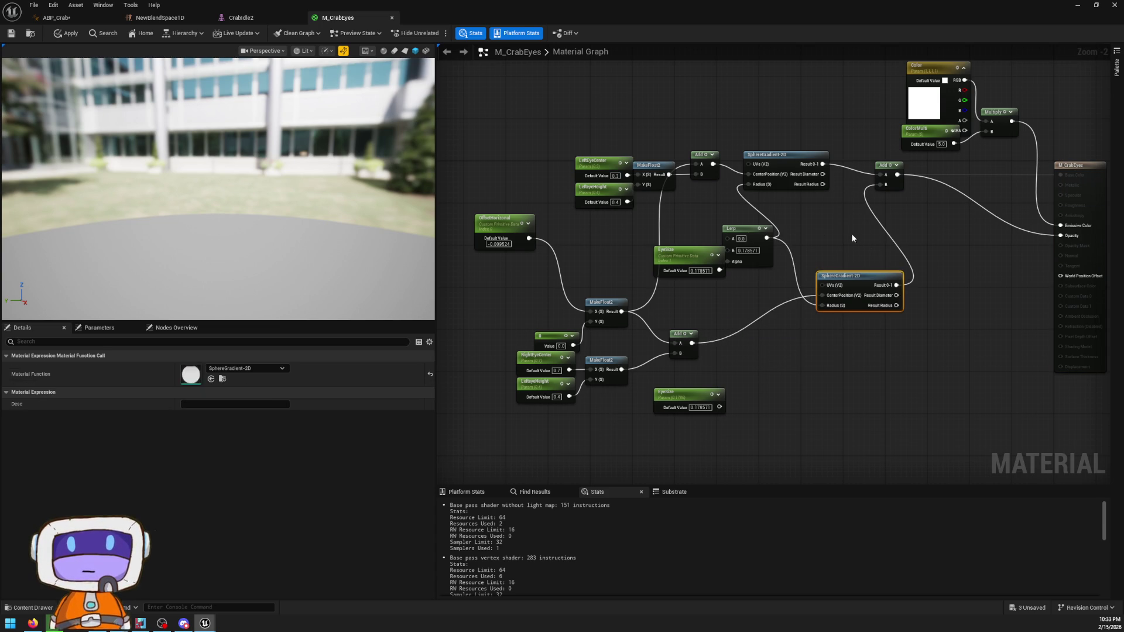
click(852, 238)
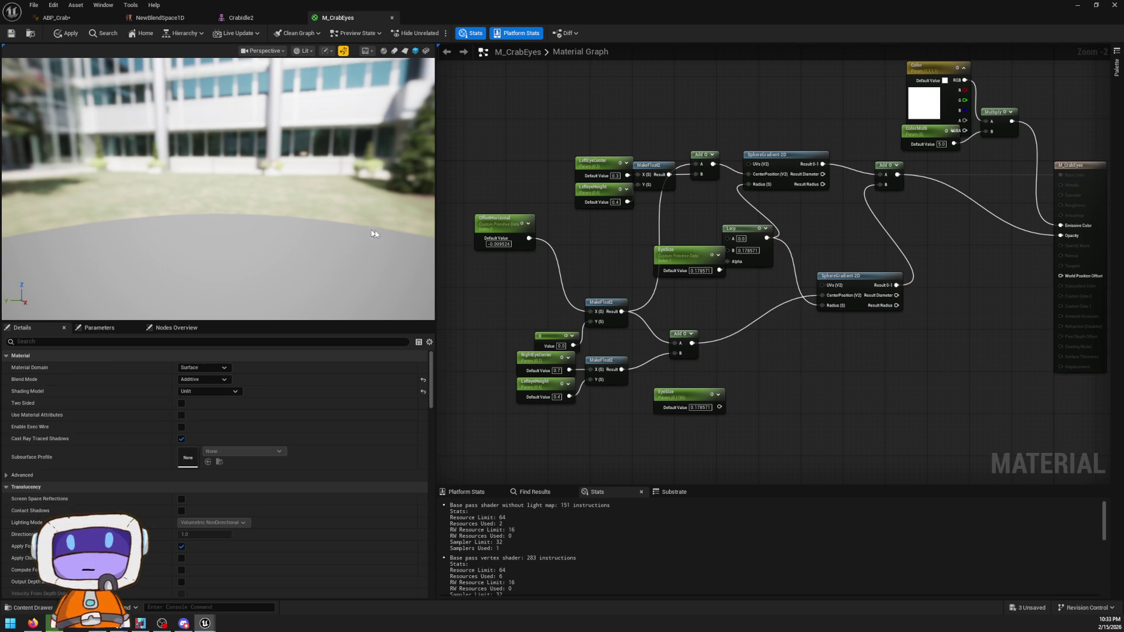
drag(707, 365, 585, 422)
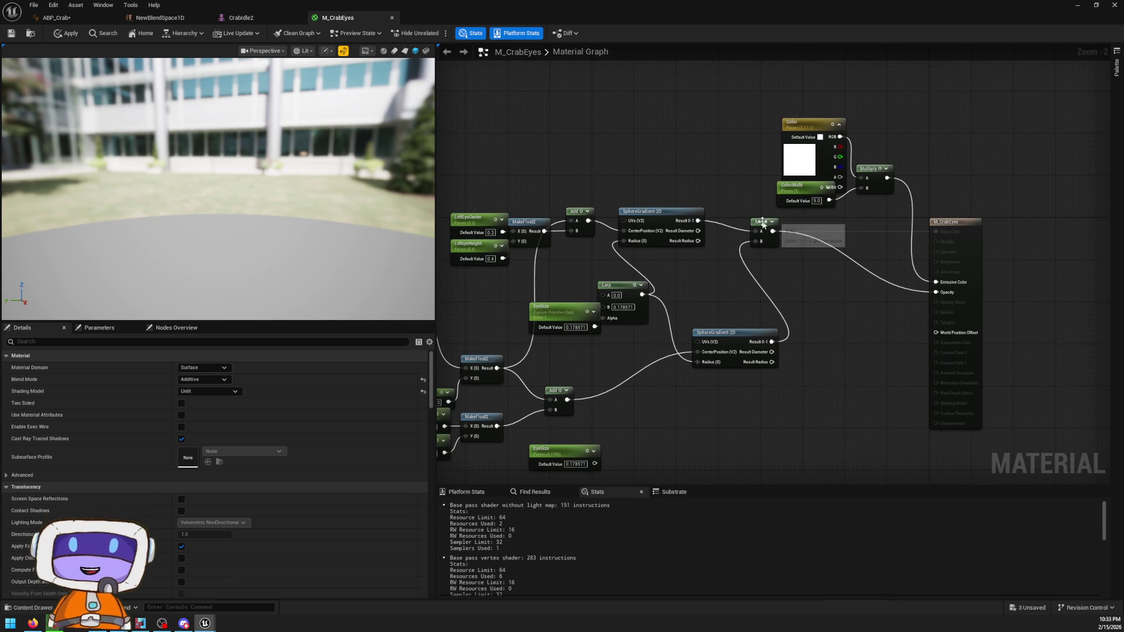
right_click(763, 224)
click(791, 251)
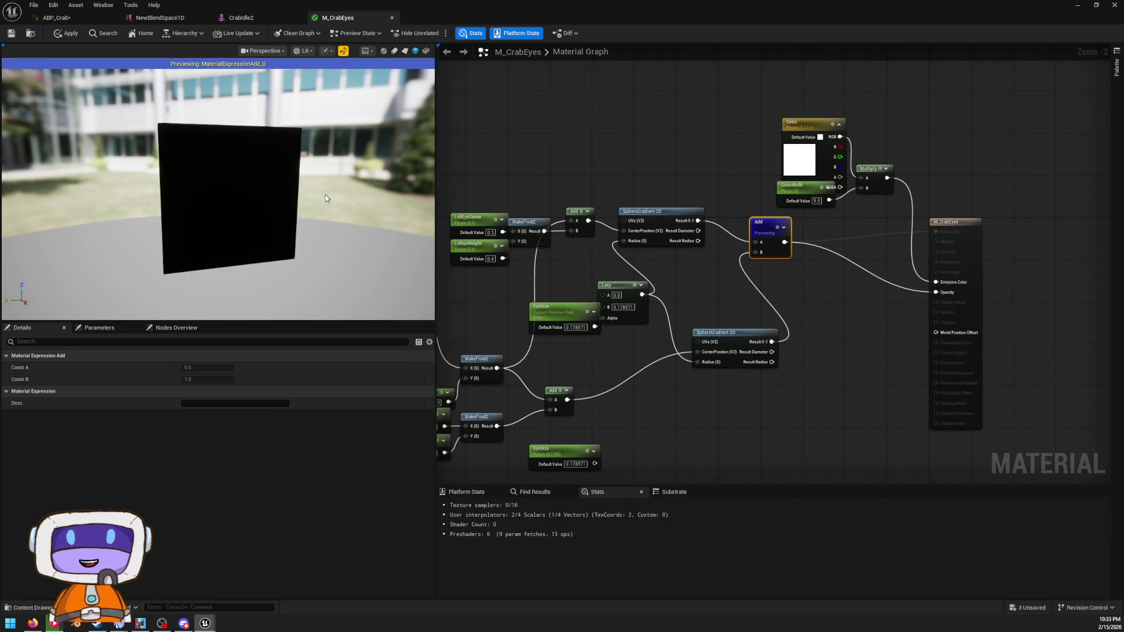
drag(218, 193, 298, 193)
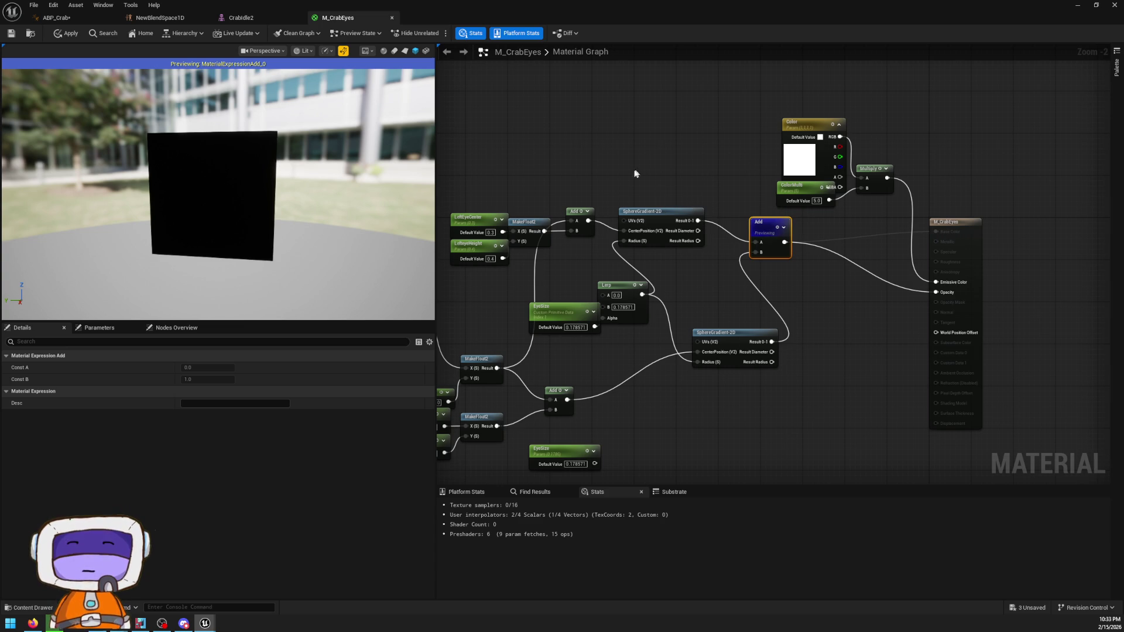
- Bring the M_CrabEyes result node into view, then close the editor, answering the apply-changes prompt
drag(635, 174, 713, 186)
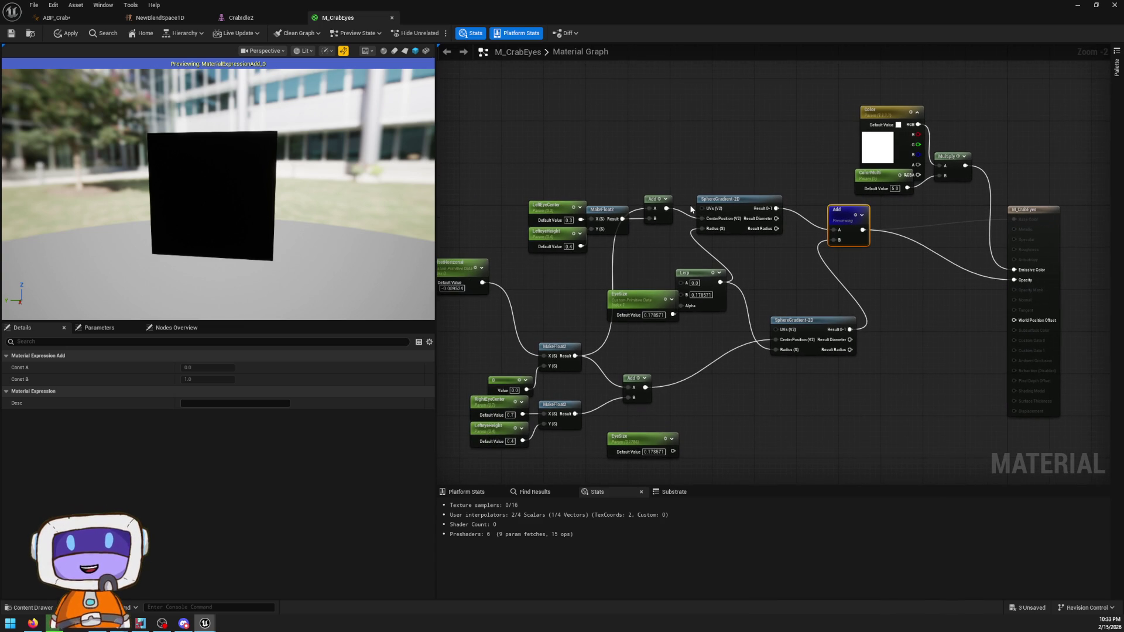
scroll(564, 224, up, 2)
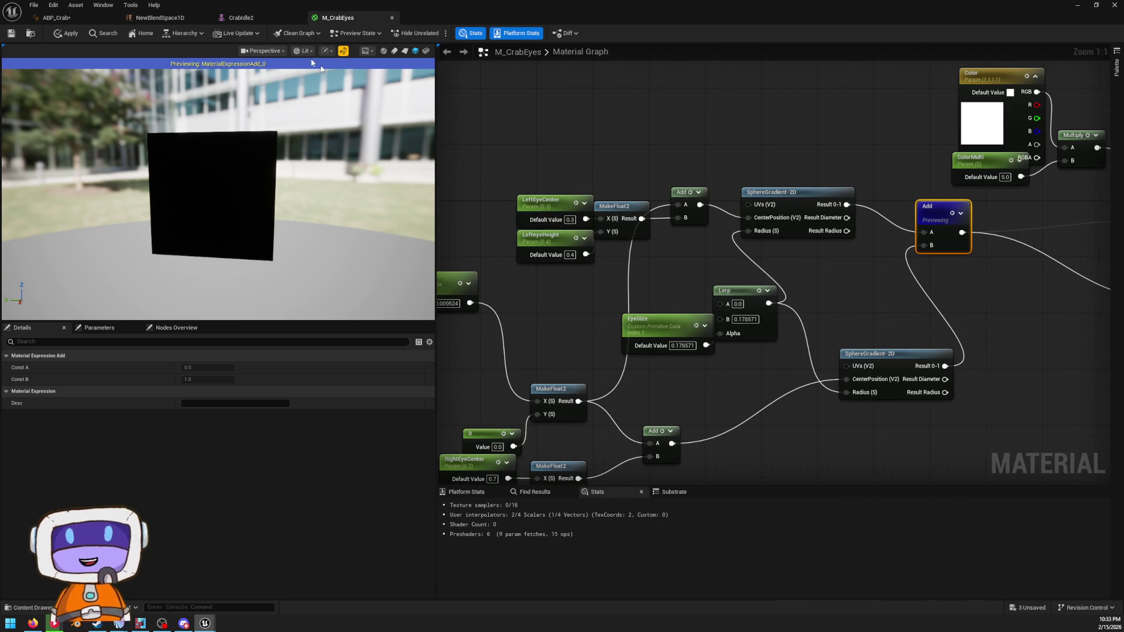
scroll(606, 136, down, 1)
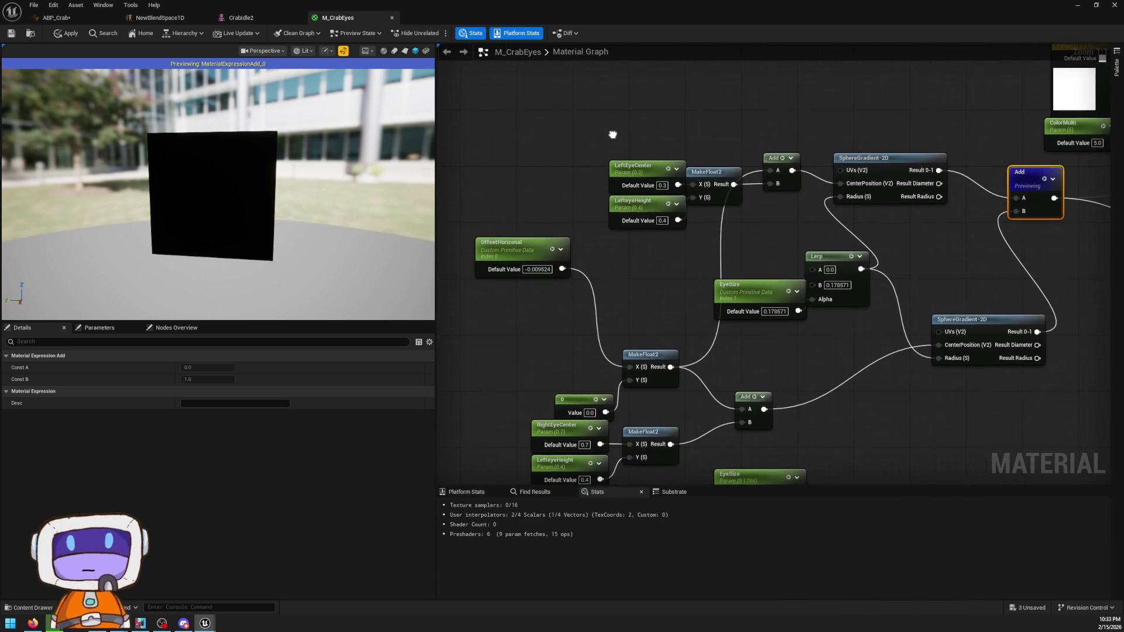
drag(606, 135, 350, 206)
click(1114, 4)
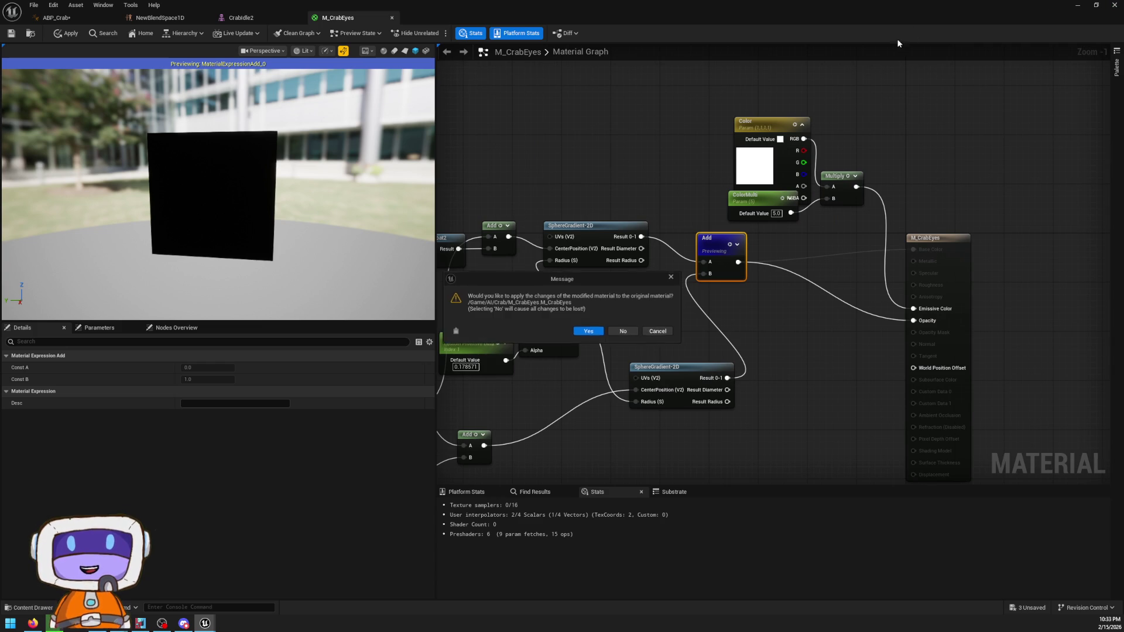
click(627, 333)
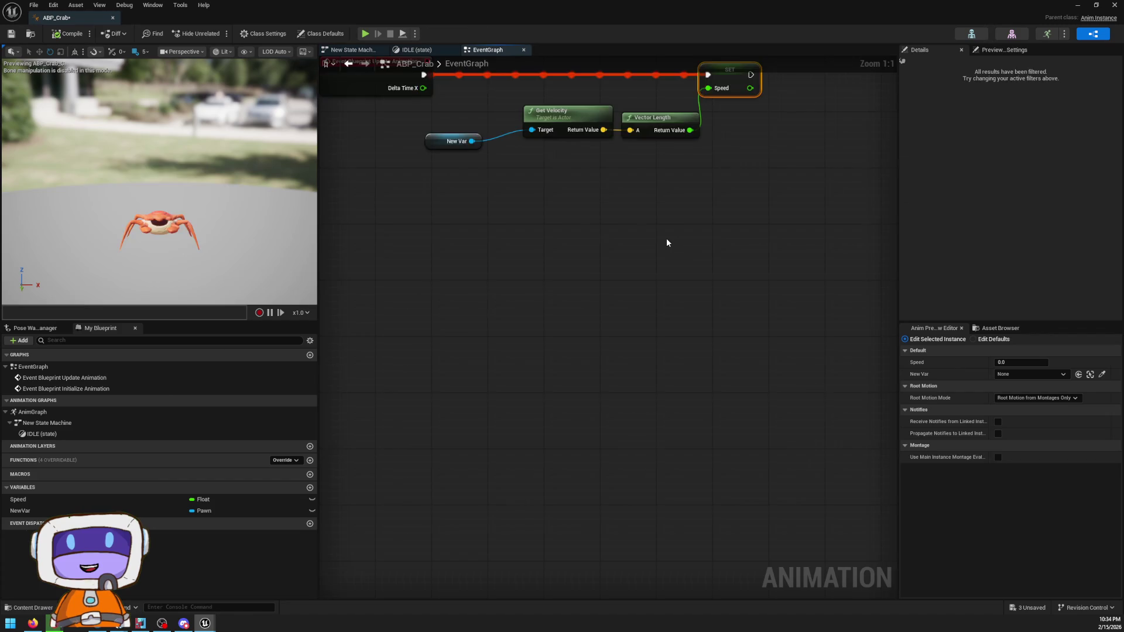
- Check the Message Log behind ABP_Crab, then nudge the upper New Var SET node right
mouse_move(668, 244)
mouse_down()
mouse_move(441, 307)
mouse_move(745, 233)
mouse_move(704, 253)
mouse_move(590, 243)
mouse_move(611, 250)
mouse_up()
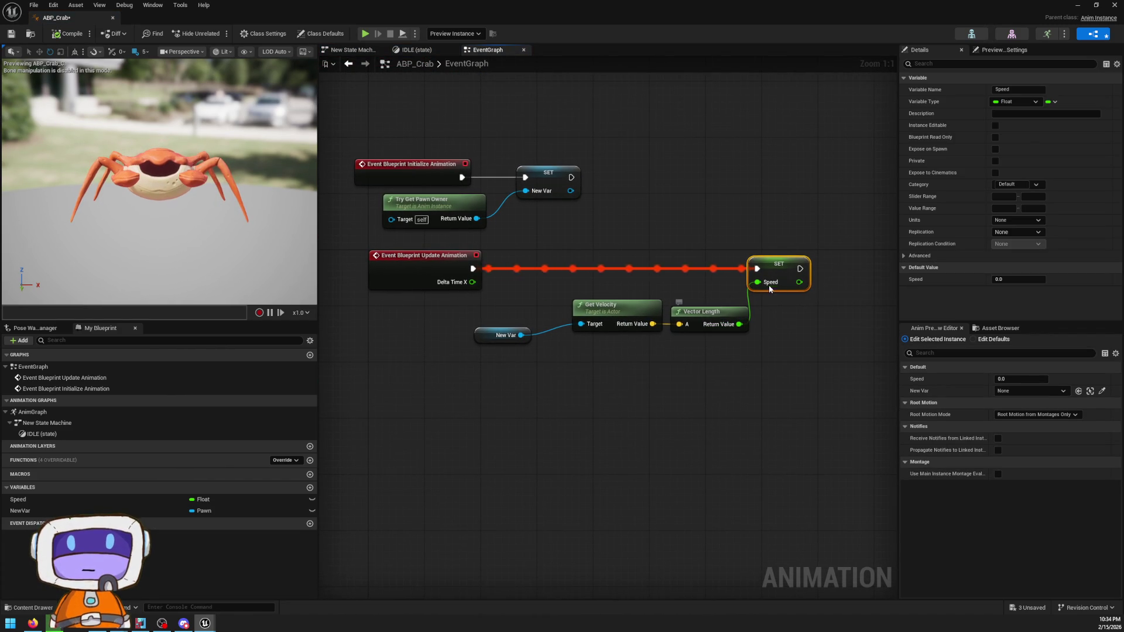
drag(660, 5, 753, 404)
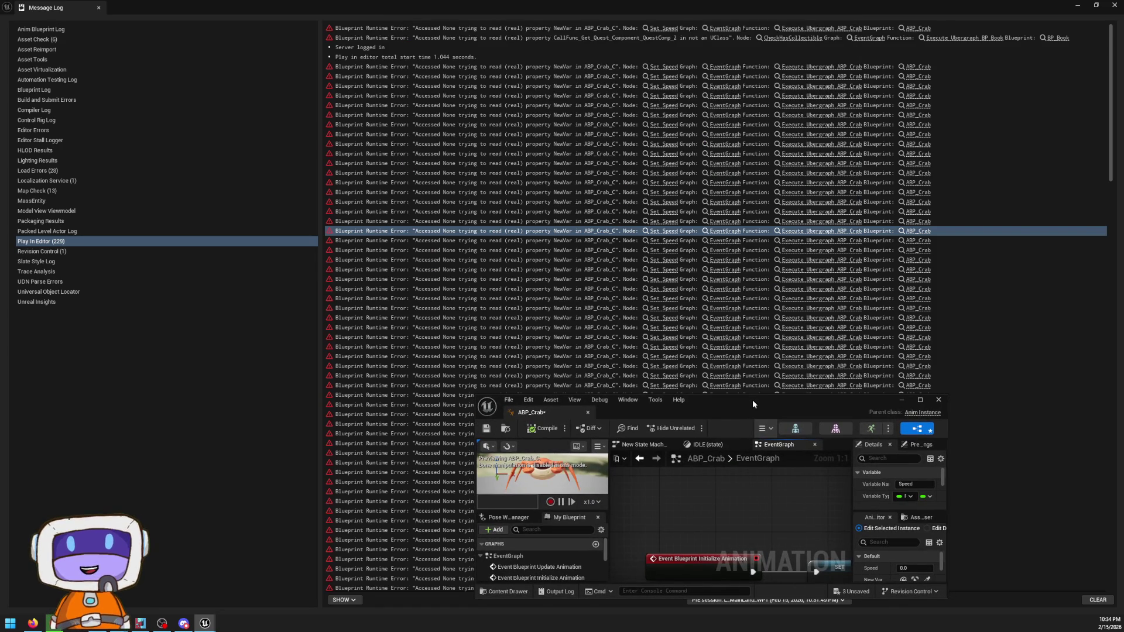
double_click(752, 399)
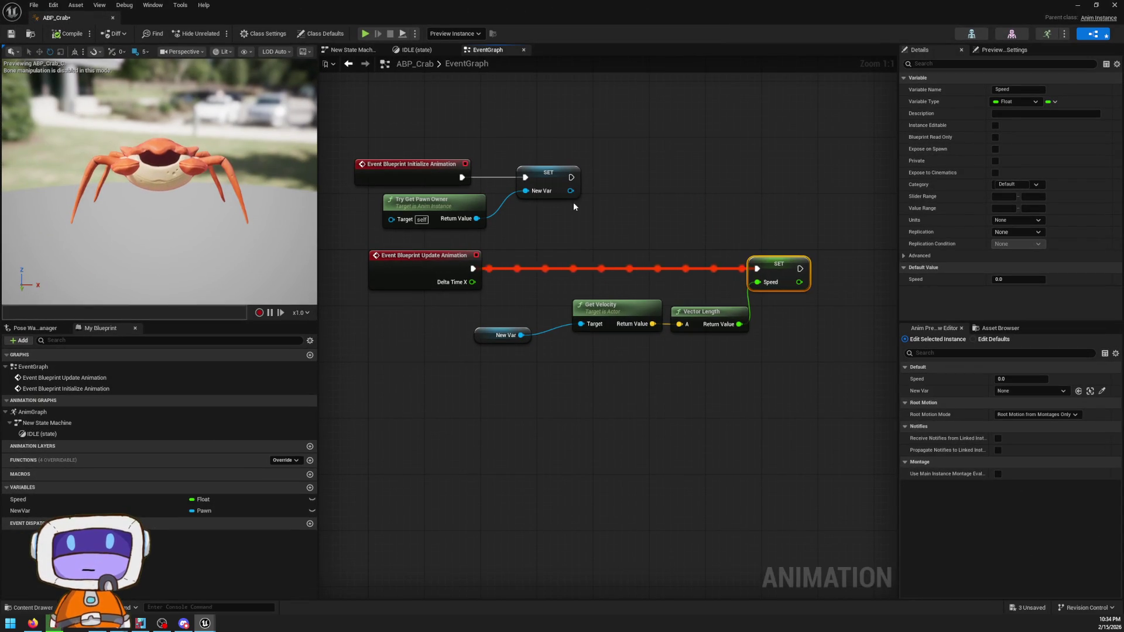
click(574, 185)
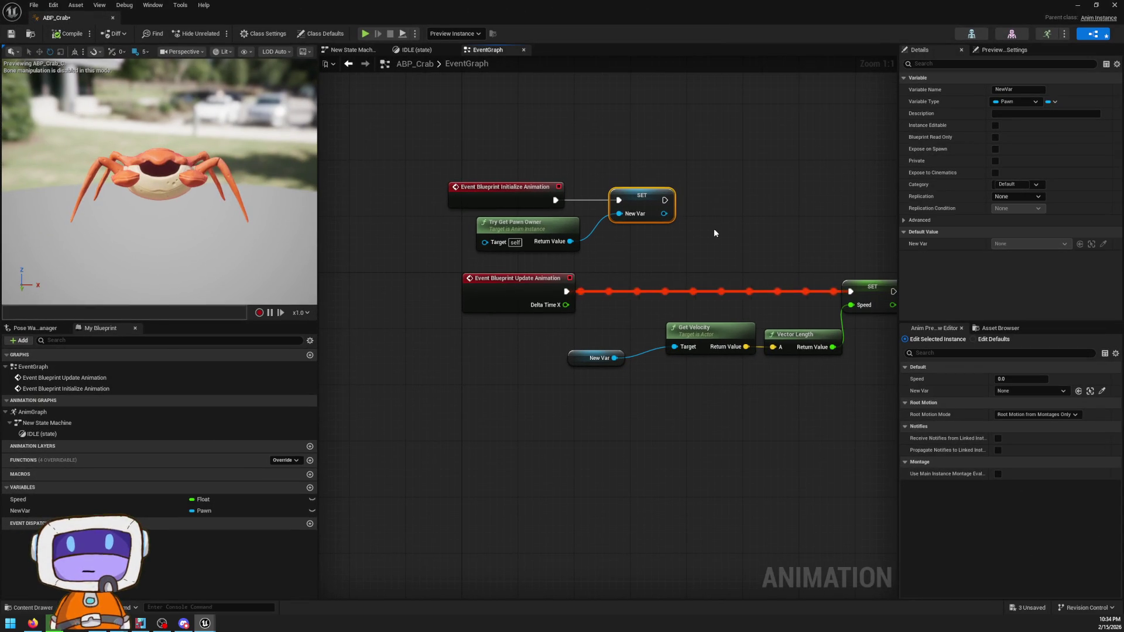
drag(717, 224, 666, 217)
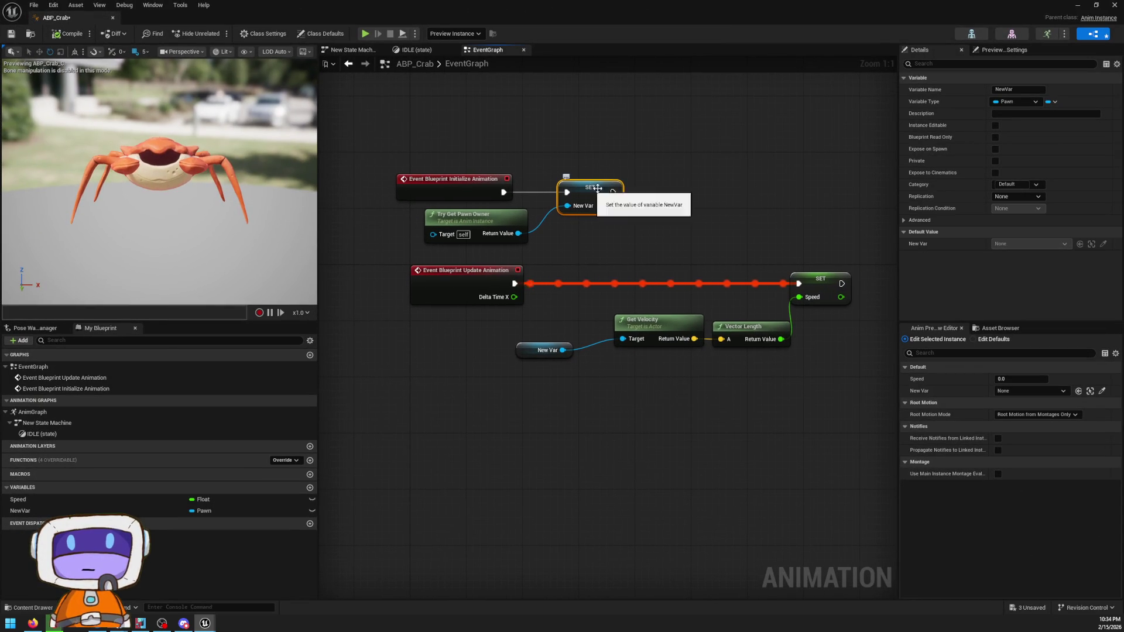
drag(609, 190, 644, 190)
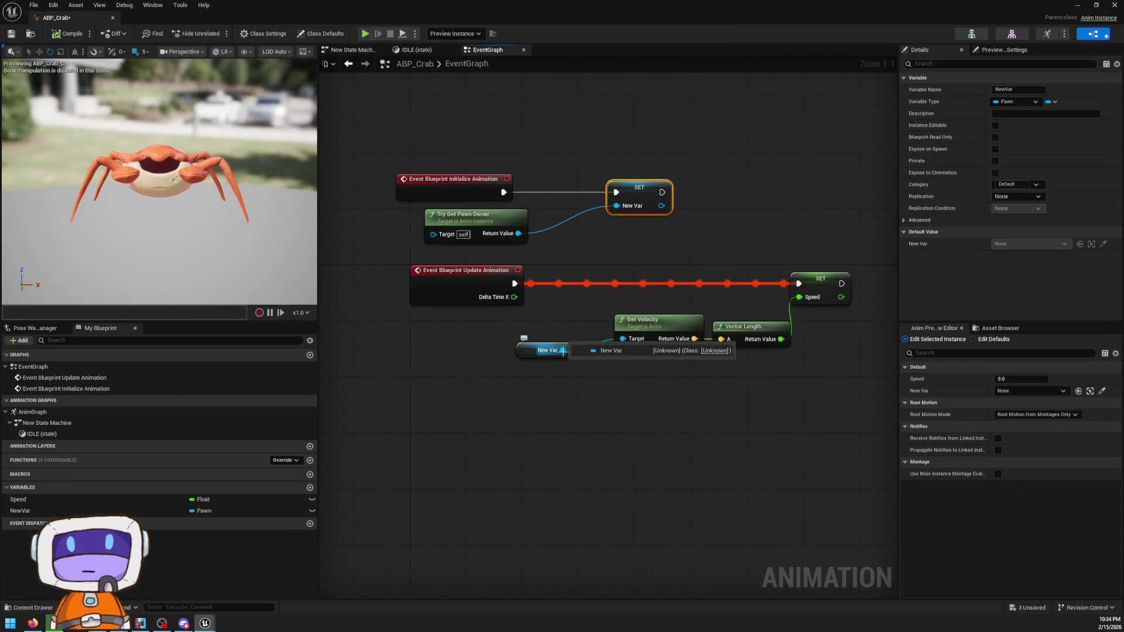
- Add an Is Valid node on New Var and splice it before SET Speed in Update Animation
drag(563, 350, 579, 300)
text(is vca)
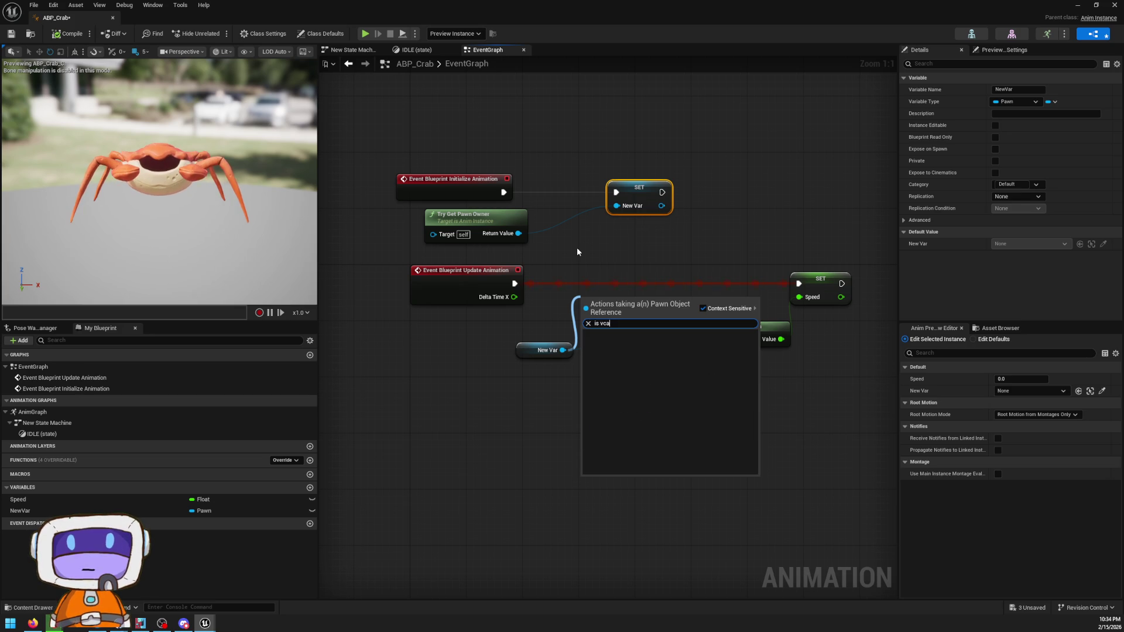
key(BackSpace)
key(BackSpace)
text(alid)
key(Down)
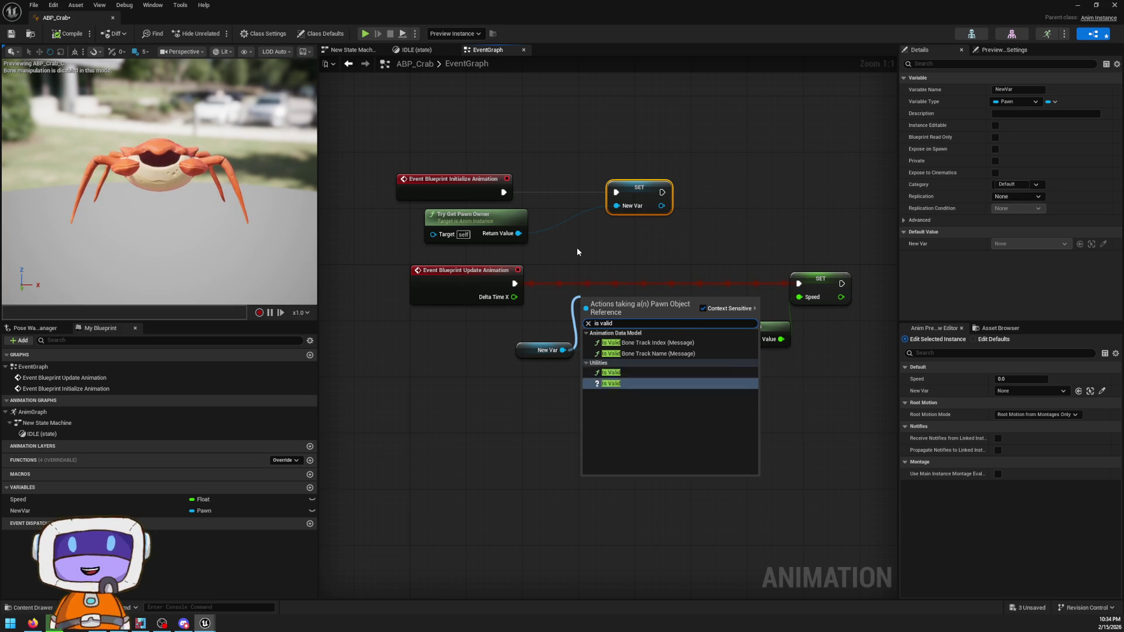
key(Return)
mouse_move(608, 313)
mouse_down()
mouse_move(619, 293)
mouse_move(515, 283)
mouse_up()
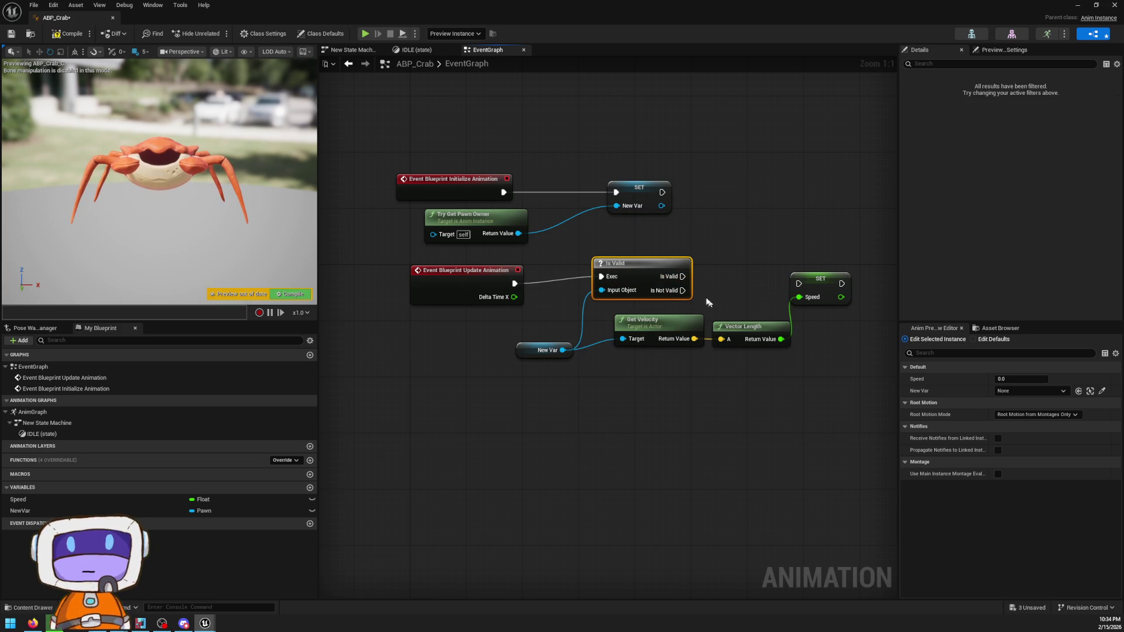
mouse_move(682, 275)
mouse_down()
mouse_move(807, 280)
mouse_move(738, 284)
mouse_up()
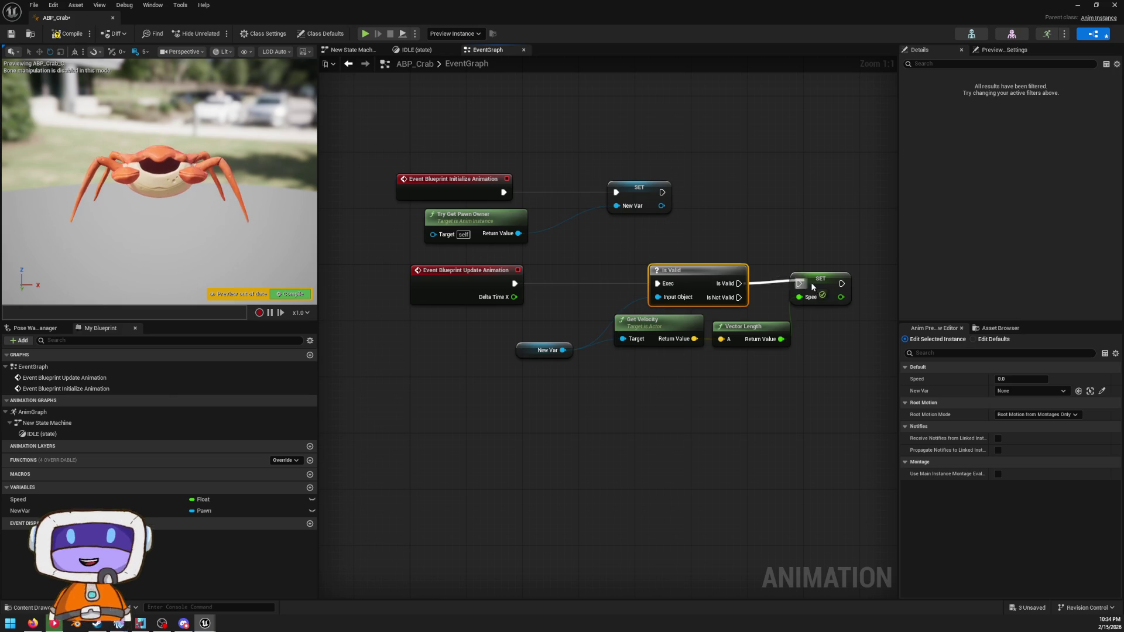
click(531, 347)
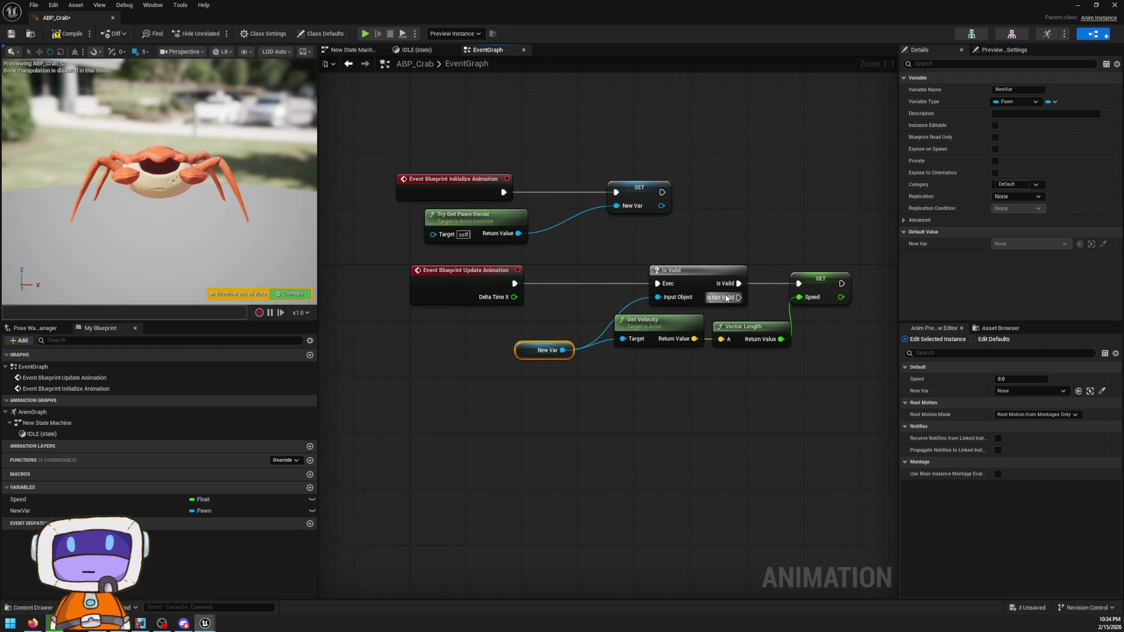
- Tidy the EventGraph, moving Try Get Pawn Owner and Initialize Animation closer to SET
mouse_move(727, 298)
mouse_down()
mouse_move(798, 201)
mouse_move(779, 221)
mouse_up()
click(818, 262)
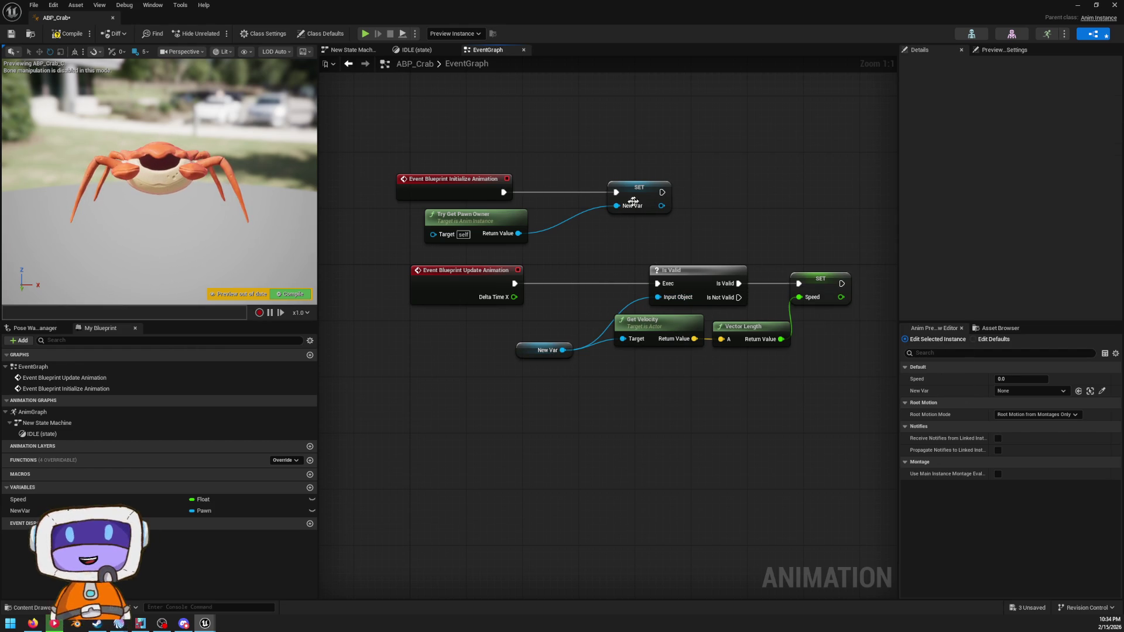
mouse_move(481, 223)
mouse_down()
mouse_move(543, 216)
mouse_move(556, 169)
mouse_up()
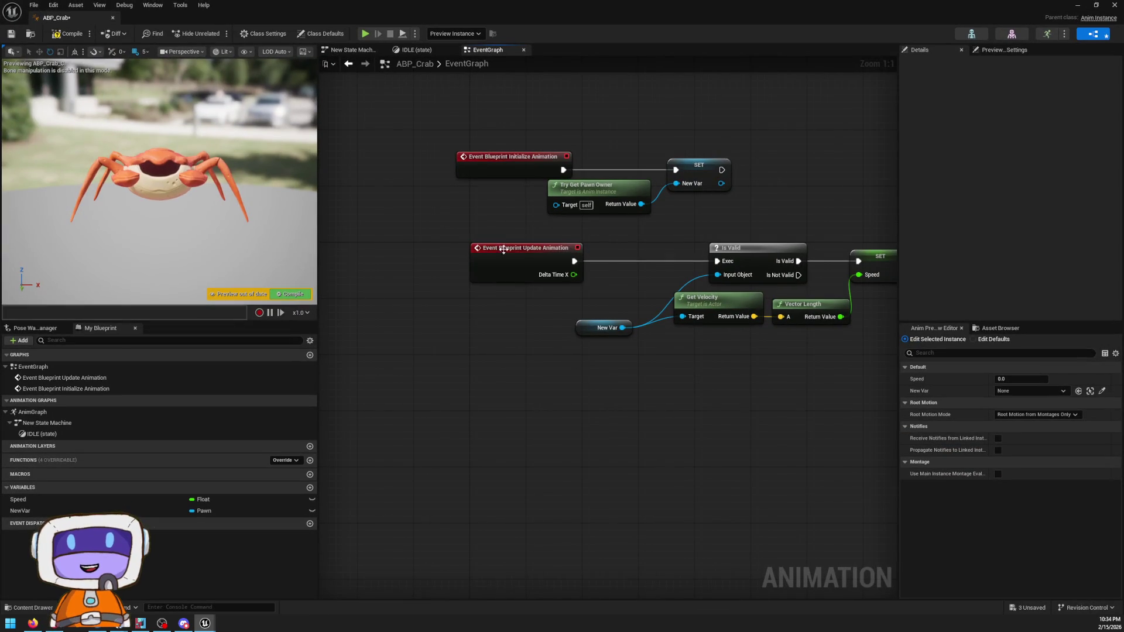
drag(588, 155, 582, 192)
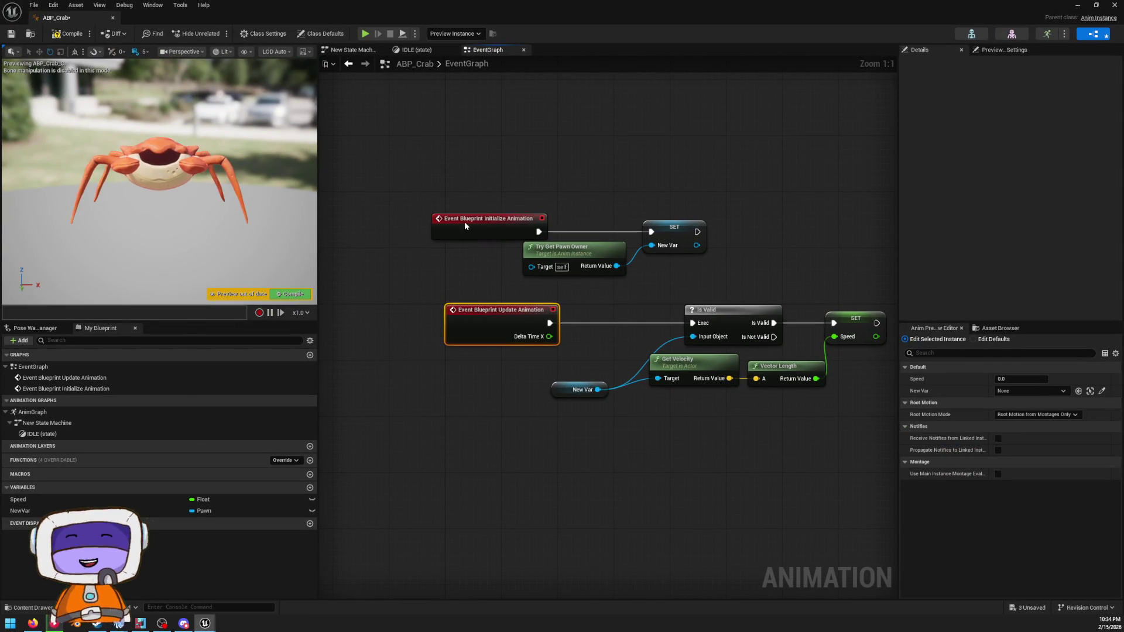
drag(465, 221, 541, 220)
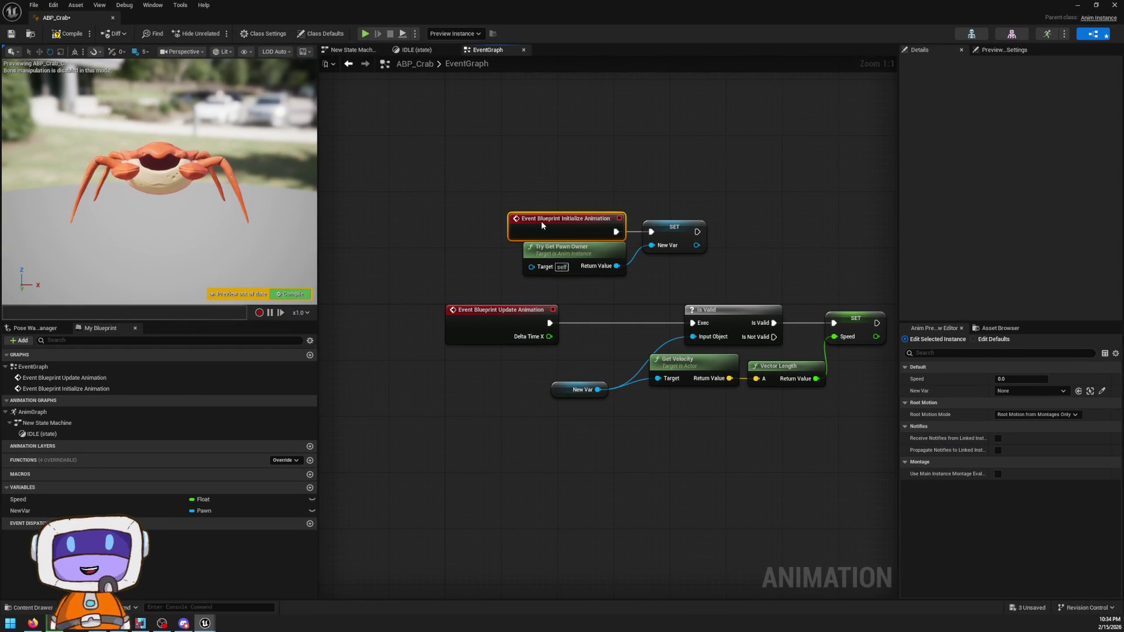
click(700, 282)
mouse_move(700, 282)
mouse_down()
mouse_move(662, 248)
mouse_move(651, 274)
mouse_up()
- Compile and save ABP_Crab, then close its editor
click(293, 295)
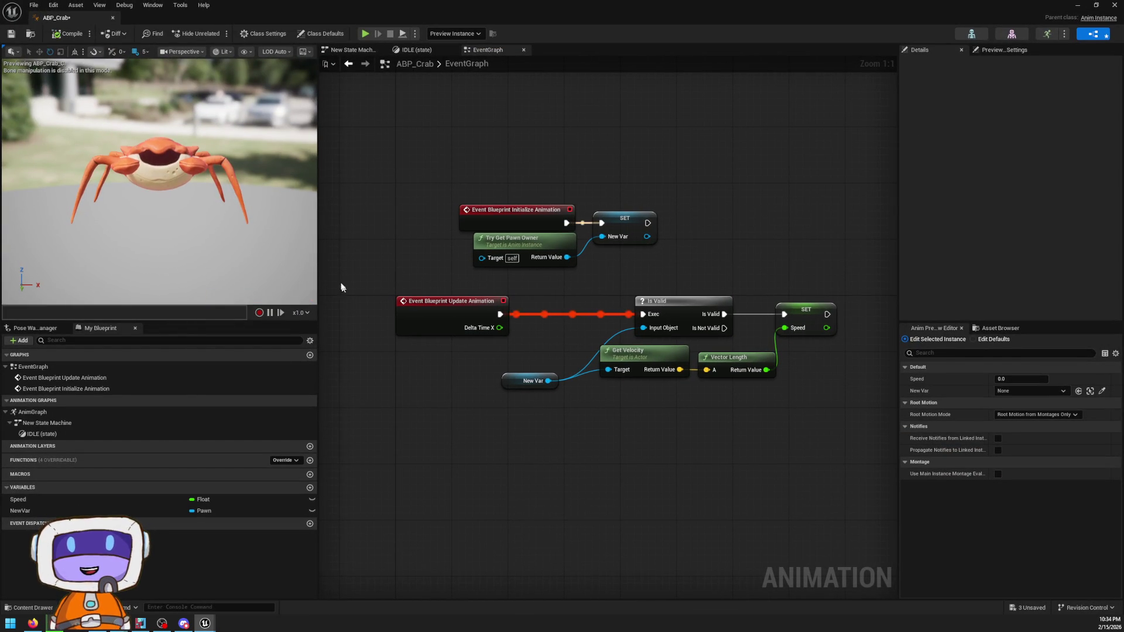
click(11, 35)
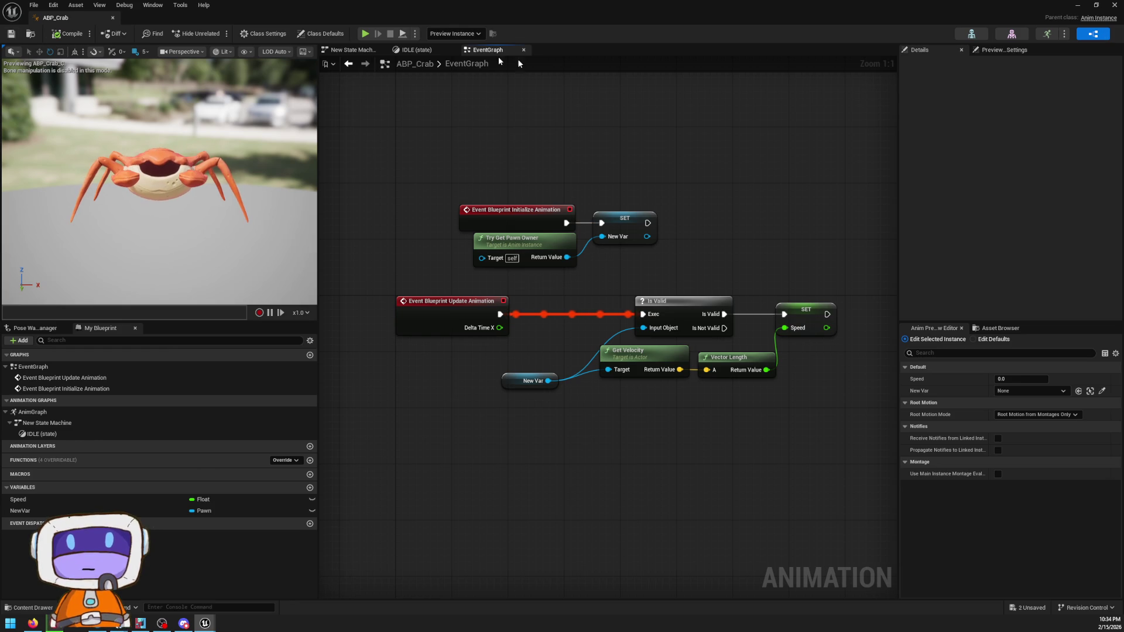
click(1115, 4)
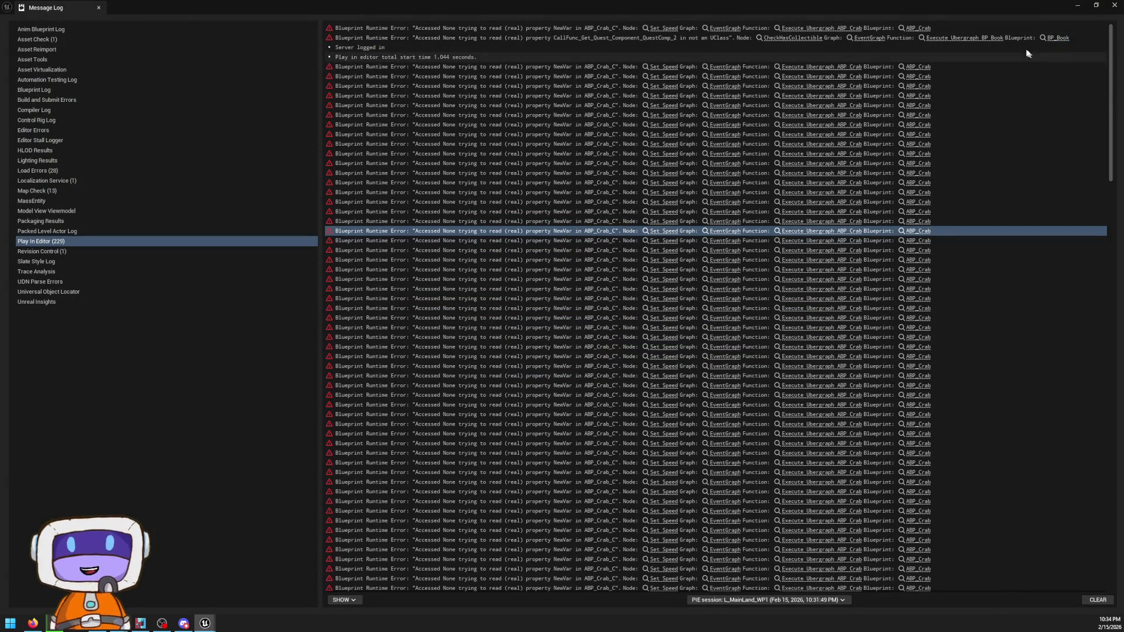
- Open BP_Book from the error entry, move Material Billboard off Read Book, and find Check Has Collectible
click(1061, 38)
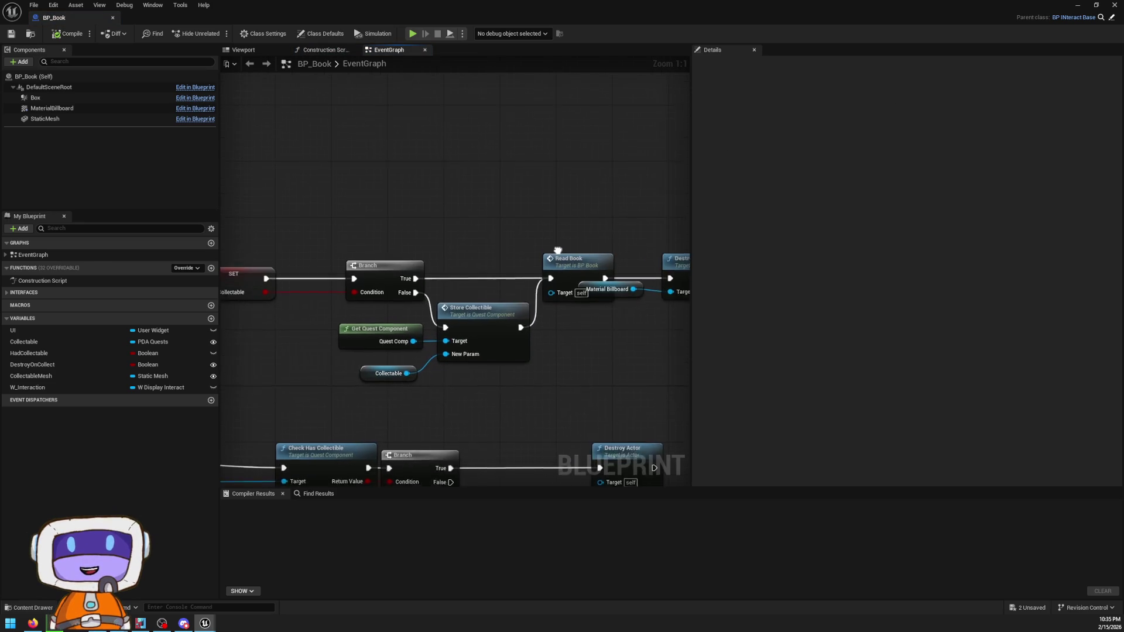
drag(591, 256, 606, 325)
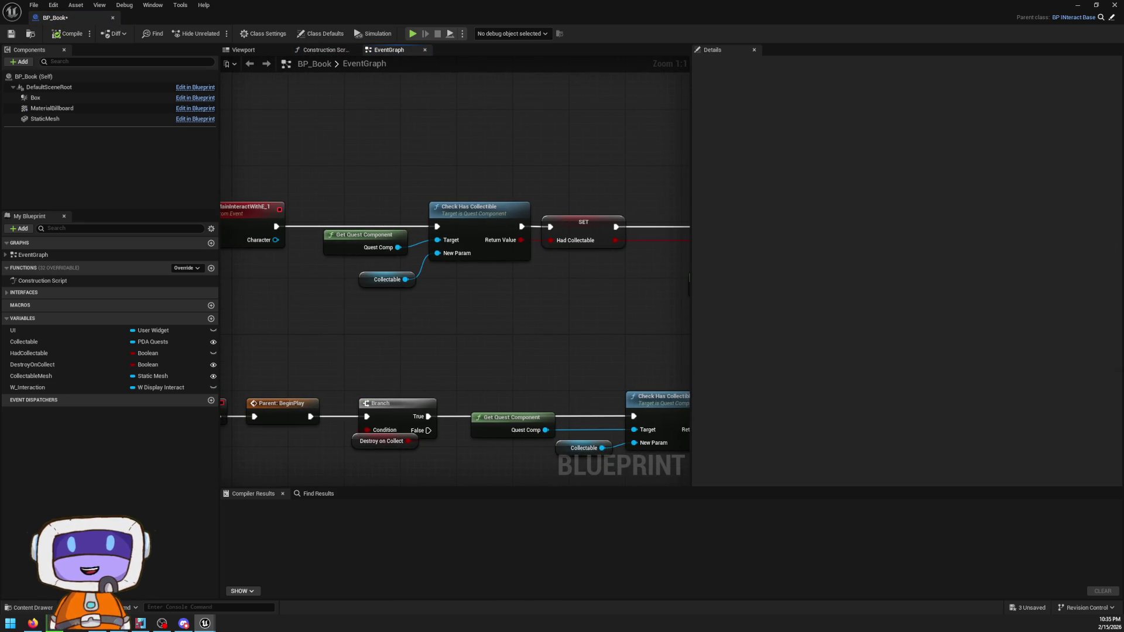
mouse_move(761, 7)
mouse_down()
mouse_move(767, 163)
mouse_move(726, 103)
mouse_move(635, 48)
mouse_move(647, 52)
mouse_up()
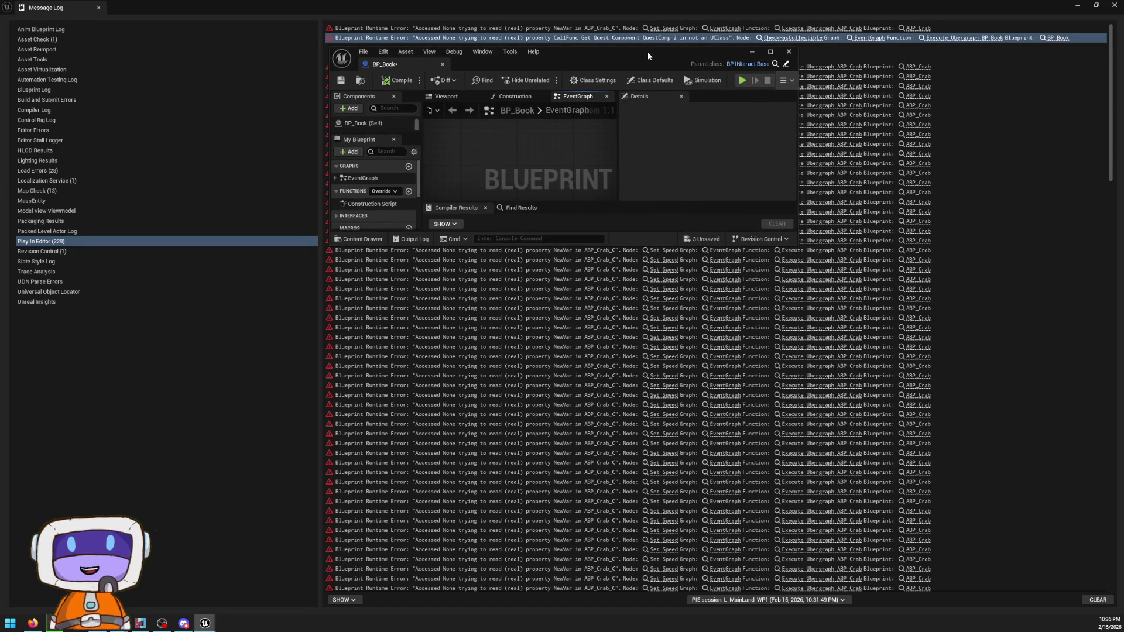
click(781, 37)
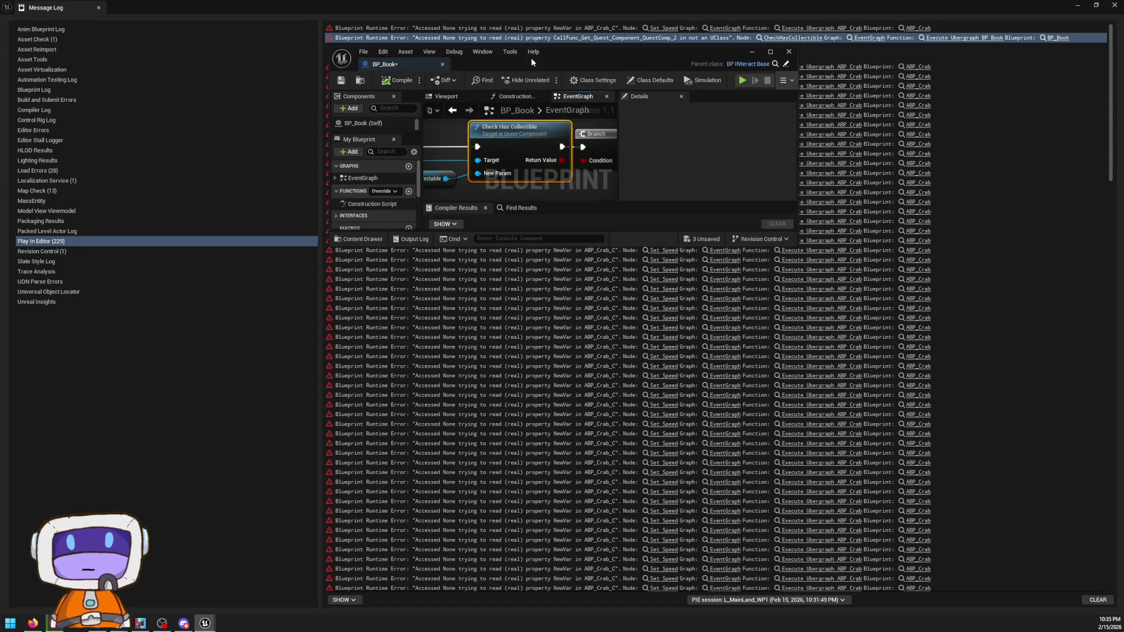
double_click(695, 51)
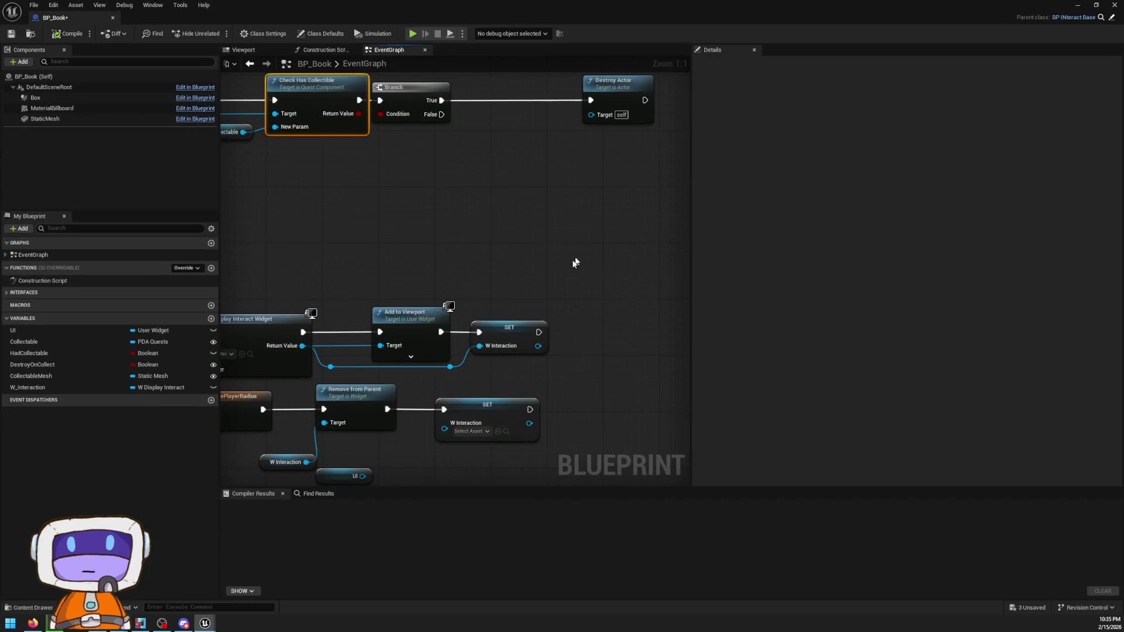
- Inspect the Collectable node and bring the BeginPlay check chain into view
drag(505, 271, 587, 283)
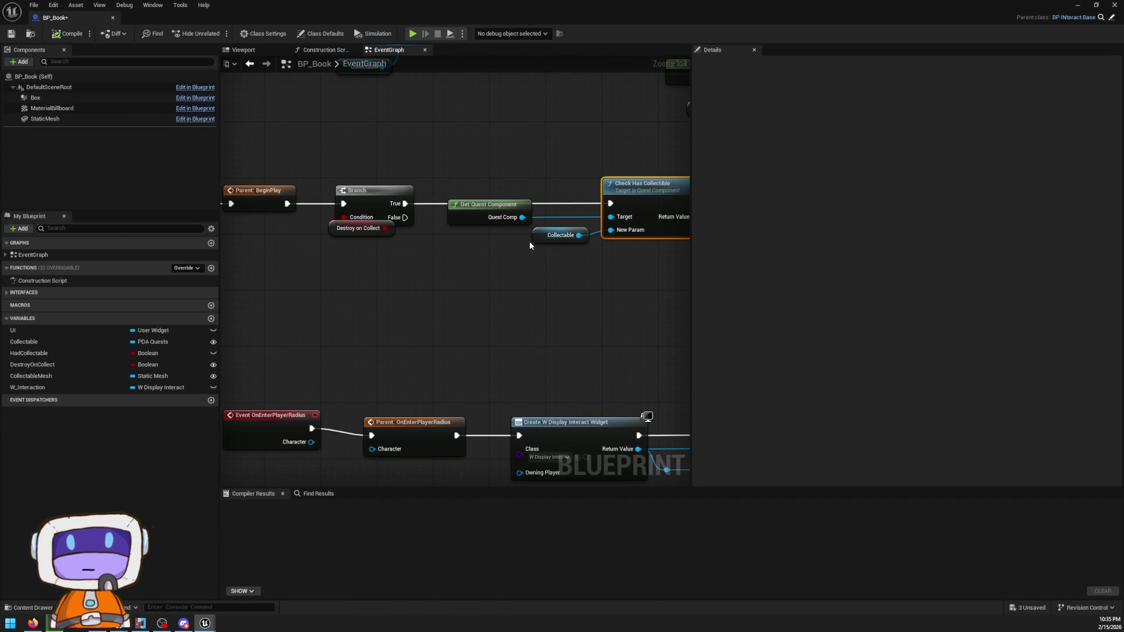
click(540, 235)
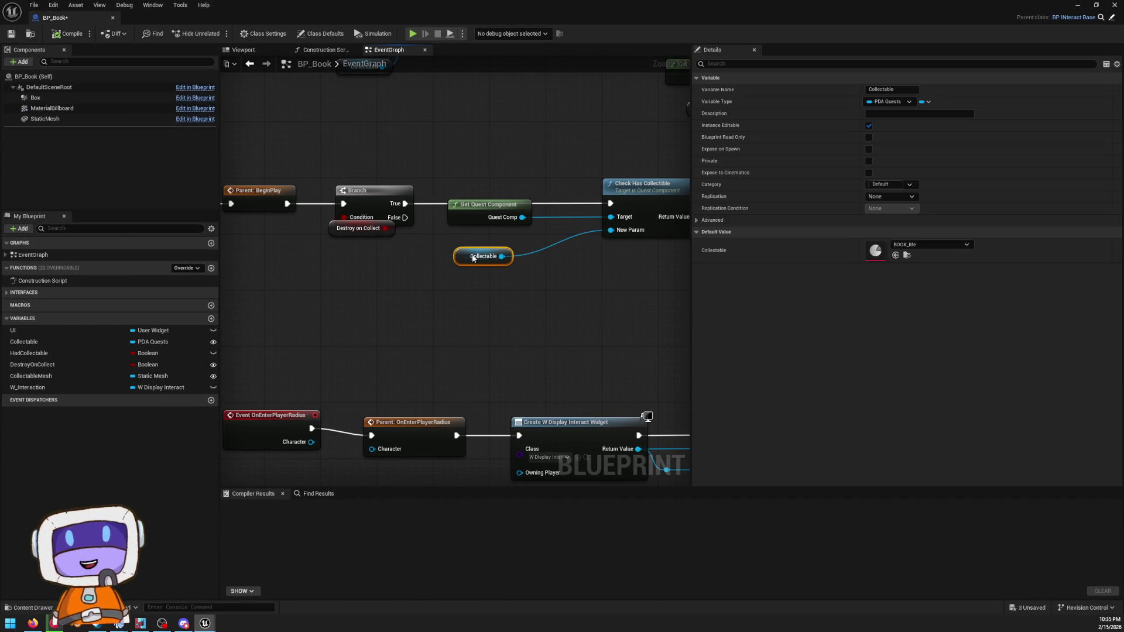
mouse_move(569, 217)
mouse_down()
mouse_move(628, 217)
mouse_move(690, 243)
mouse_move(268, 278)
mouse_up()
mouse_move(685, 7)
mouse_down()
mouse_move(651, 102)
mouse_move(676, 52)
mouse_move(683, 64)
mouse_move(683, 1)
mouse_up()
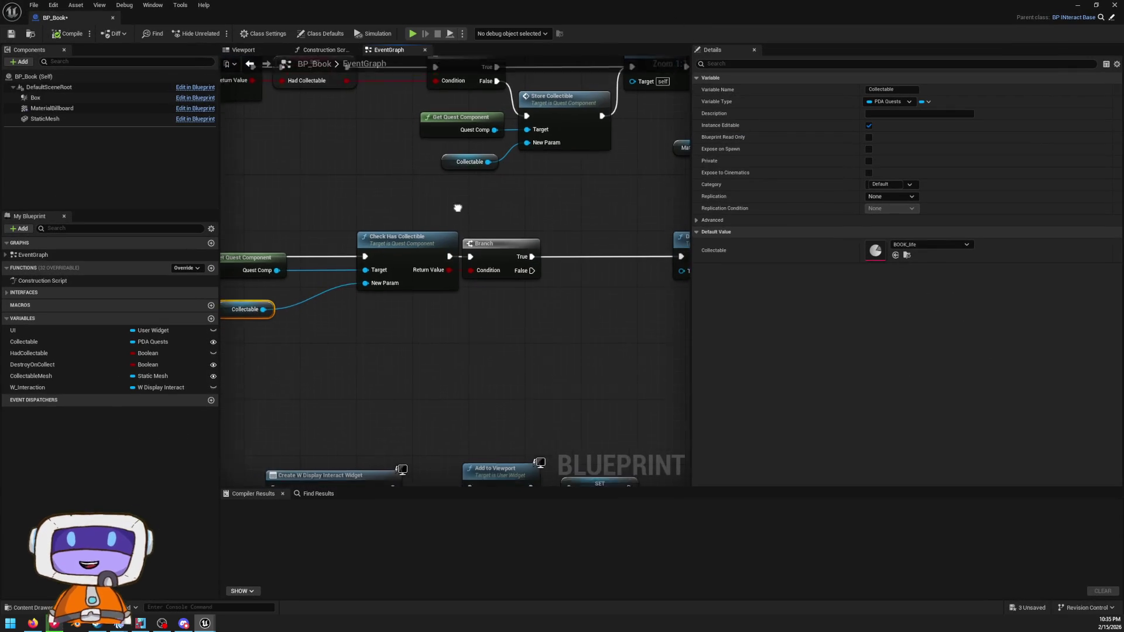
drag(457, 208, 572, 180)
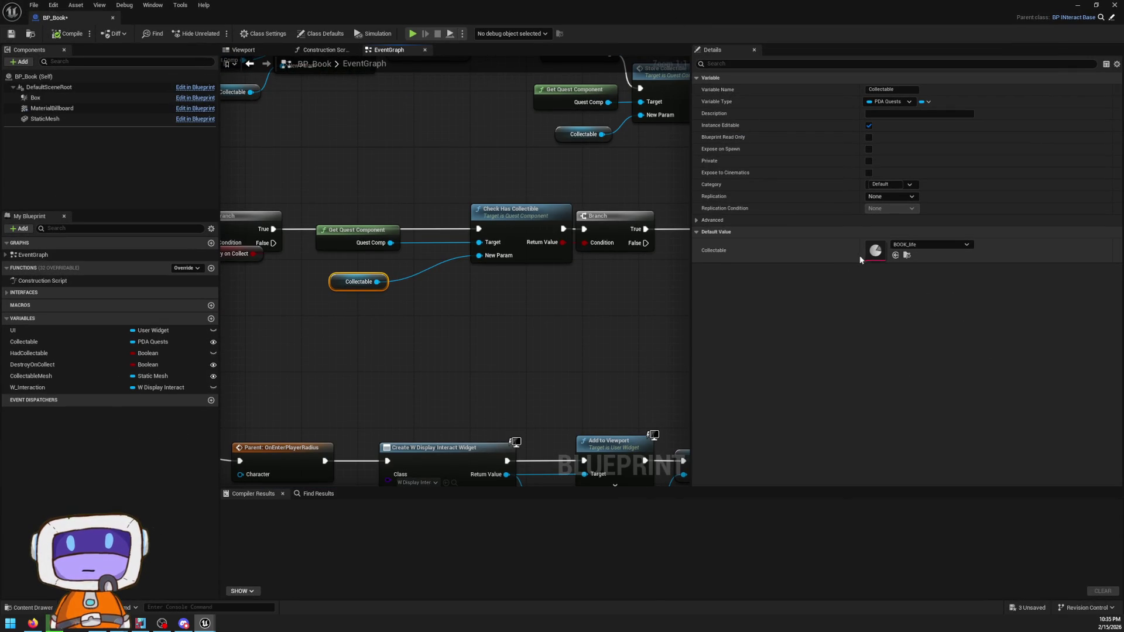
- Insert an Is Valid on Collectable between Branch True and Check Has Collectible, then save
drag(377, 282, 456, 314)
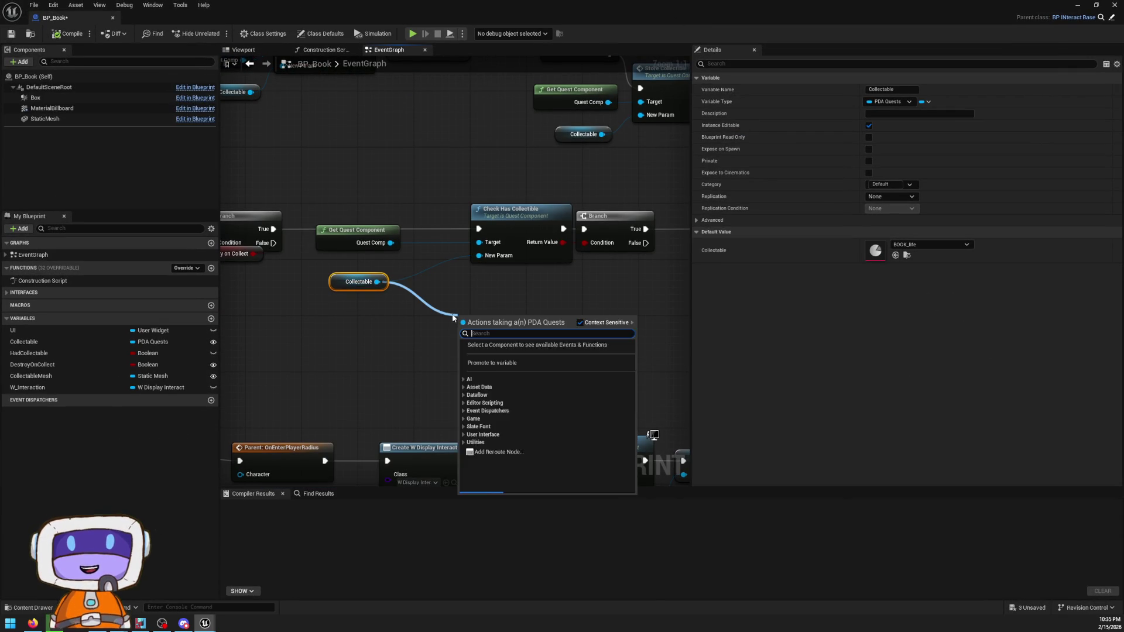
text(is valid)
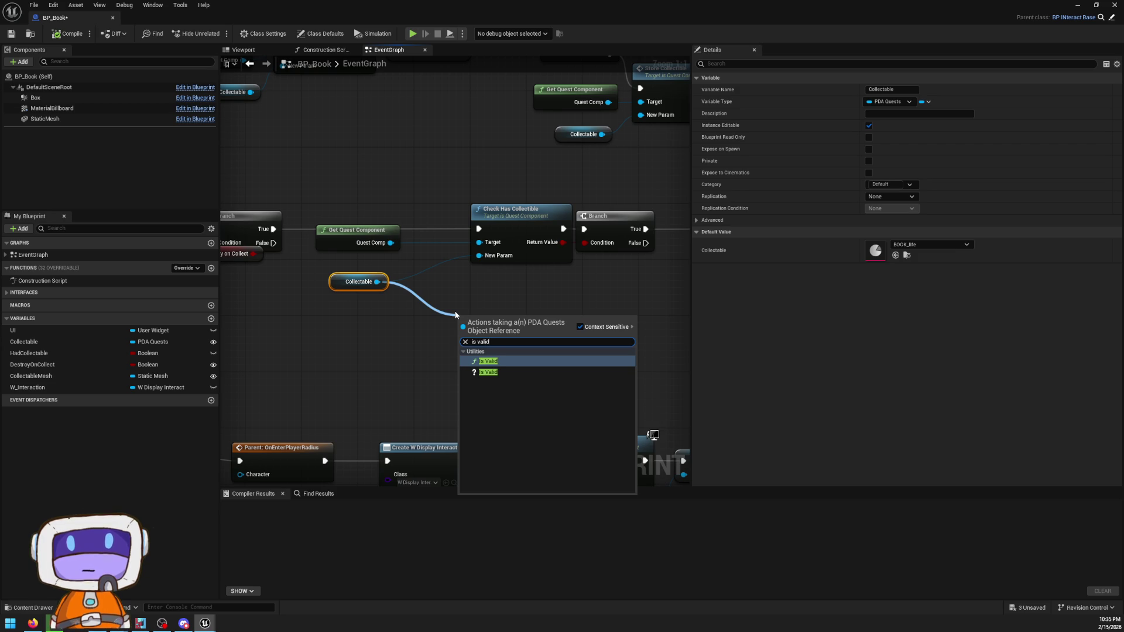
click(488, 372)
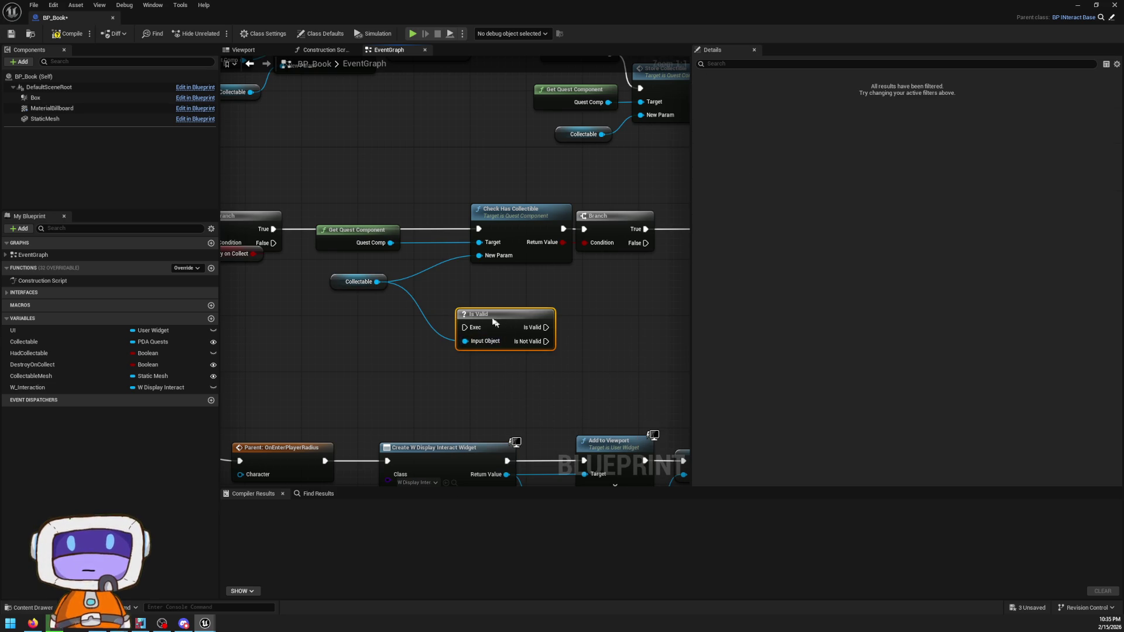
drag(493, 321, 370, 248)
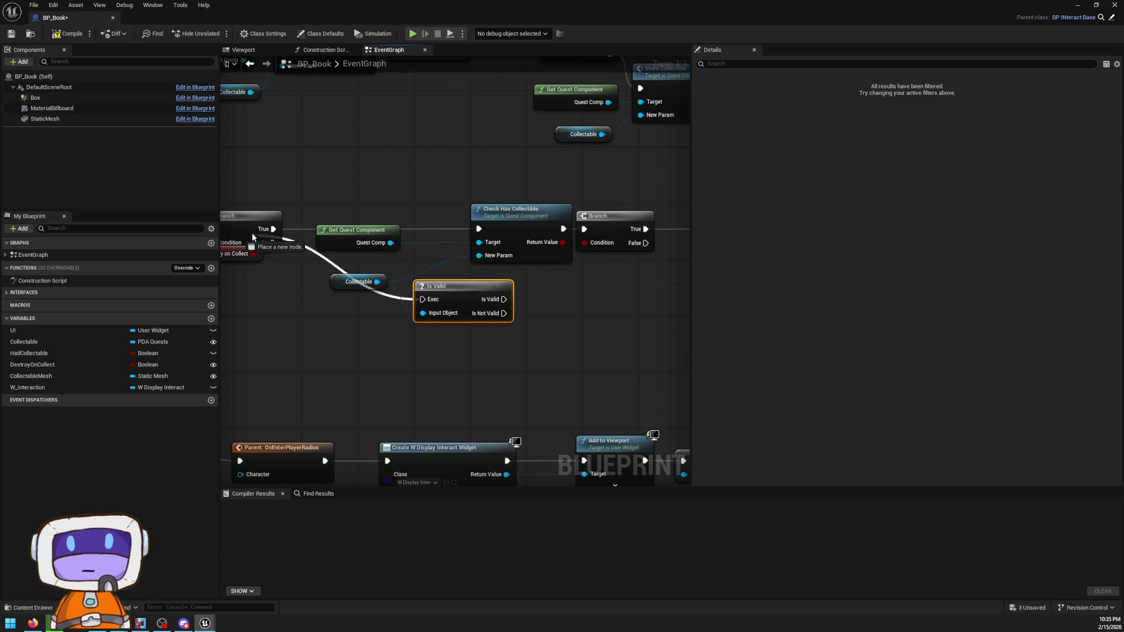
drag(253, 237, 272, 230)
mouse_move(484, 300)
mouse_down()
mouse_move(495, 266)
mouse_move(480, 230)
mouse_up()
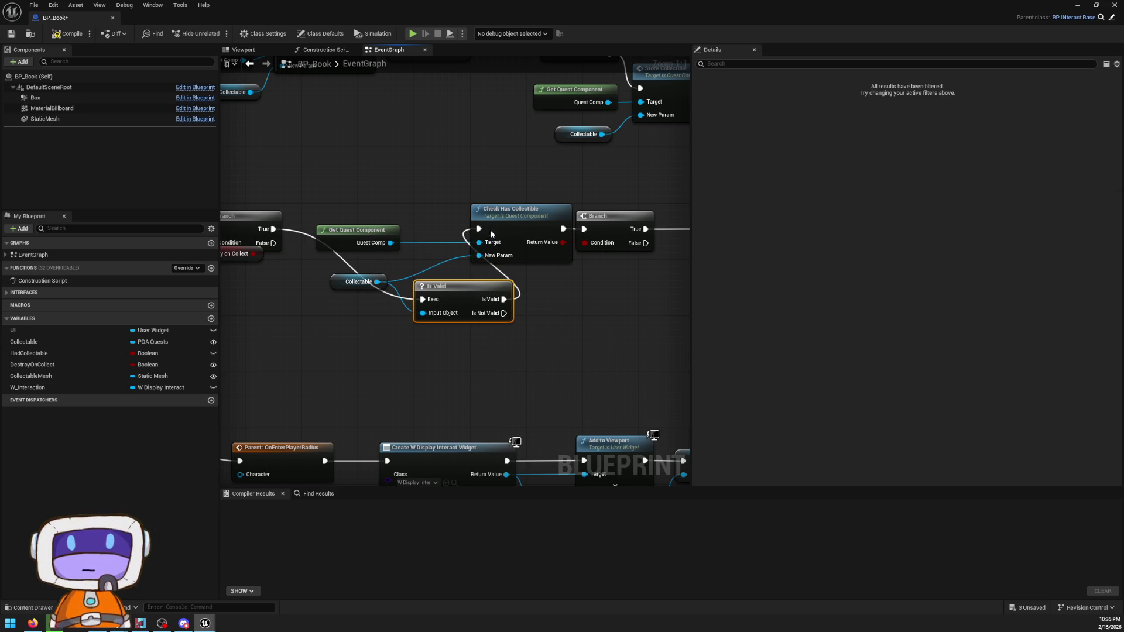
click(487, 235)
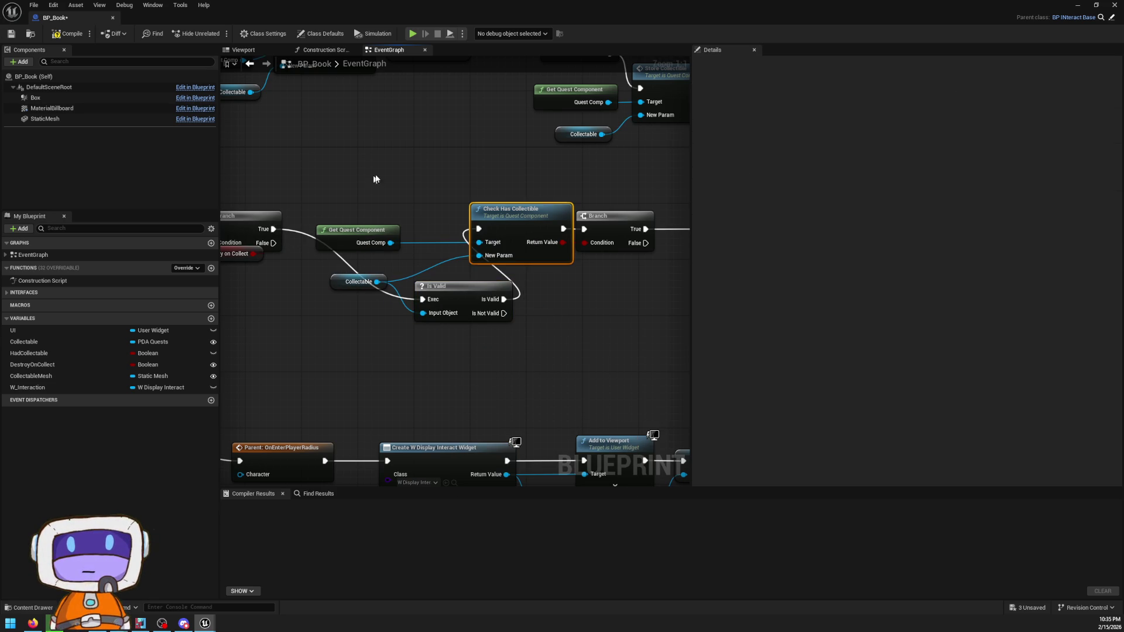
click(10, 33)
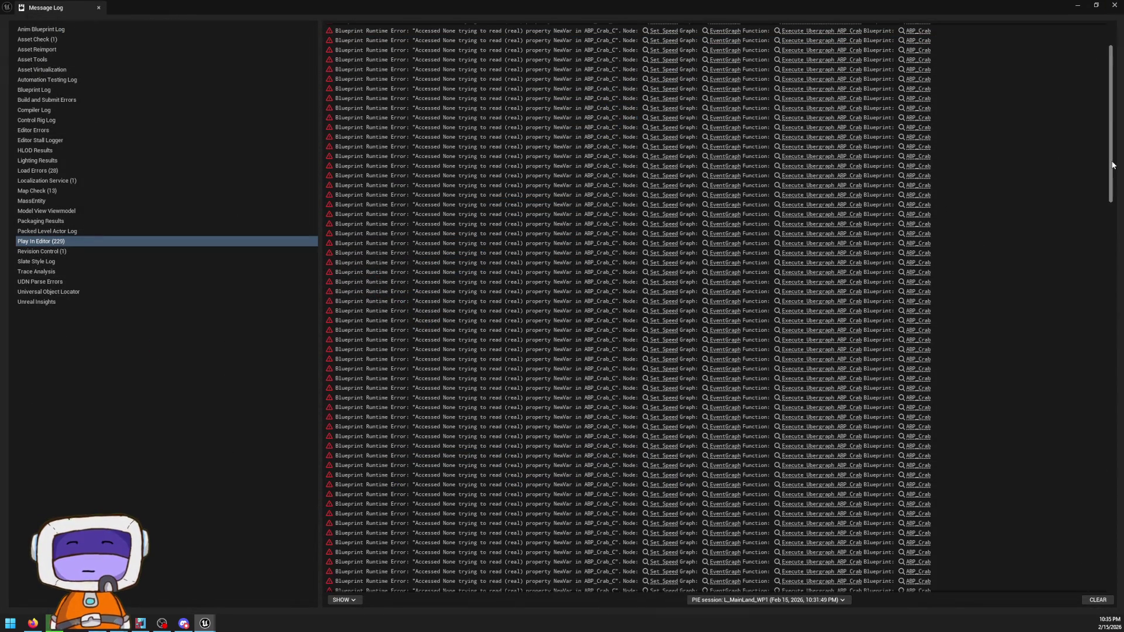
- Close the Message Log, reposition the viewport camera, and run Build Paths from the Build menu
drag(1112, 165, 1120, 593)
click(1079, 5)
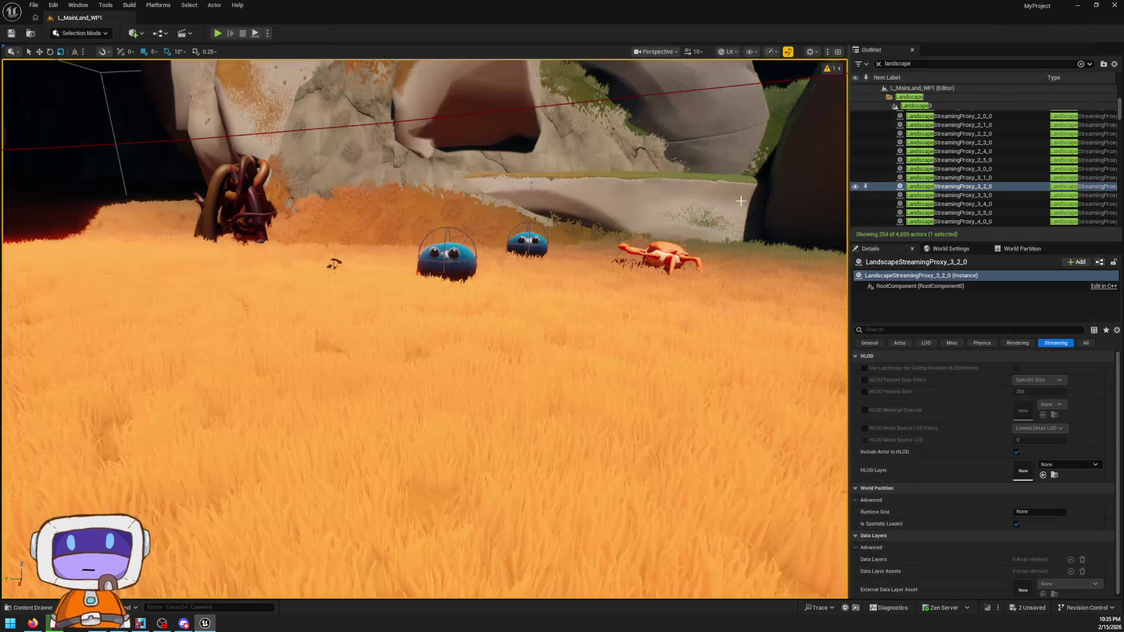
drag(614, 373, 622, 368)
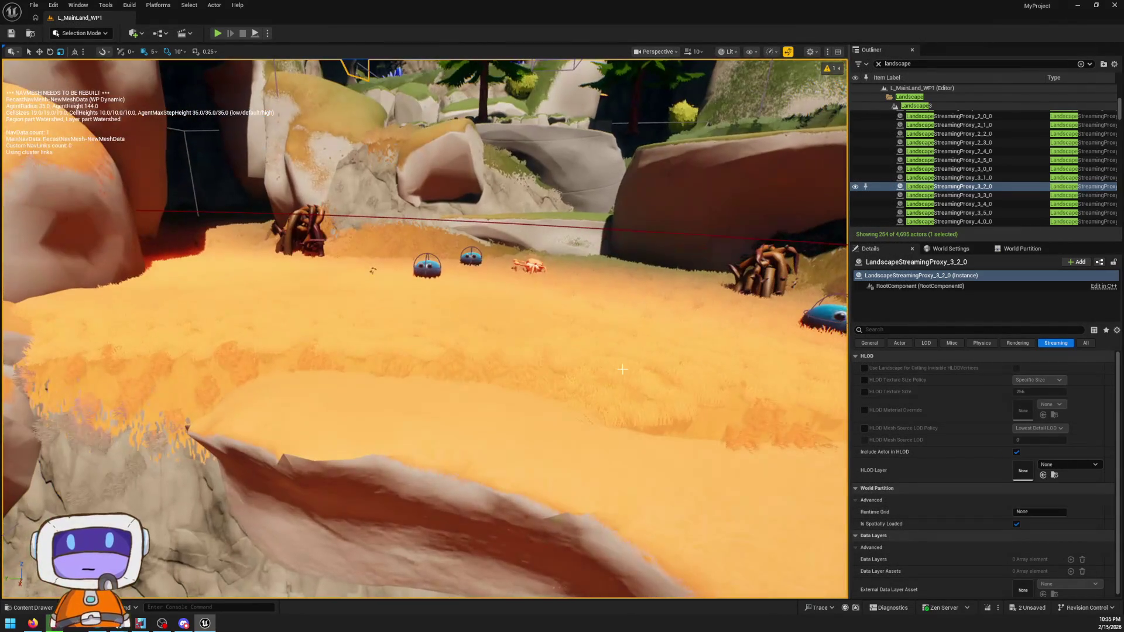
click(129, 6)
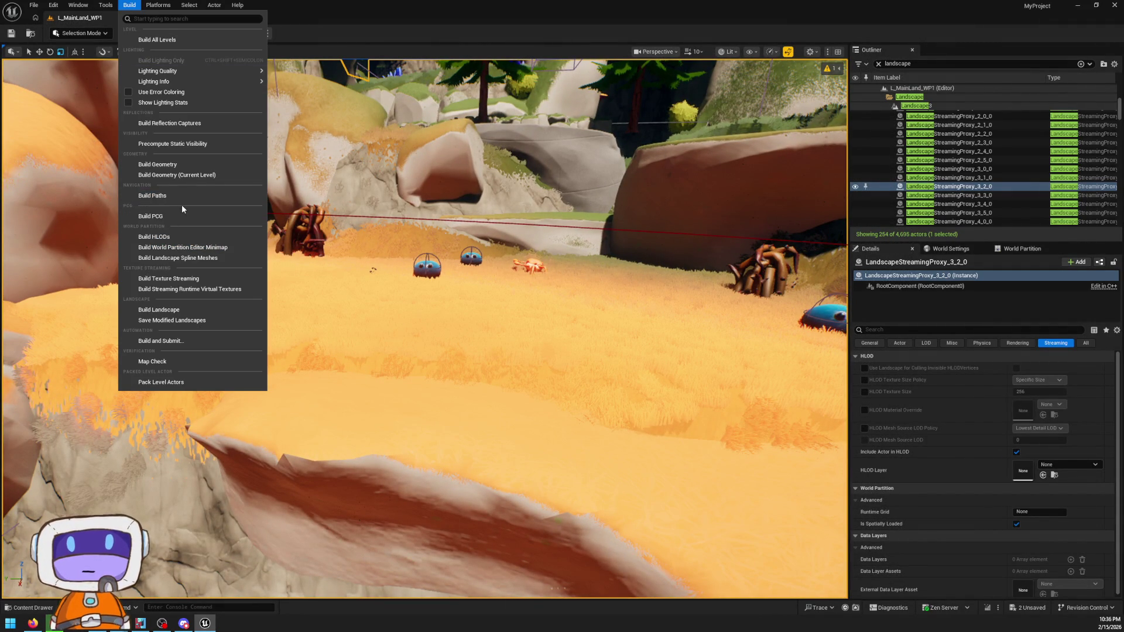
click(153, 196)
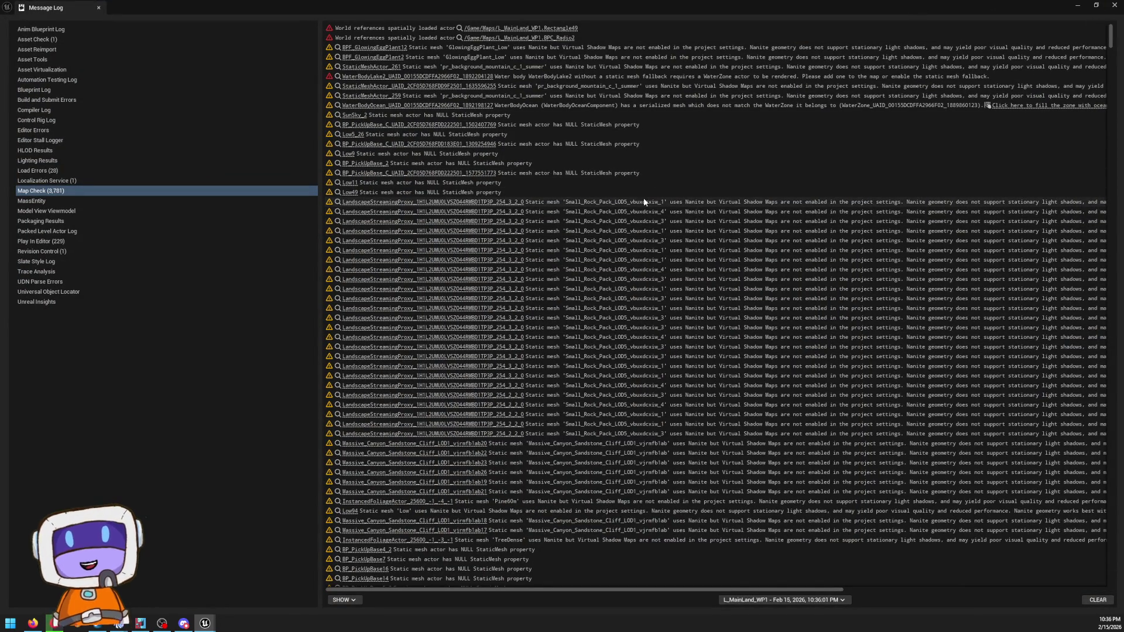
- Inspect a LandscapeStreamingProxy warning in the Map Check log, then shrink the log to a small window
click(502, 203)
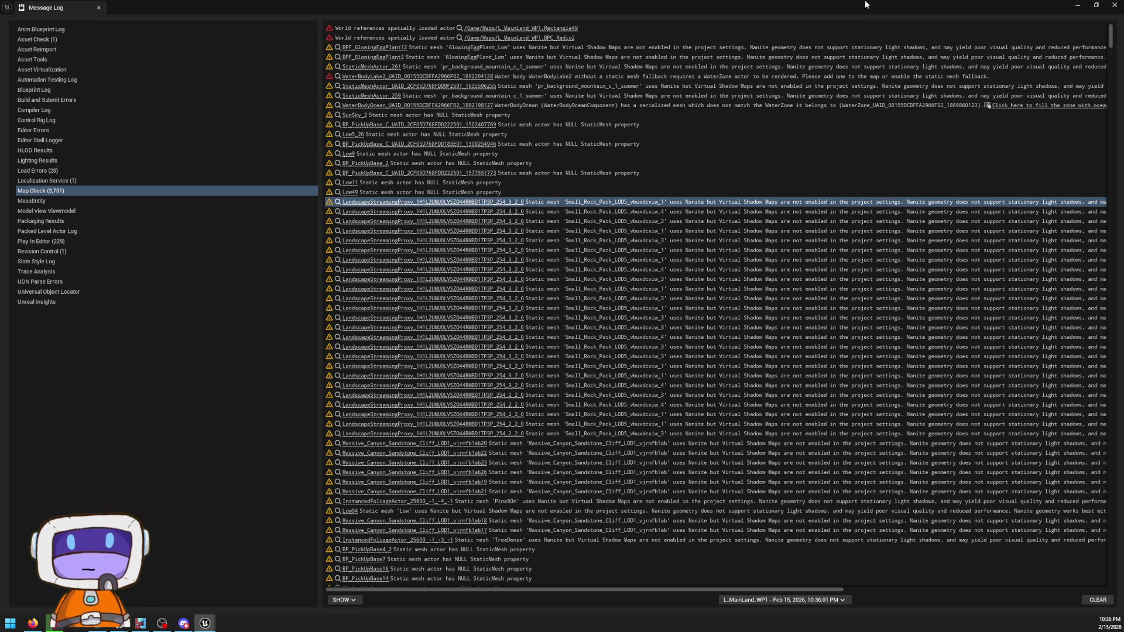
double_click(710, 4)
click(54, 5)
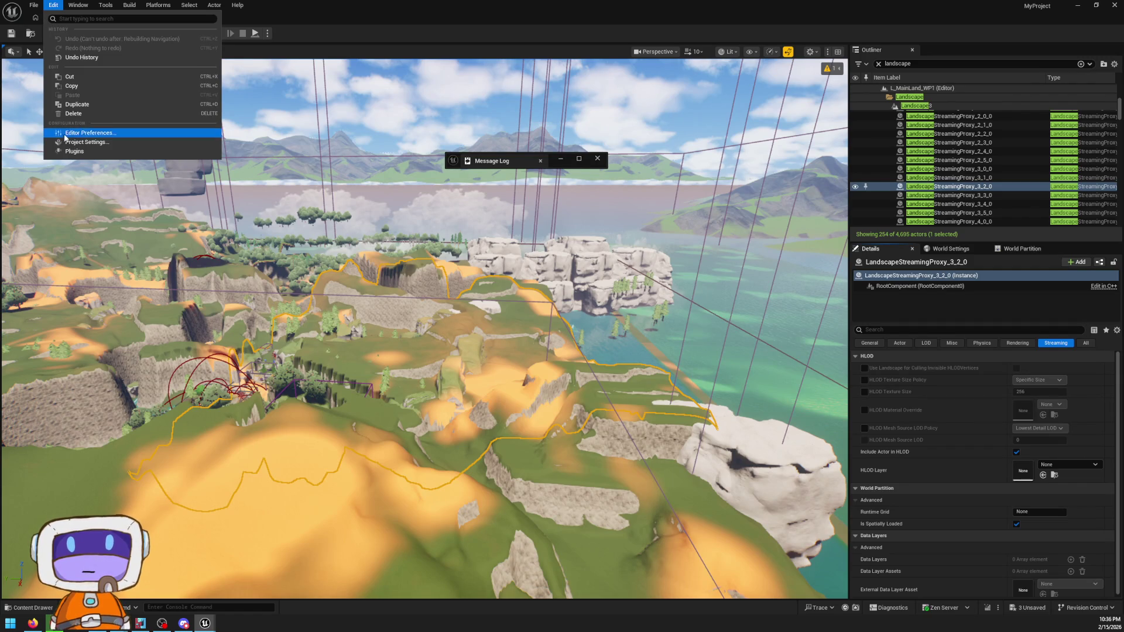
click(84, 152)
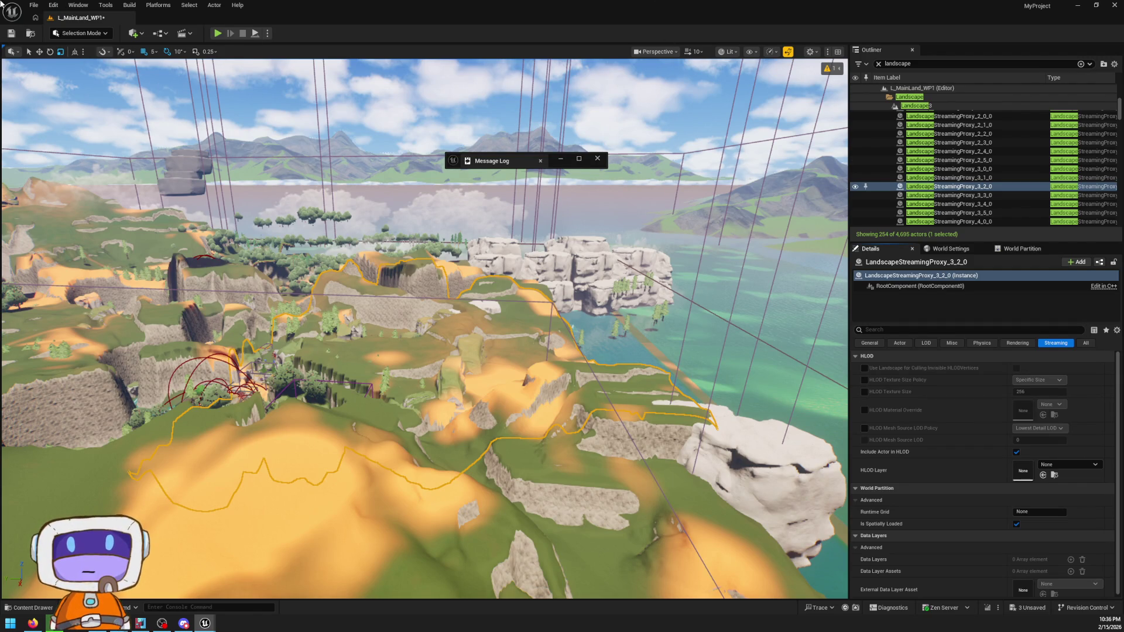
click(54, 5)
click(113, 143)
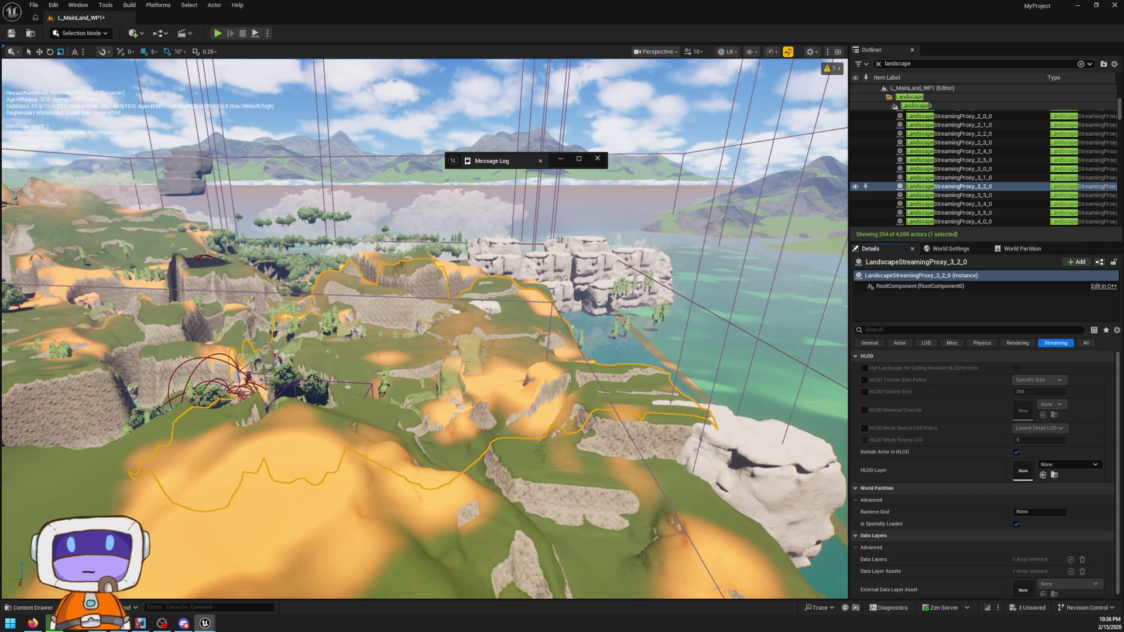
key(Up)
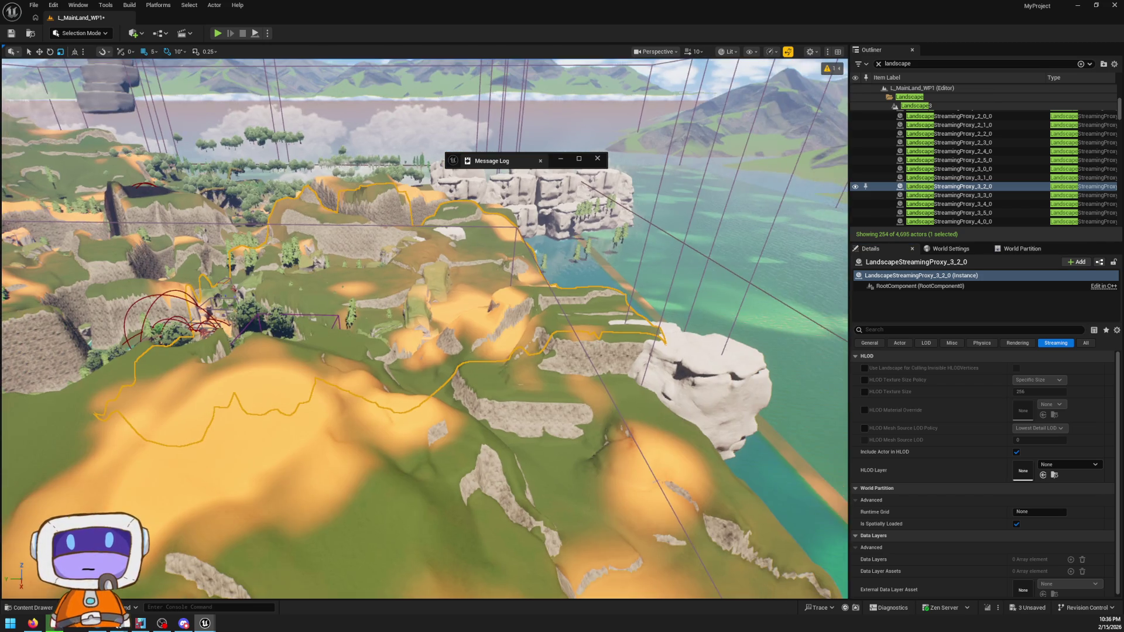
- Fly the camera to the tunnel area, hide the navmesh readout, and delete the first NavModifierVolume
scroll(424, 328, up, 2)
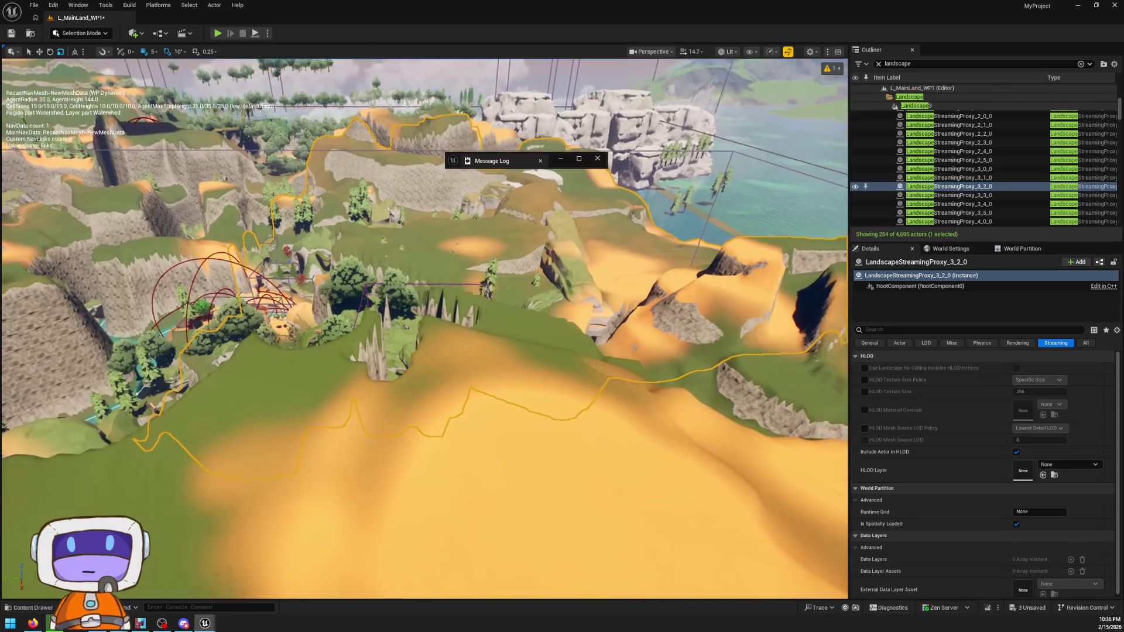
key(Up)
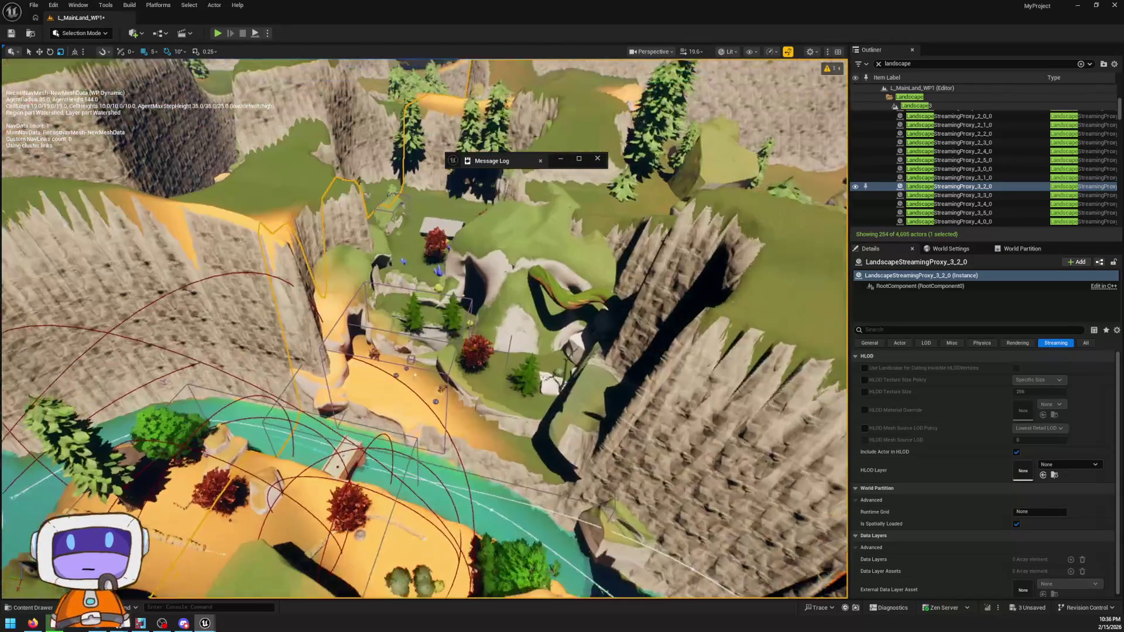
key(Up)
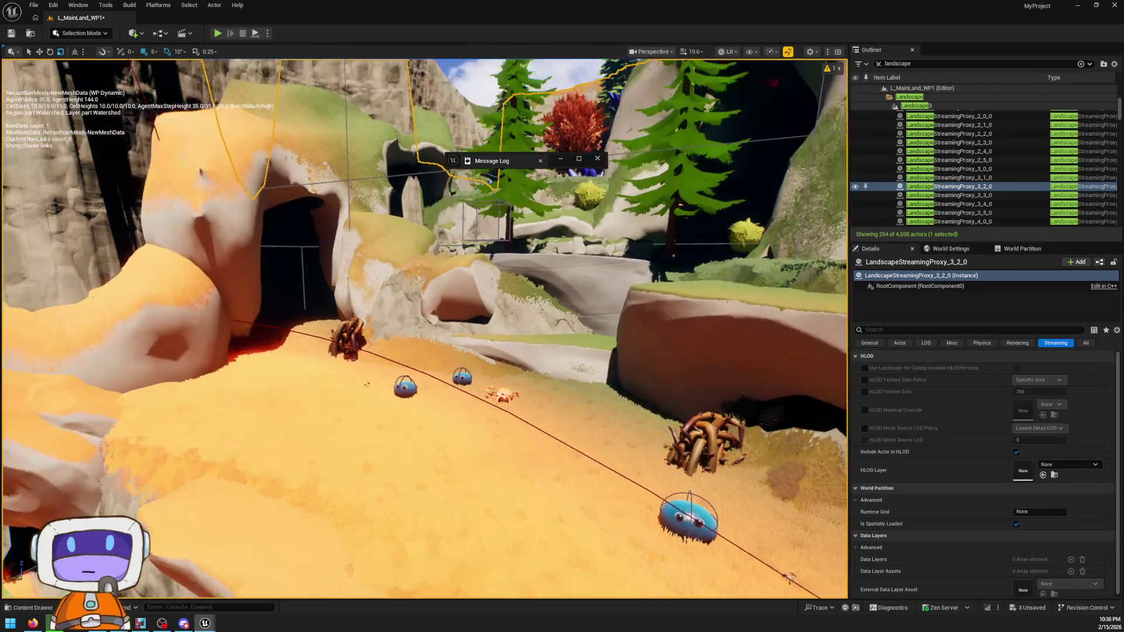
key(Up)
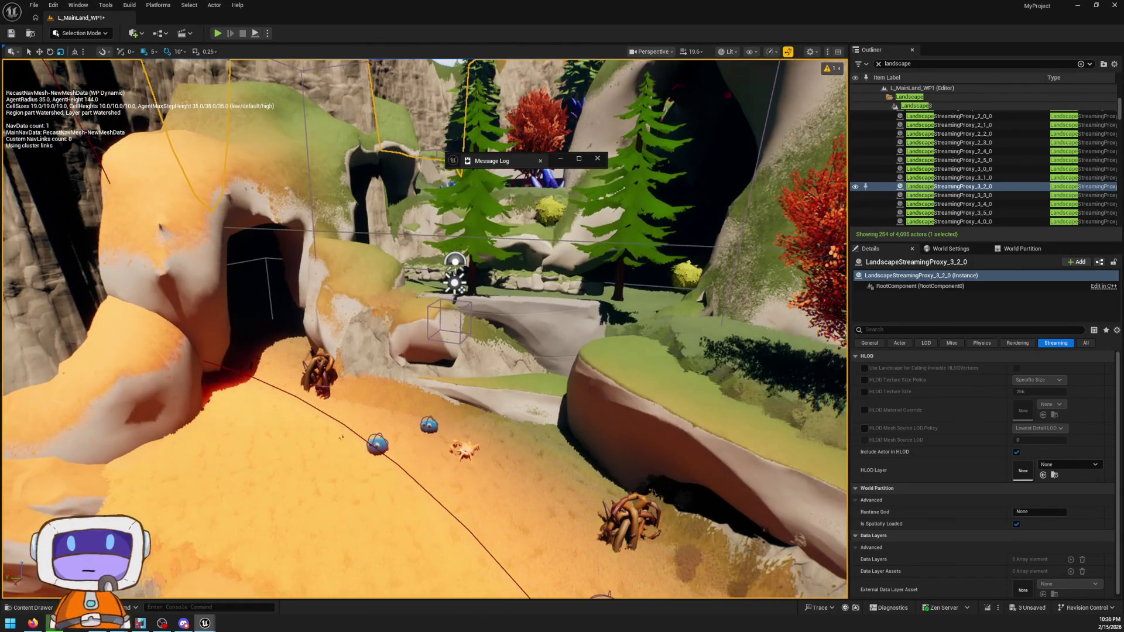
key(p)
click(458, 317)
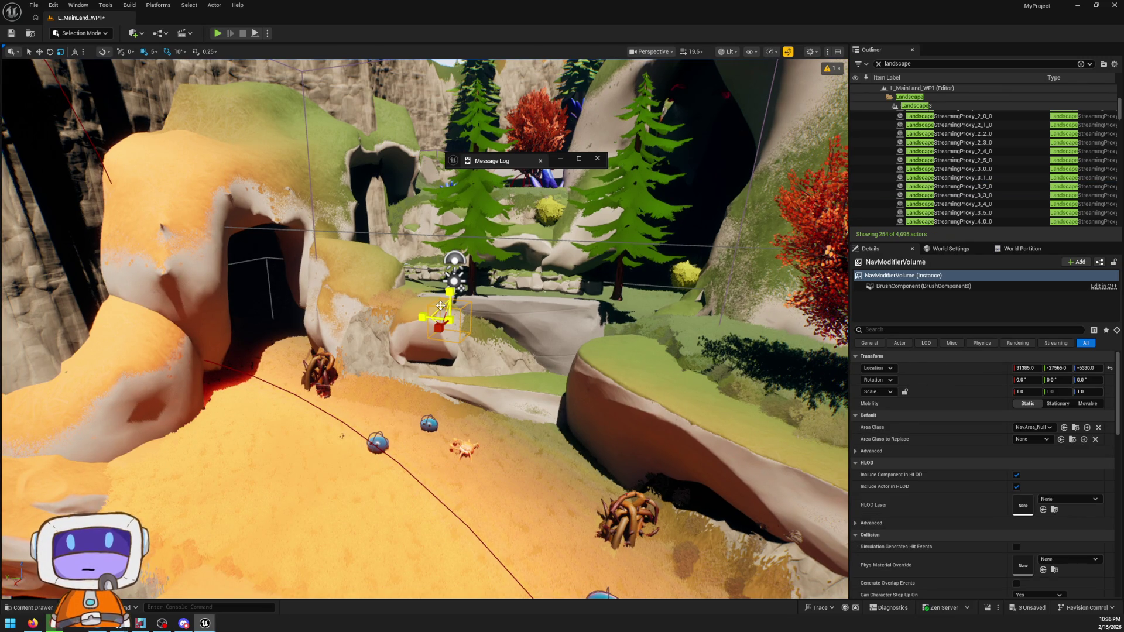
key(Delete)
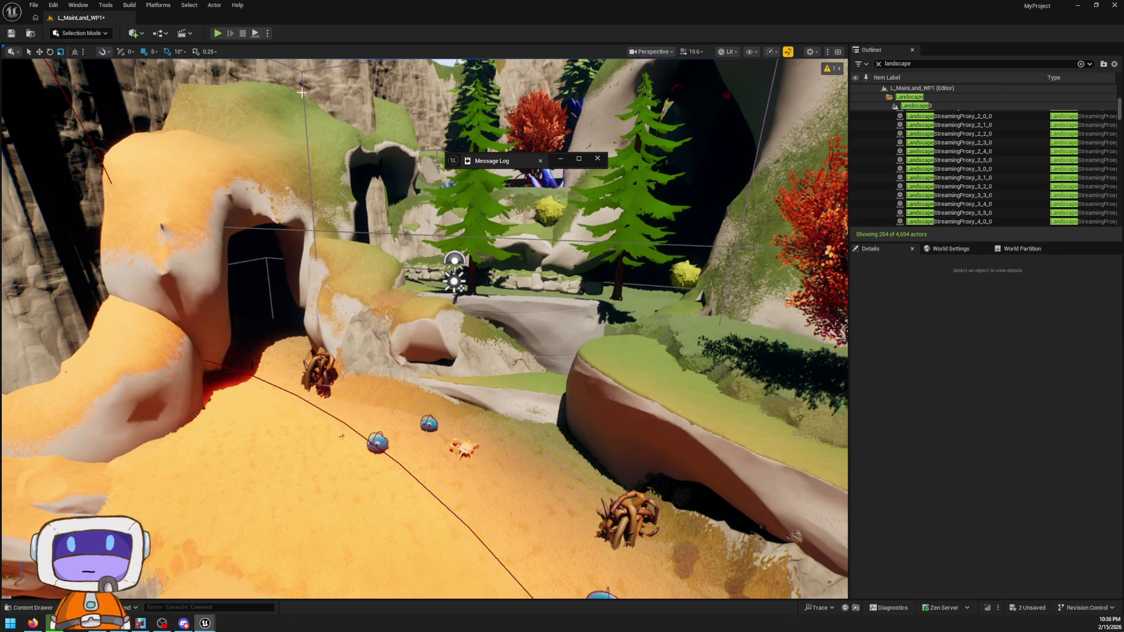
- Lower NavModifierVolume2 to Z -6775, check NavMeshBoundsVolume7, then delete NavModifierVolume2
click(306, 94)
key(f)
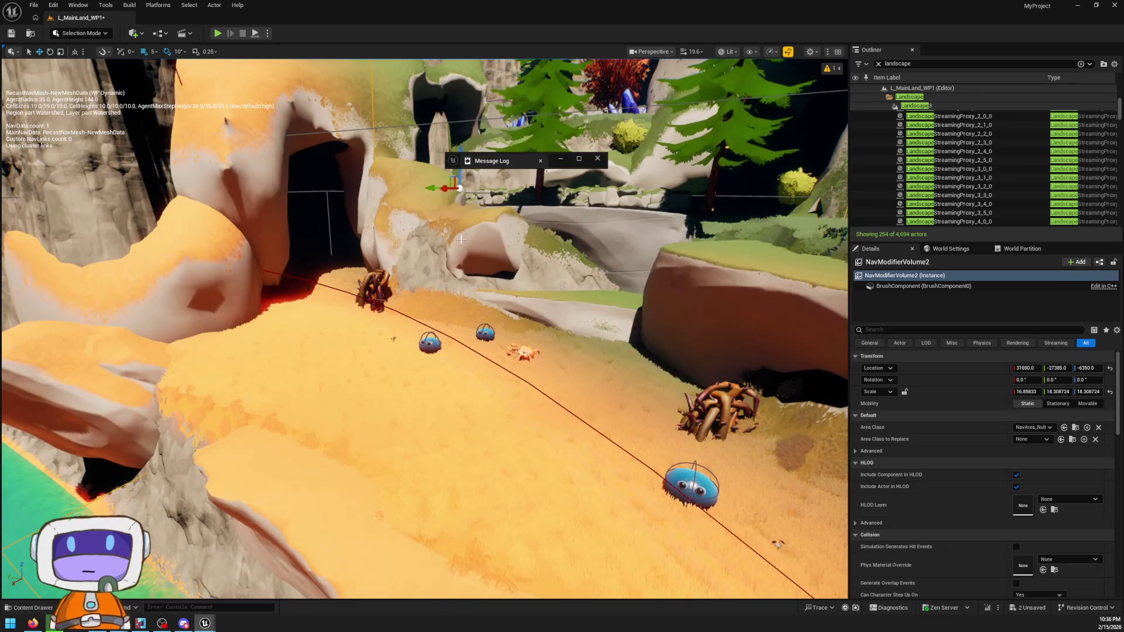
drag(457, 173, 457, 272)
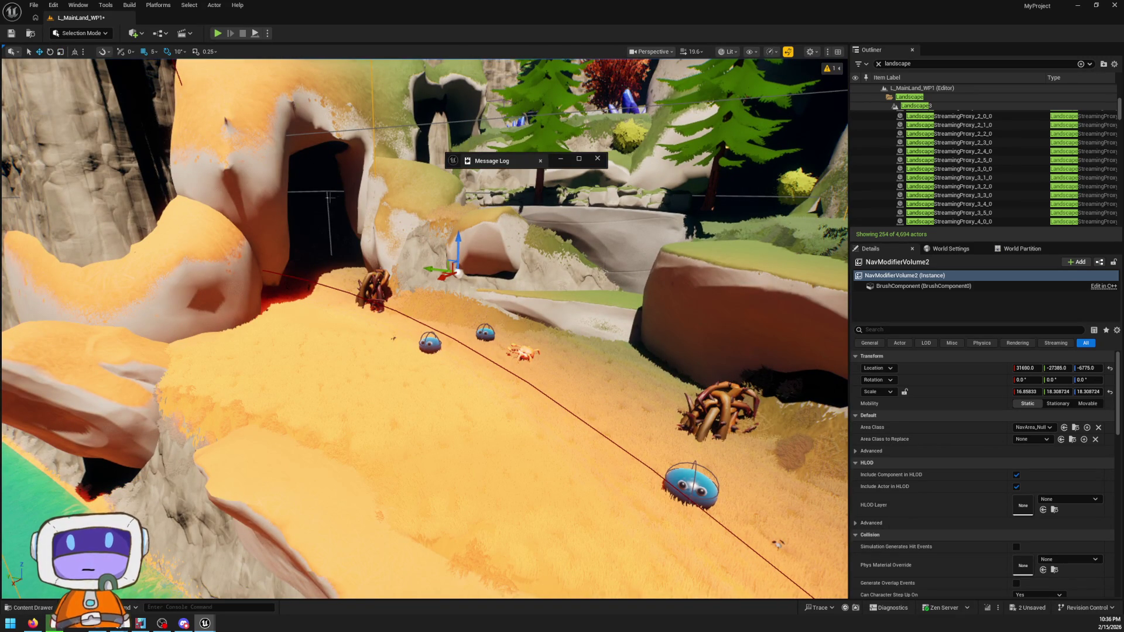
click(337, 191)
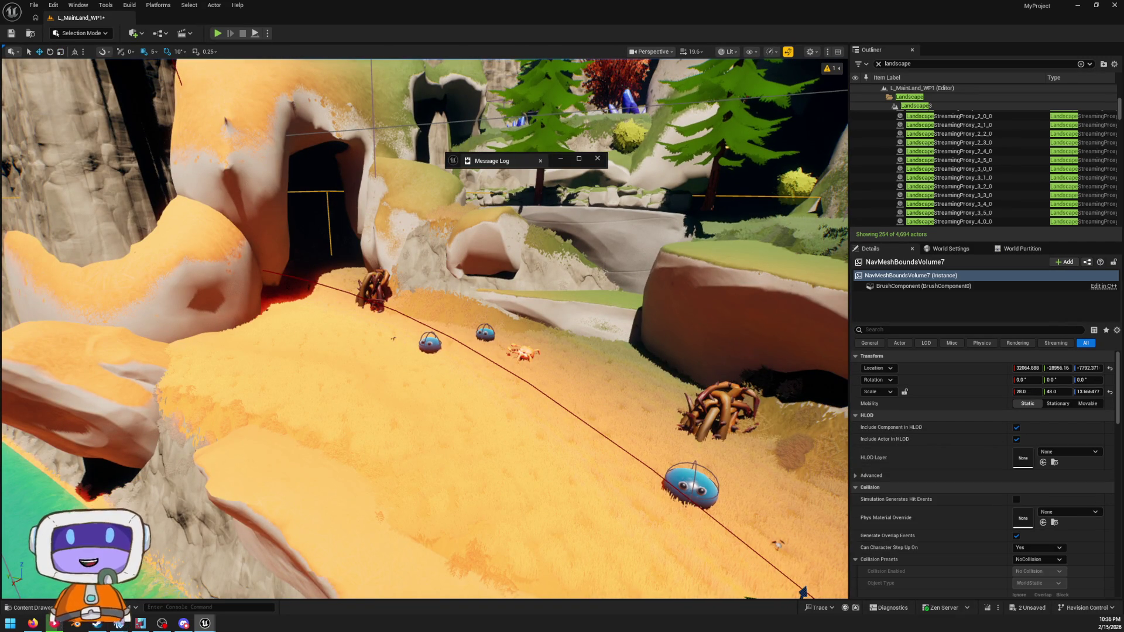
key(p)
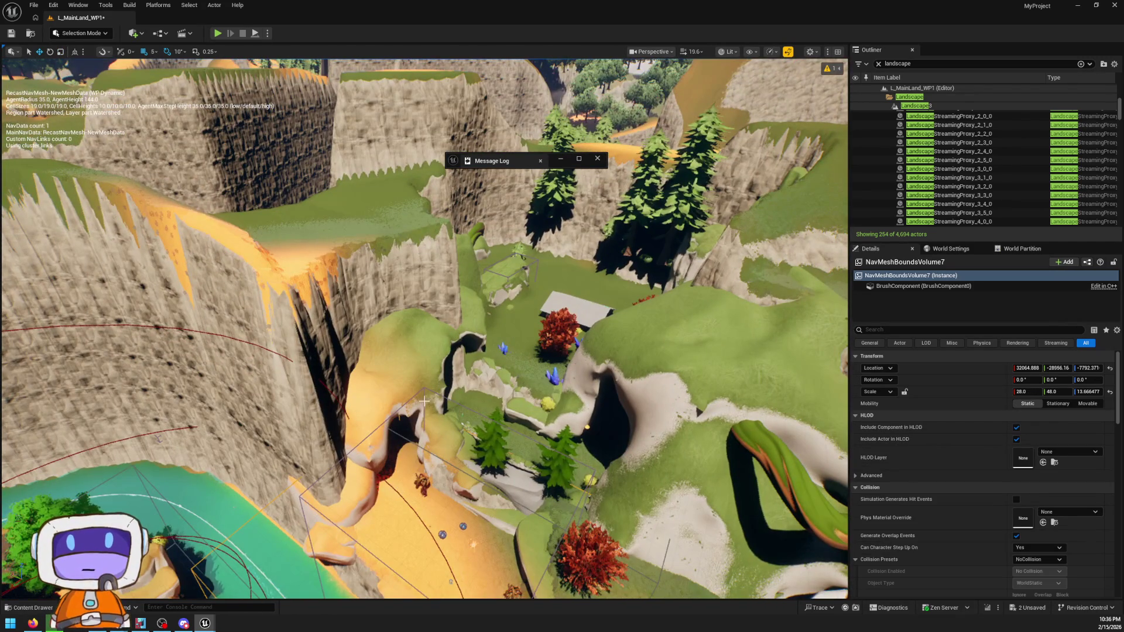
click(438, 392)
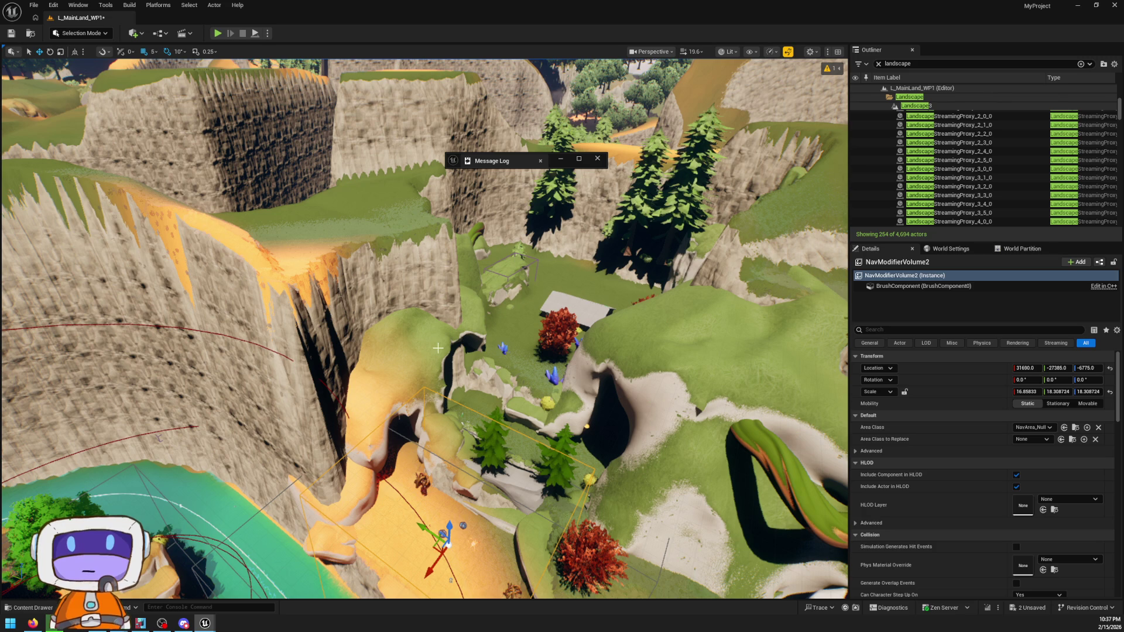
key(Delete)
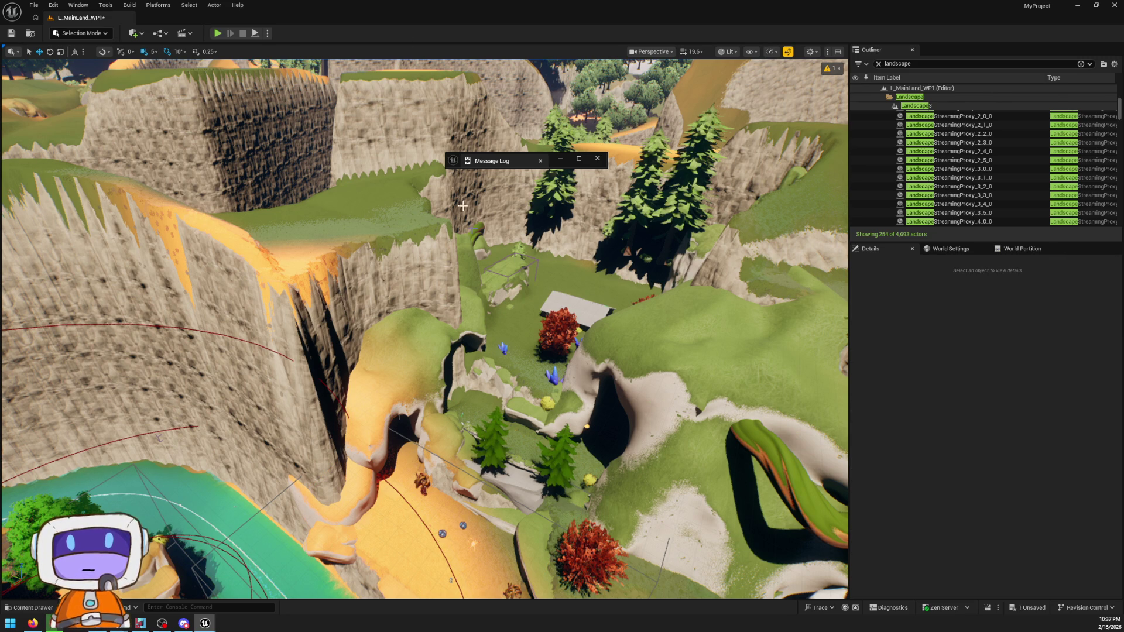
click(679, 53)
- Look through the viewport's Lit view mode, Perspective camera and transform tool menus
click(727, 53)
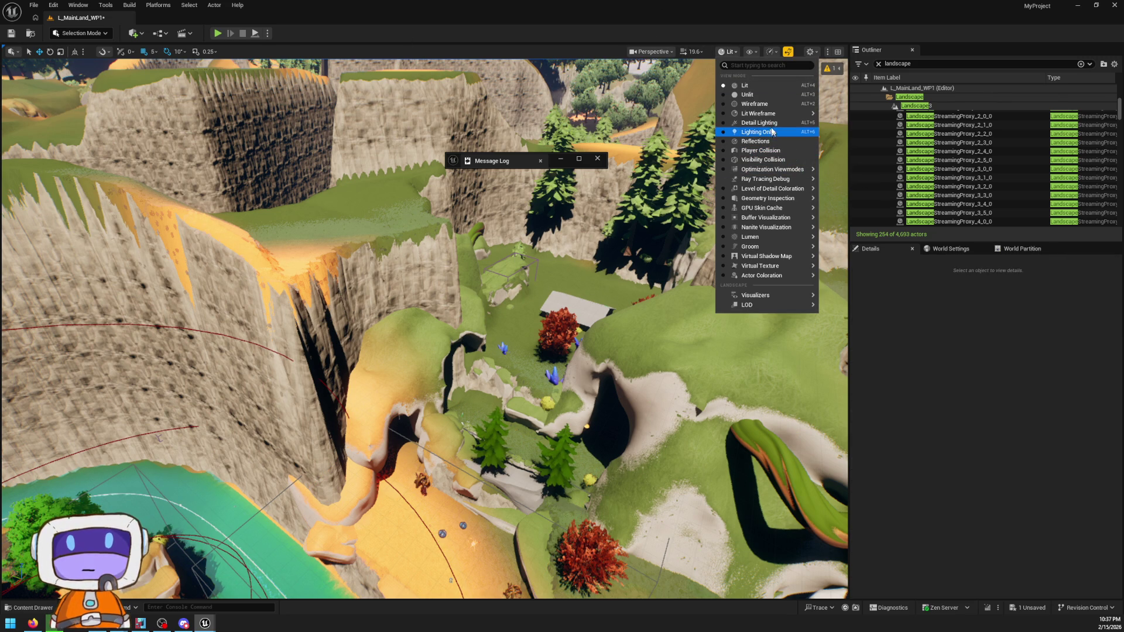
mouse_move(788, 178)
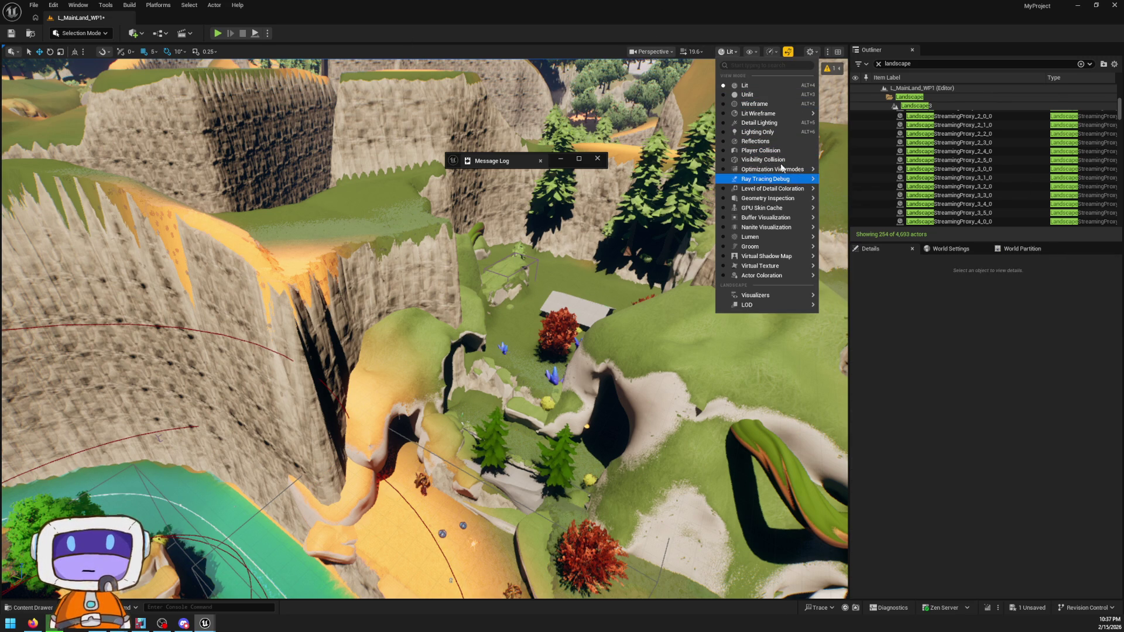
mouse_move(797, 299)
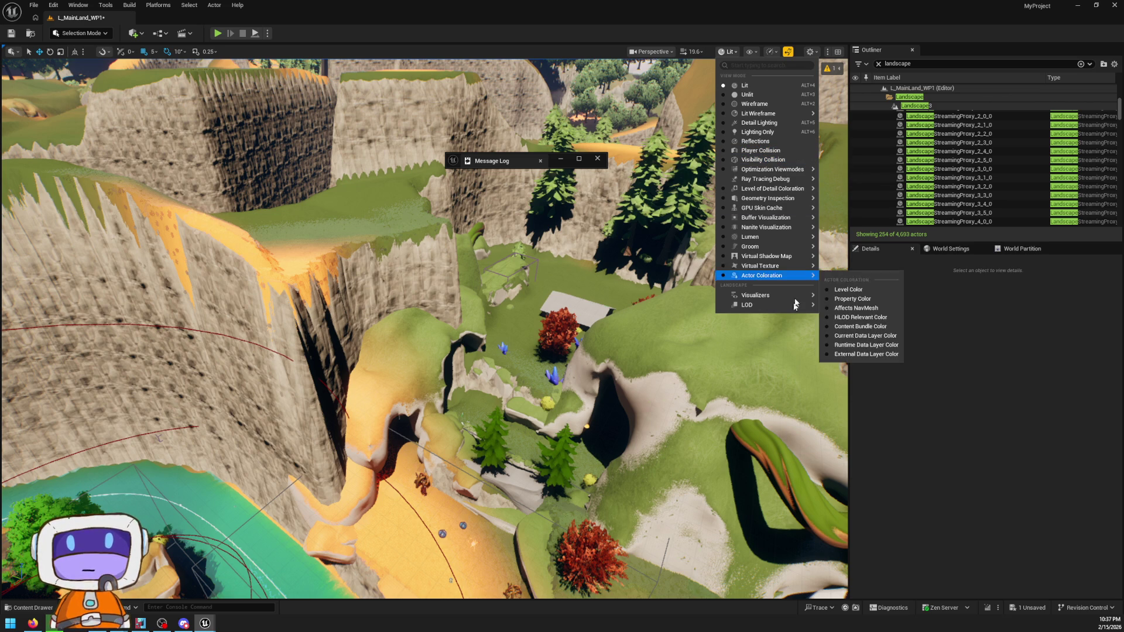
click(731, 52)
click(670, 57)
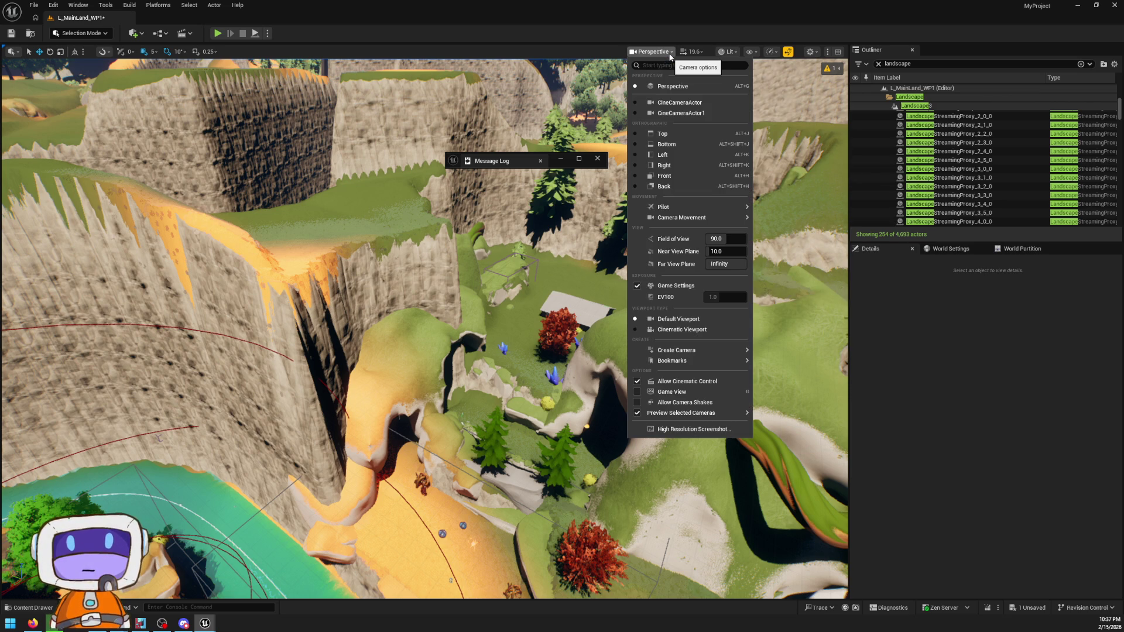
click(15, 52)
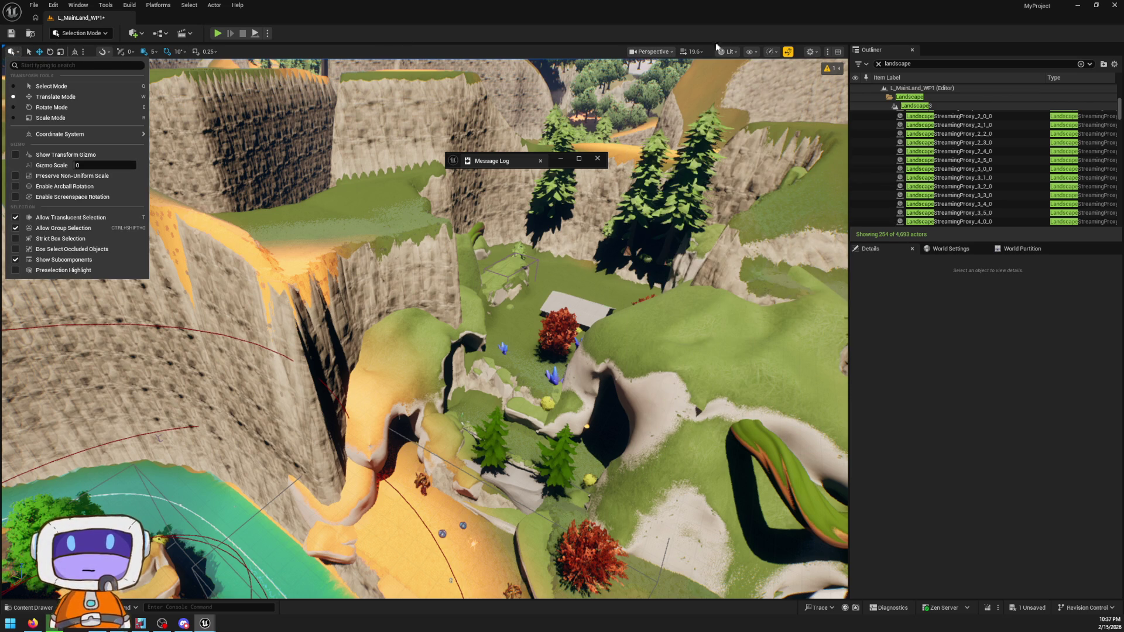
- Enable Navigation in the viewport Show menu to display the nav mesh
click(749, 53)
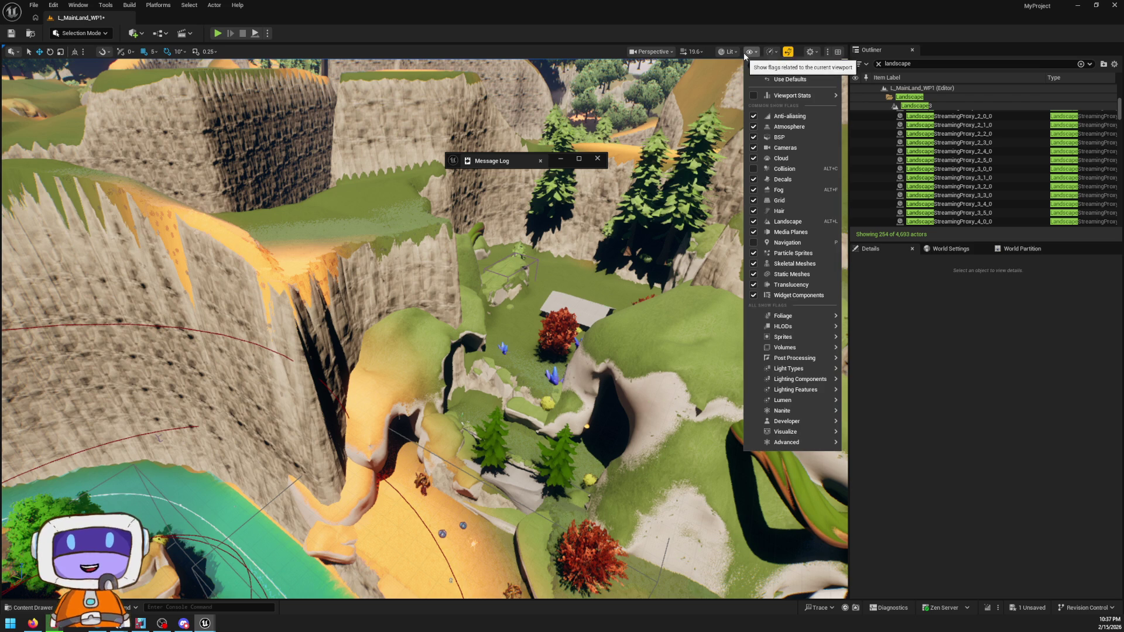
click(817, 242)
scroll(424, 328, up, 10)
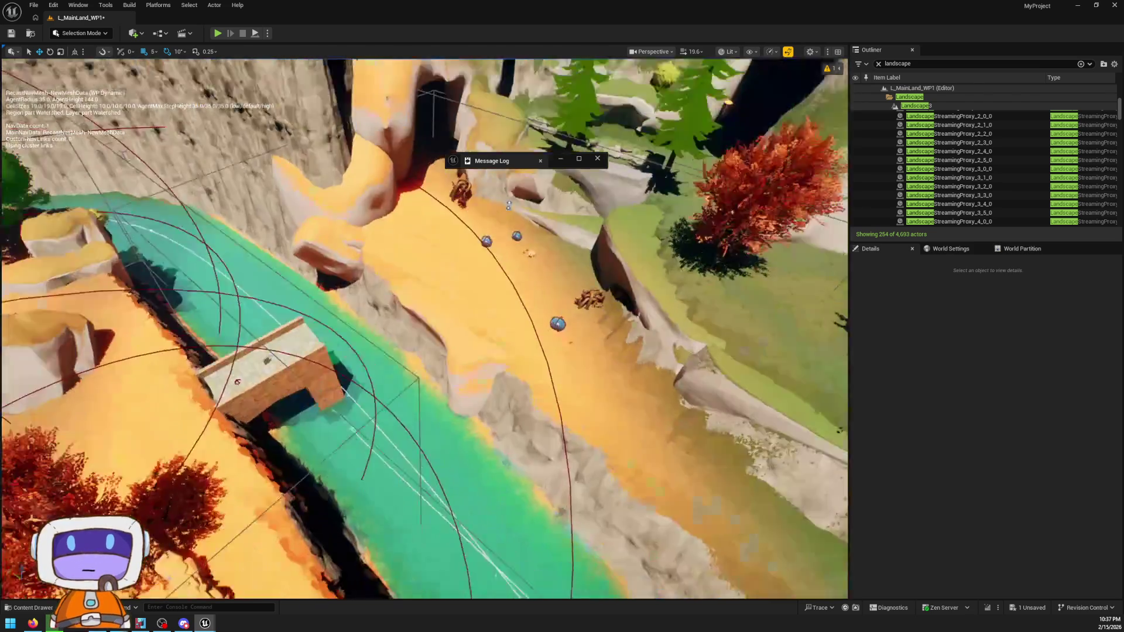
- Orbit down to the cave path, select NavMeshBoundsVolume6 and focus the view on it
scroll(424, 328, up, 10)
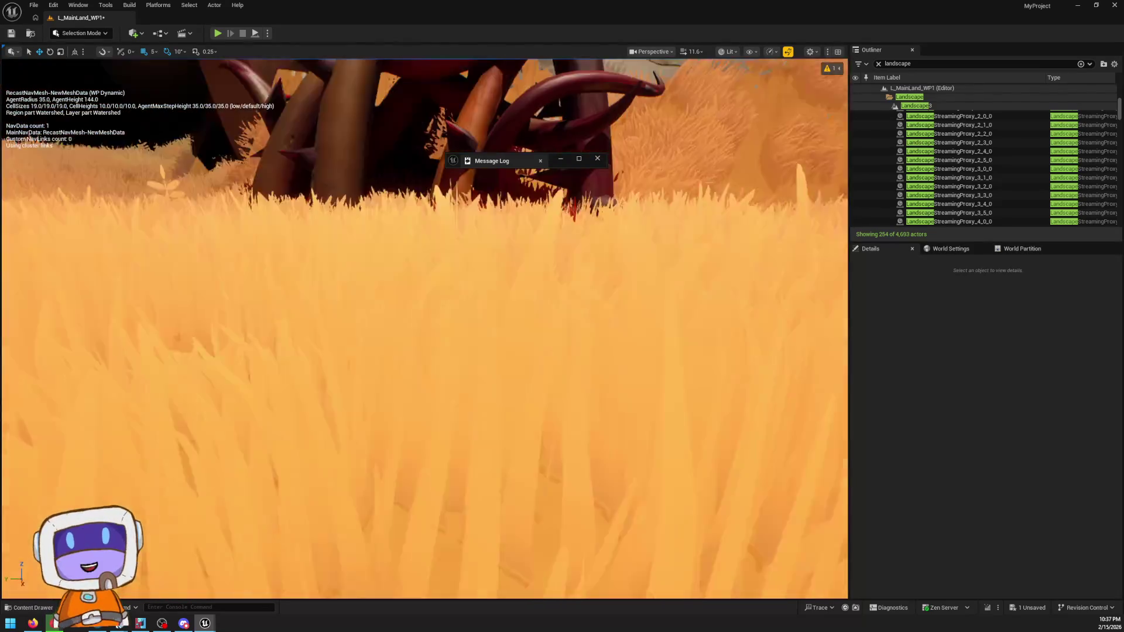
scroll(423, 328, down, 4)
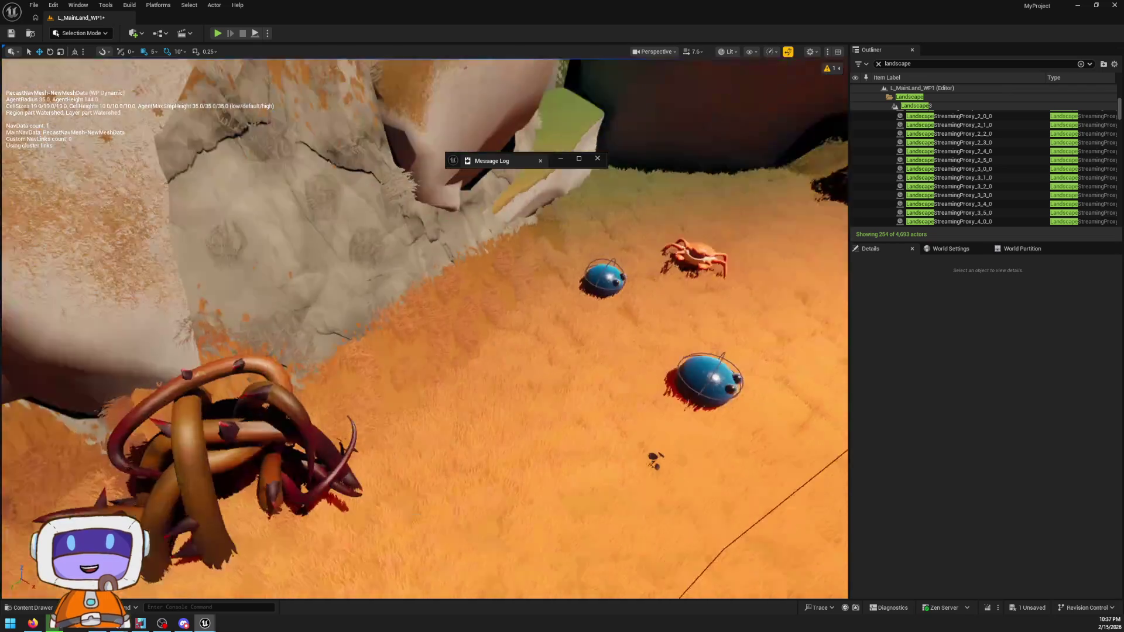
scroll(278, 415, down, 5)
mouse_move(666, 312)
mouse_down()
mouse_move(628, 370)
mouse_move(602, 380)
mouse_move(603, 404)
mouse_up()
click(603, 363)
key(p)
- Review the volume's collision, advanced HLOD and brush settings in Details, then select the slime
scroll(1030, 421, down, 3)
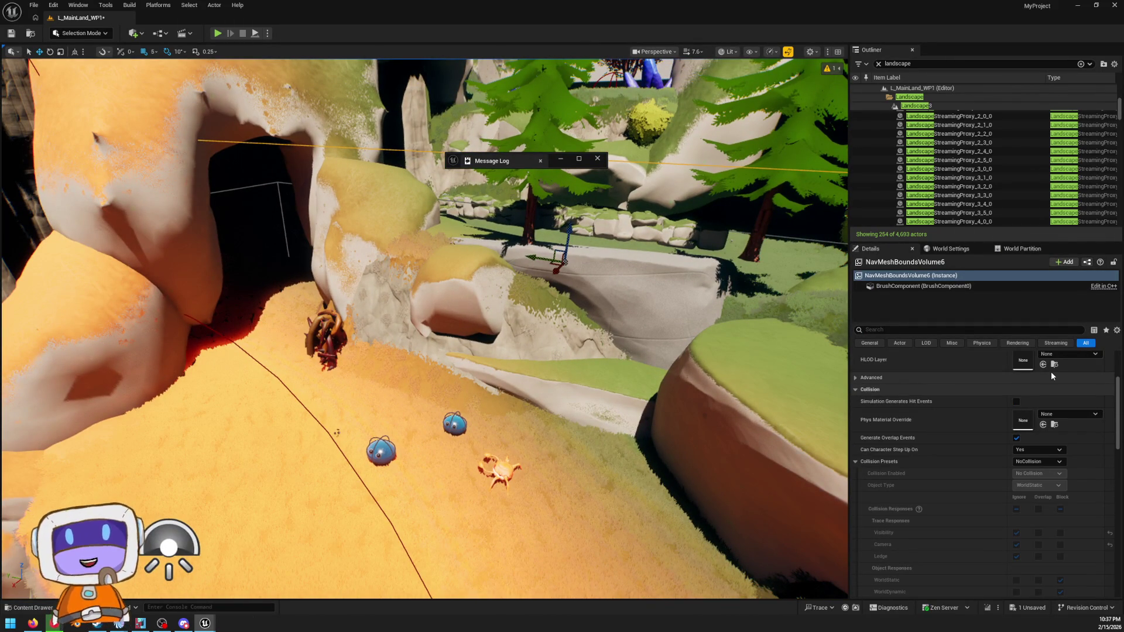
scroll(963, 403, up, 3)
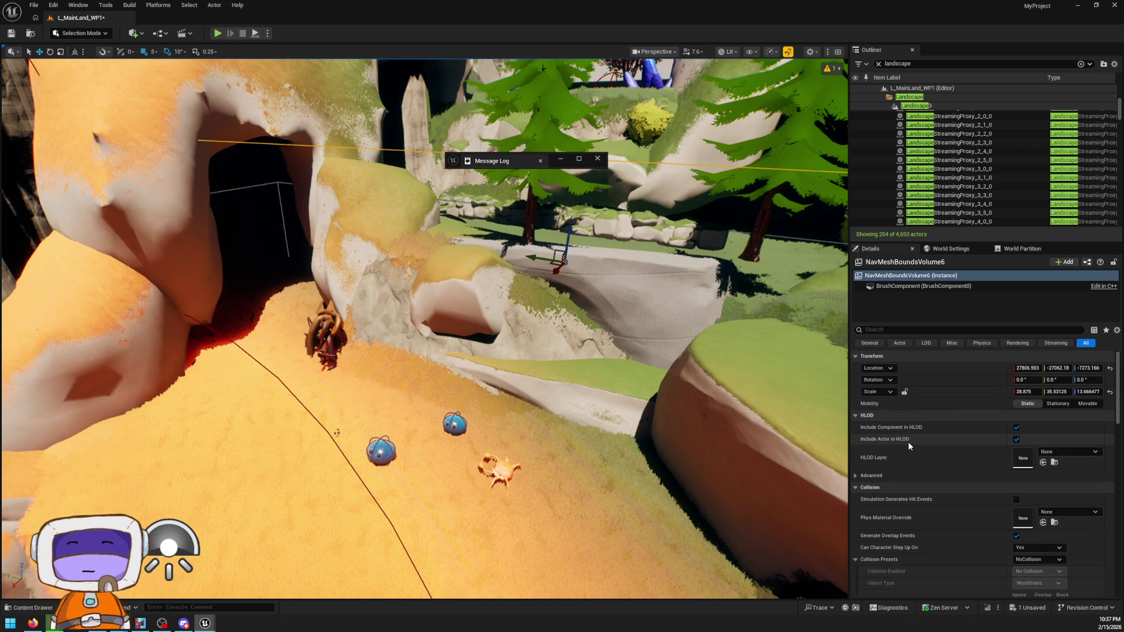
scroll(895, 449, down, 1)
click(904, 447)
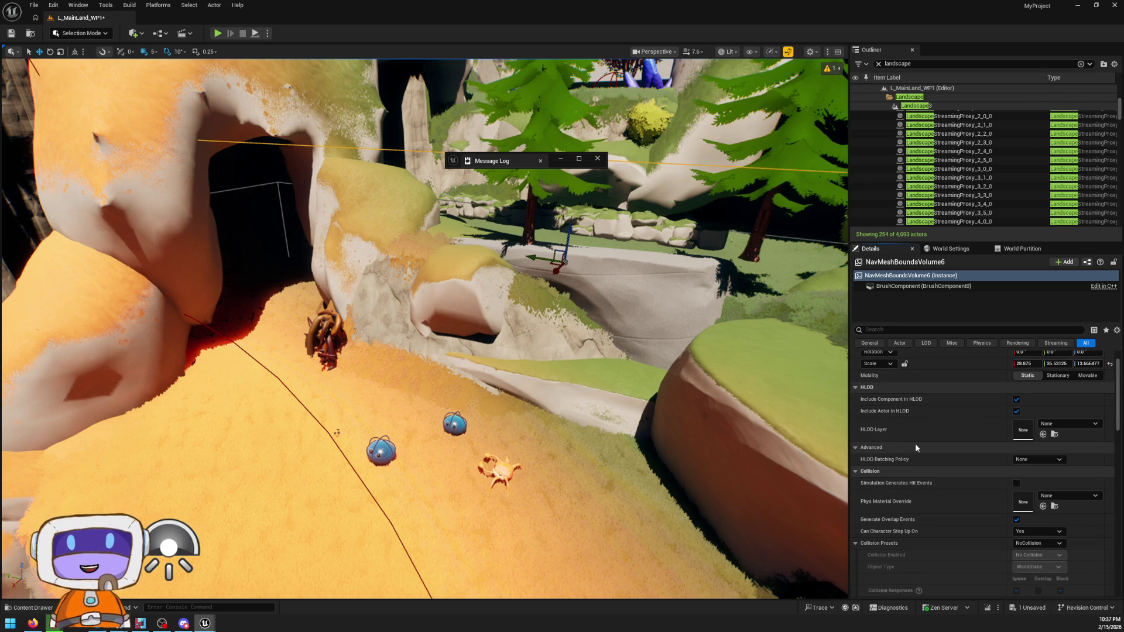
scroll(916, 446, down, 2)
scroll(944, 423, down, 3)
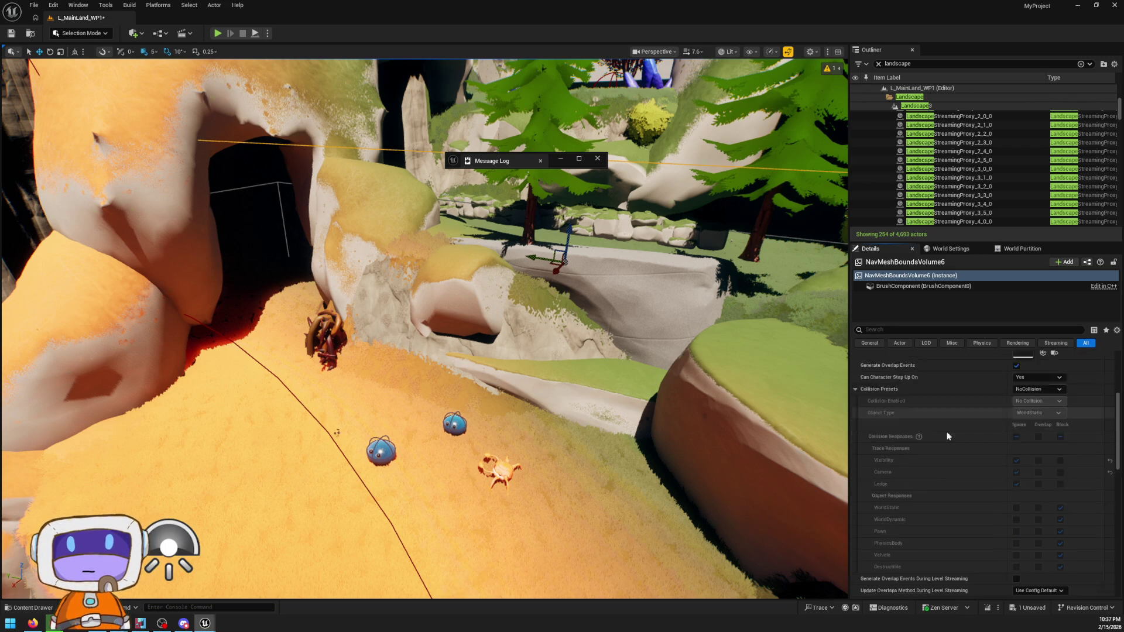
scroll(942, 427, down, 5)
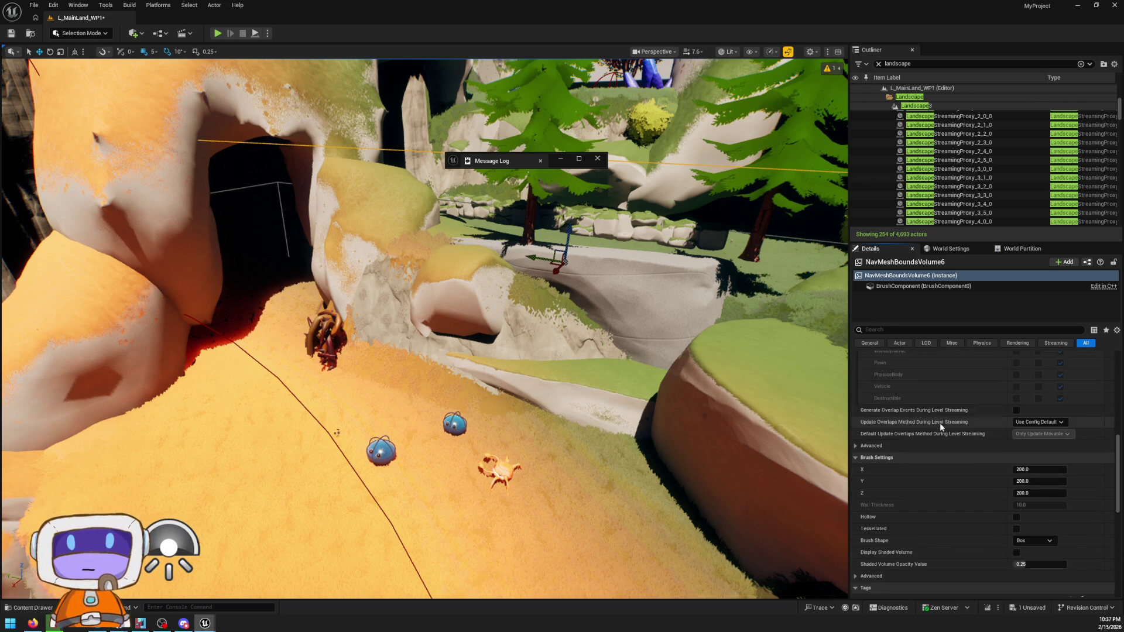
scroll(937, 419, down, 2)
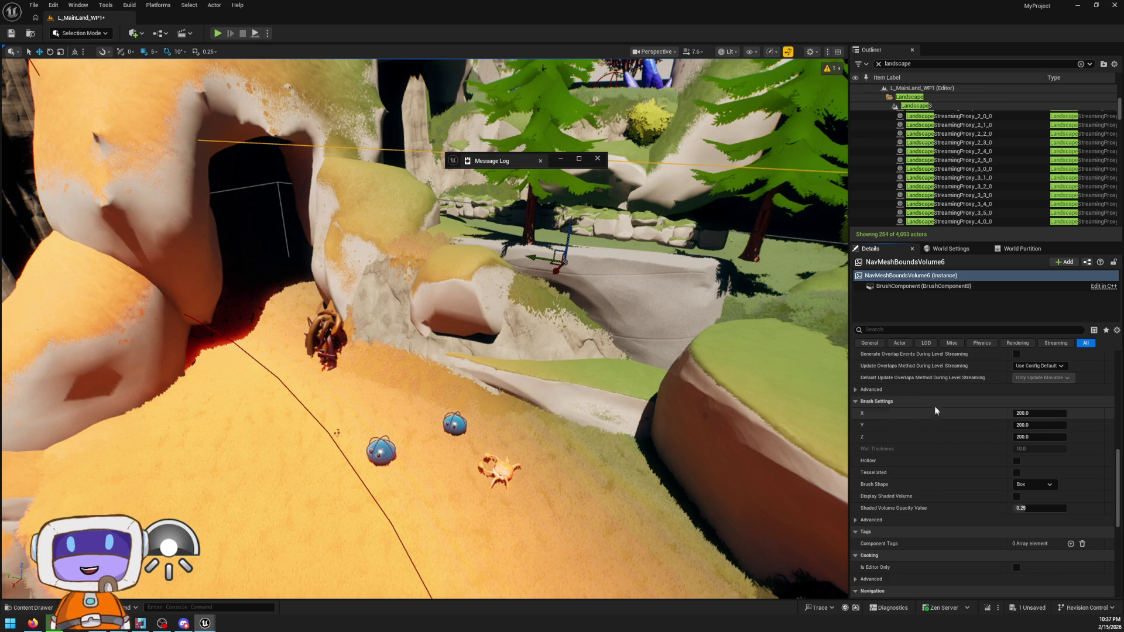
scroll(931, 404, up, 8)
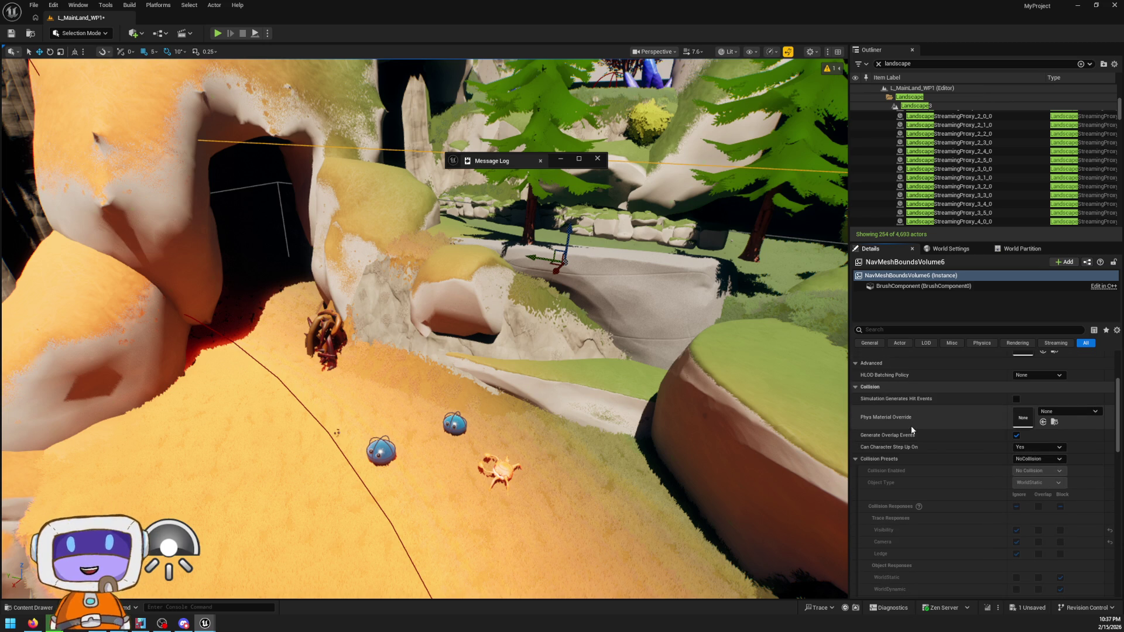
drag(463, 423, 468, 422)
click(450, 420)
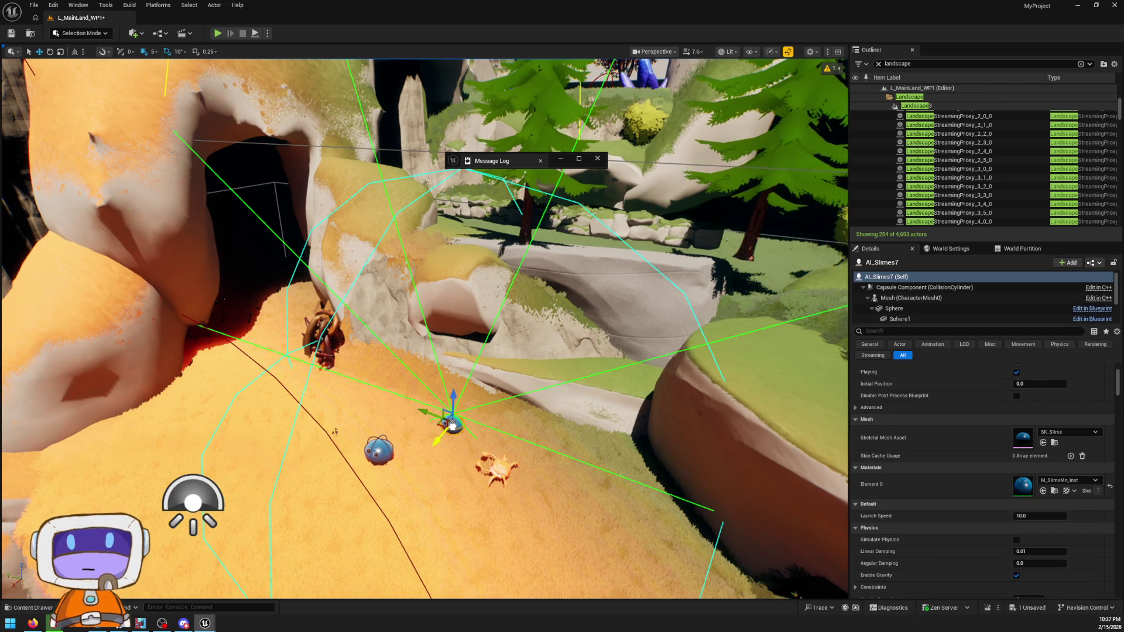
- Edit AI_Slimes from the slime's context menu, save L_MainLand_WP1, and open the Content Drawer
right_click(450, 420)
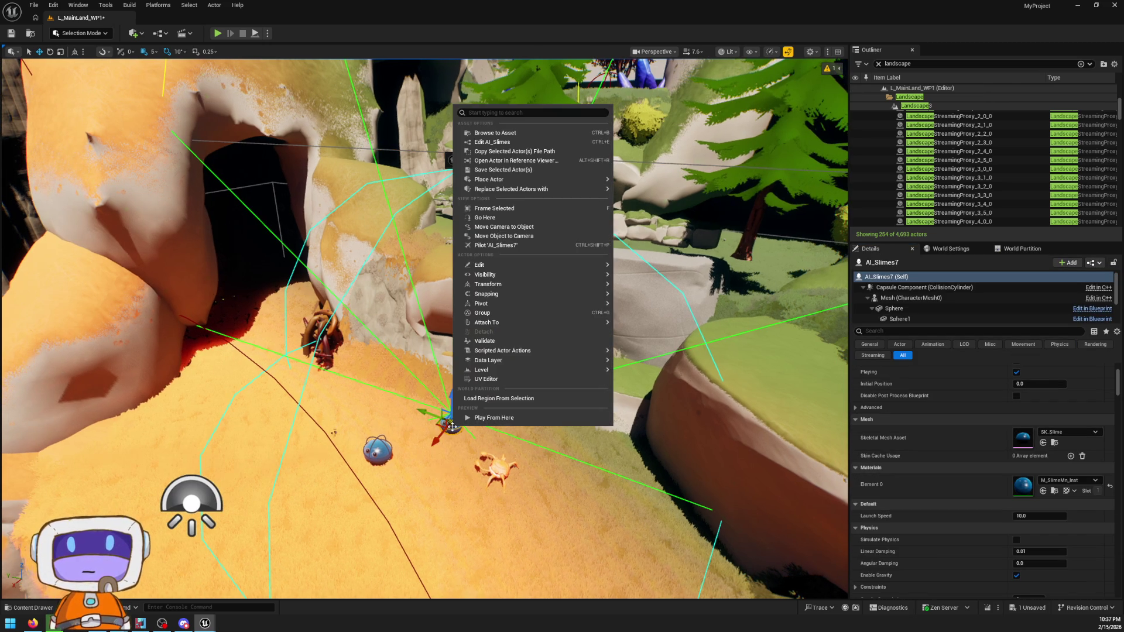
click(499, 142)
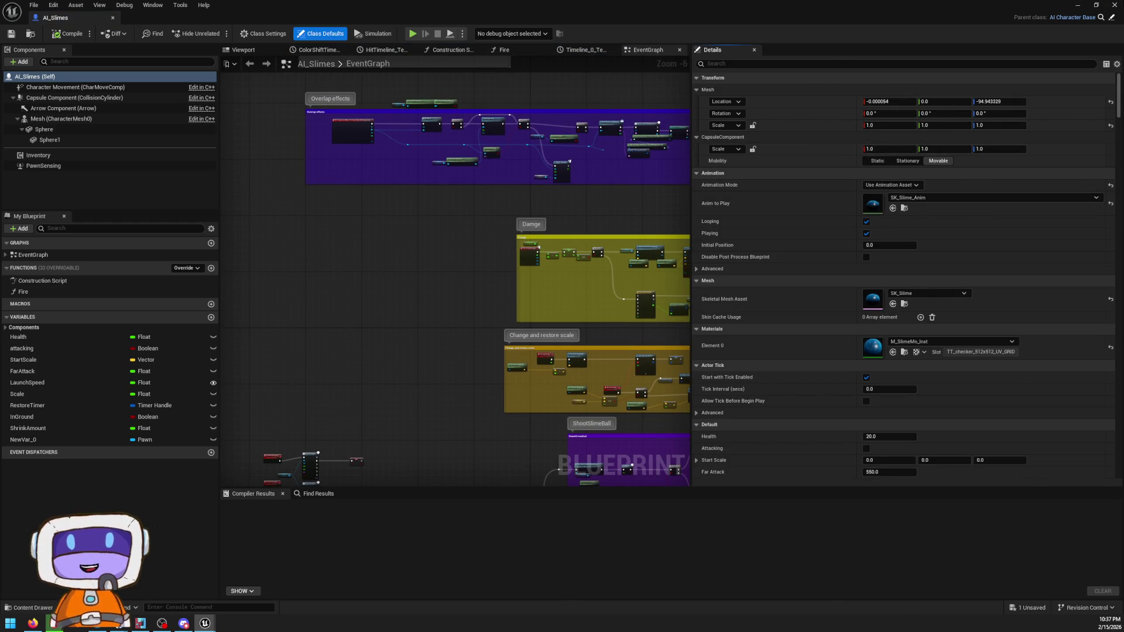
key(ctrl+s)
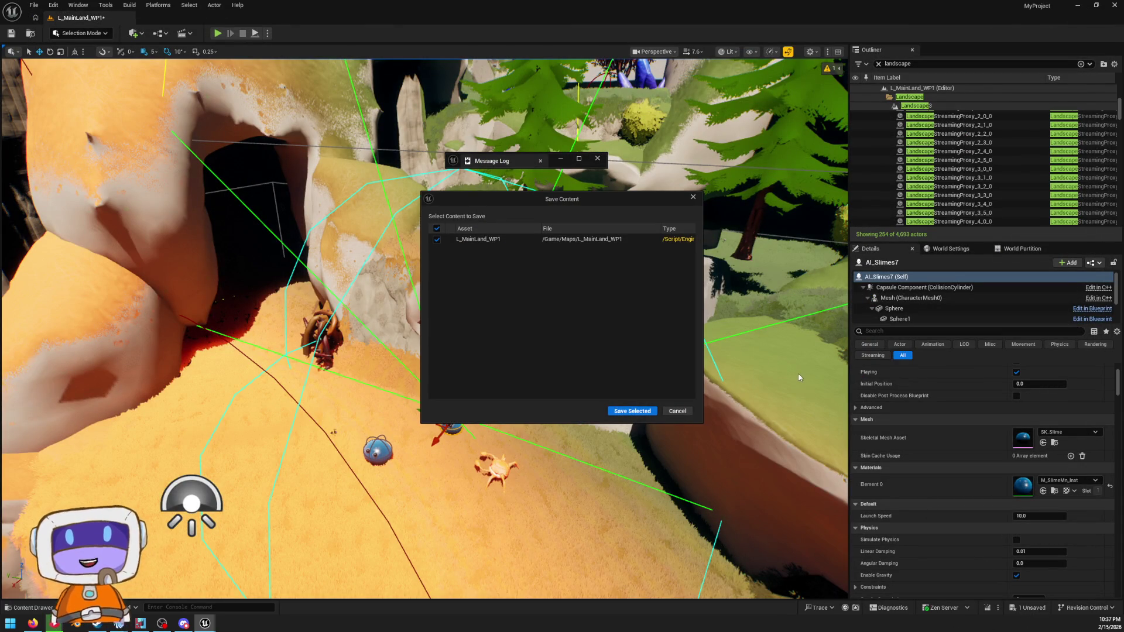
click(612, 408)
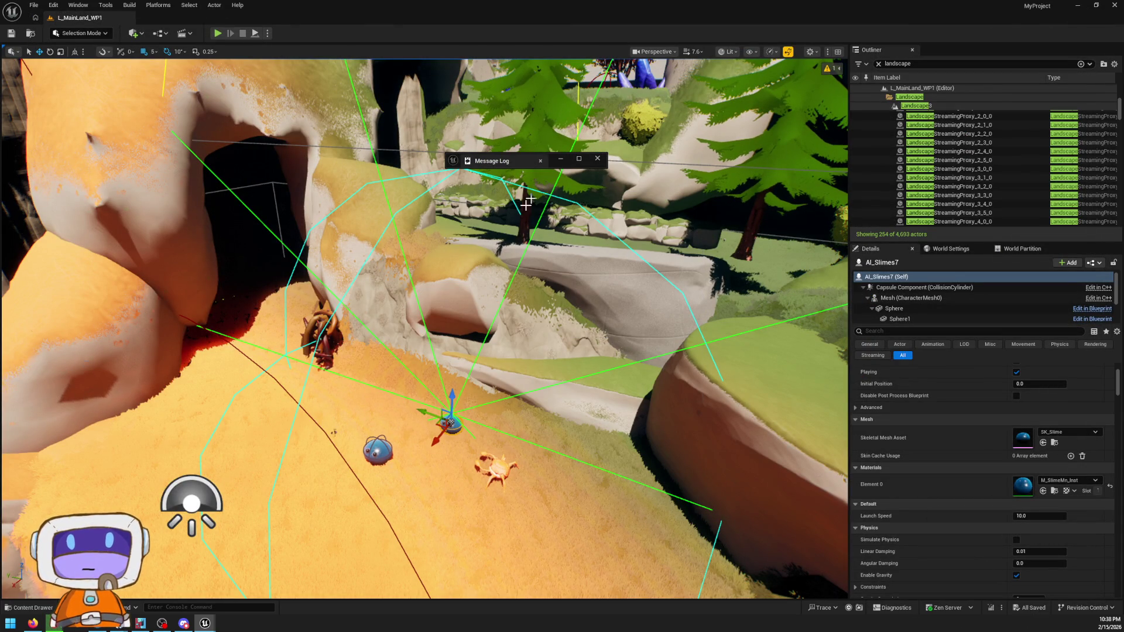
click(29, 608)
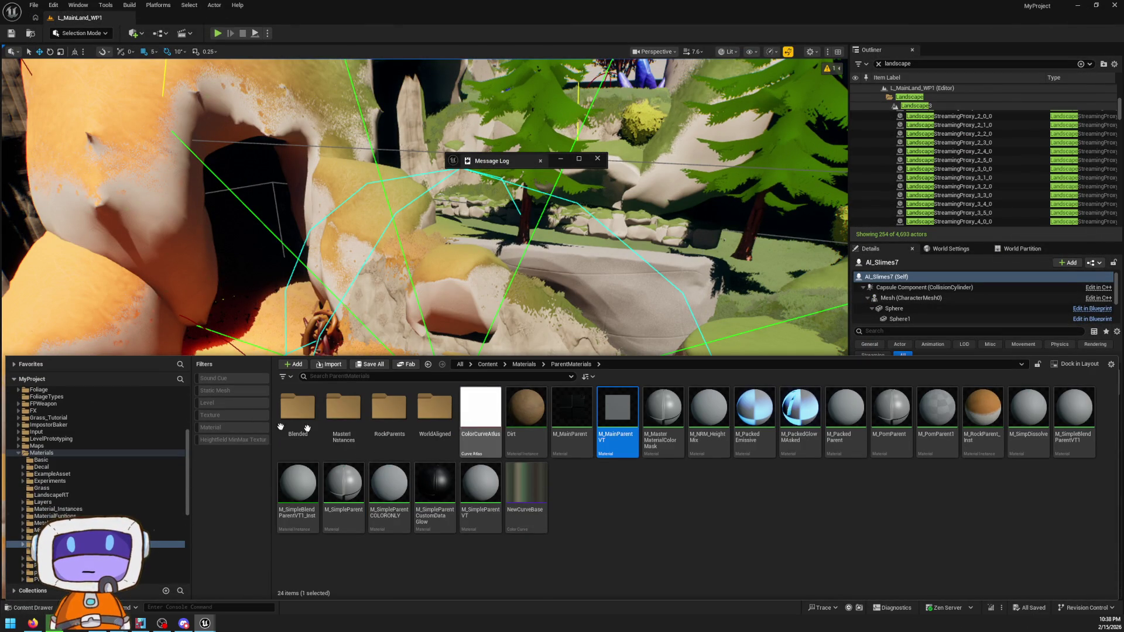
- Open the Maps folder in the Content Drawer and select the Testing level asset
scroll(54, 466, up, 1)
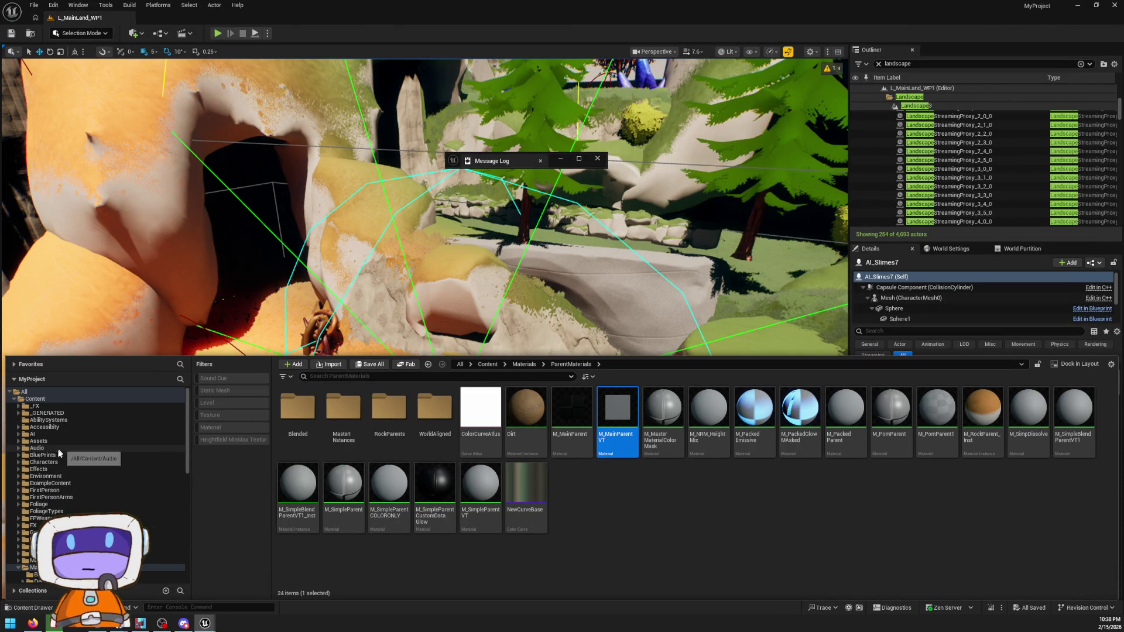
scroll(54, 466, down, 8)
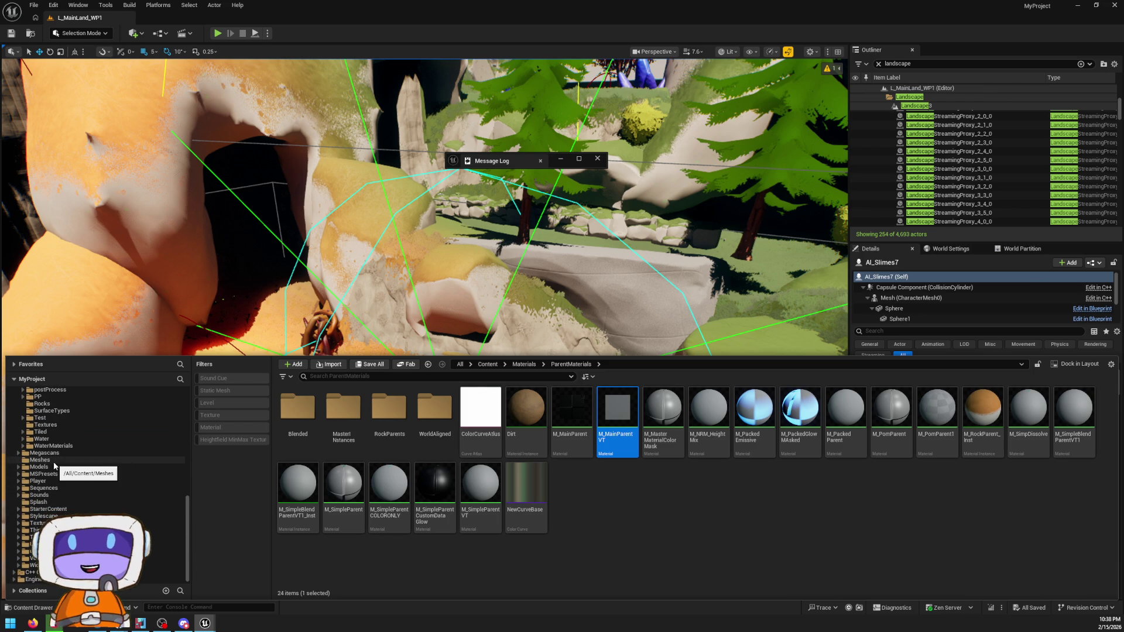
scroll(62, 469, up, 8)
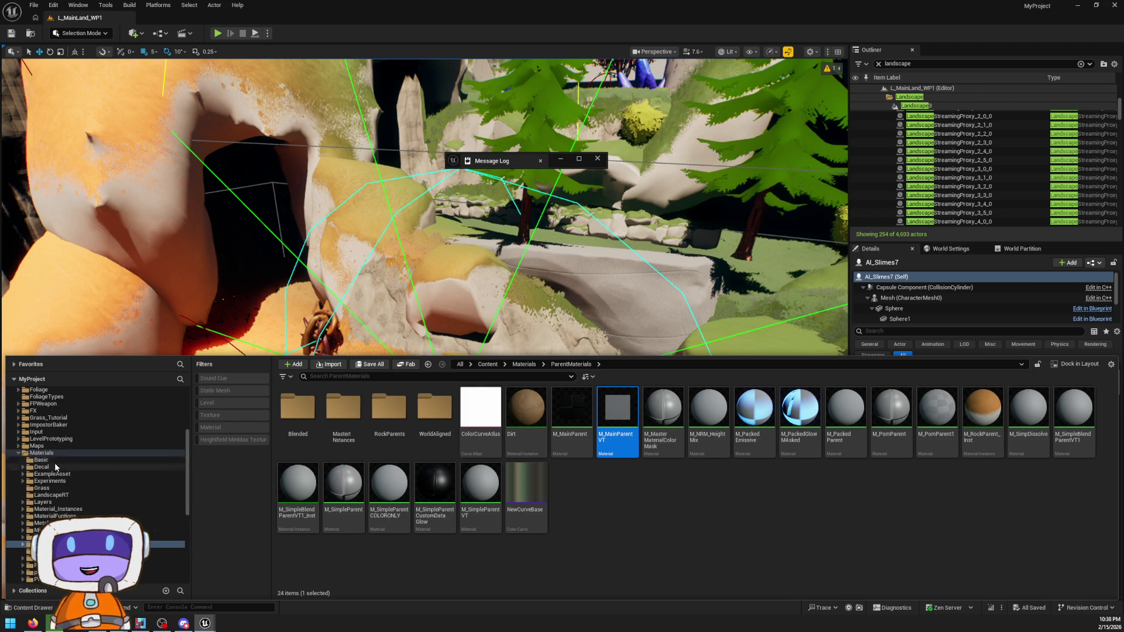
click(55, 446)
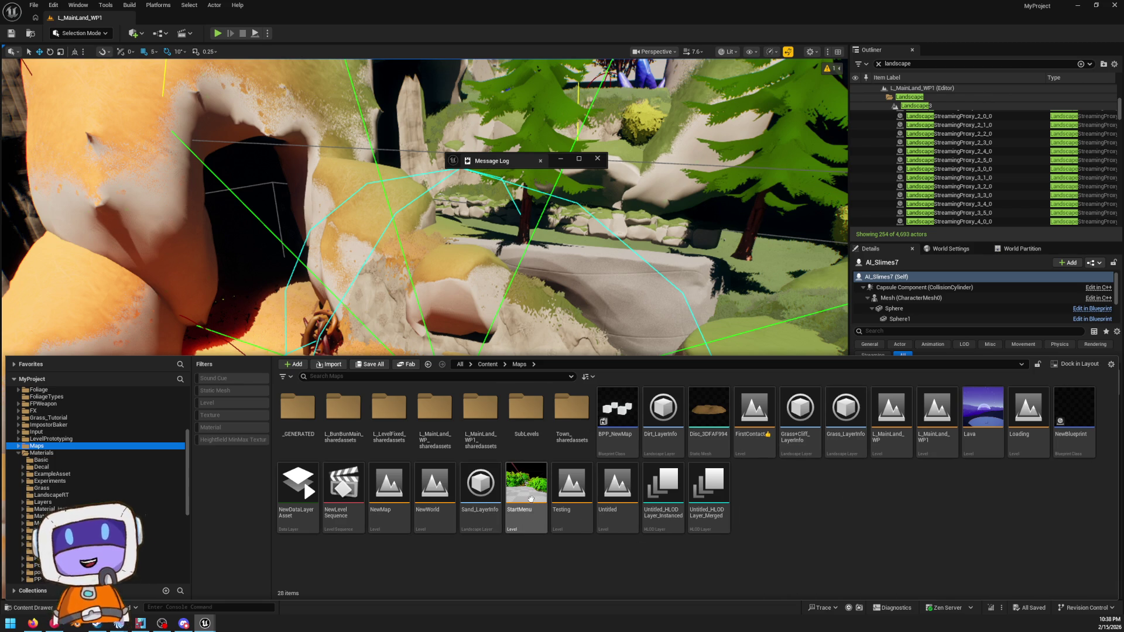
click(566, 499)
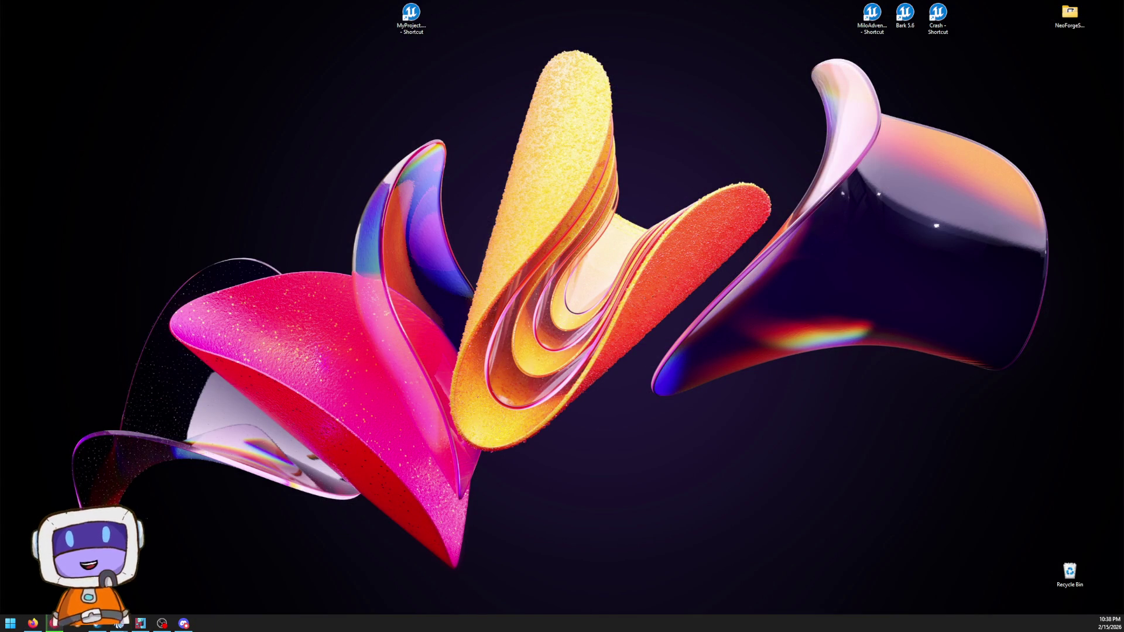
- Select the MyProject desktop shortcut and restore the Unreal Editor window showing the Testing level
click(424, 24)
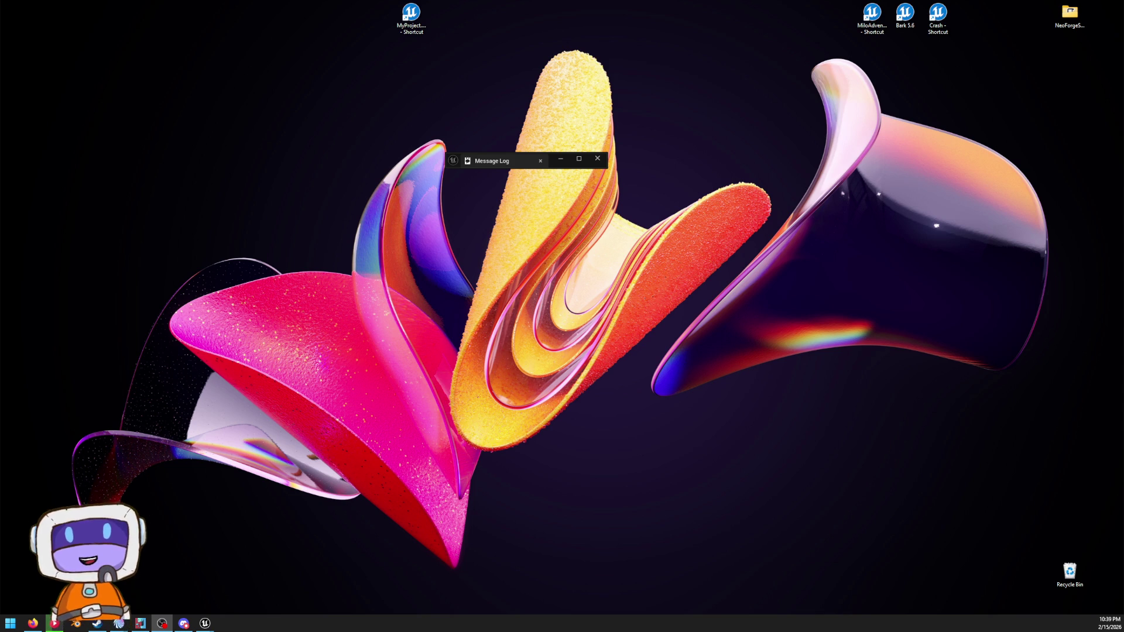
click(205, 623)
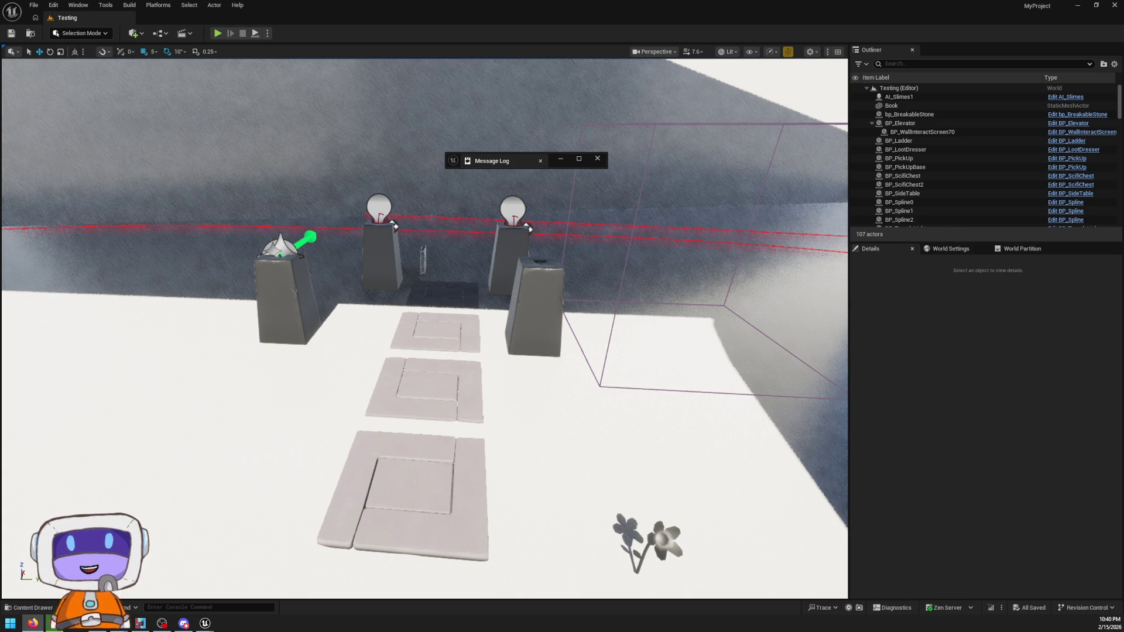
- Open the L_MainLand_WP1 level from the Content Drawer's Maps folder
key(Up)
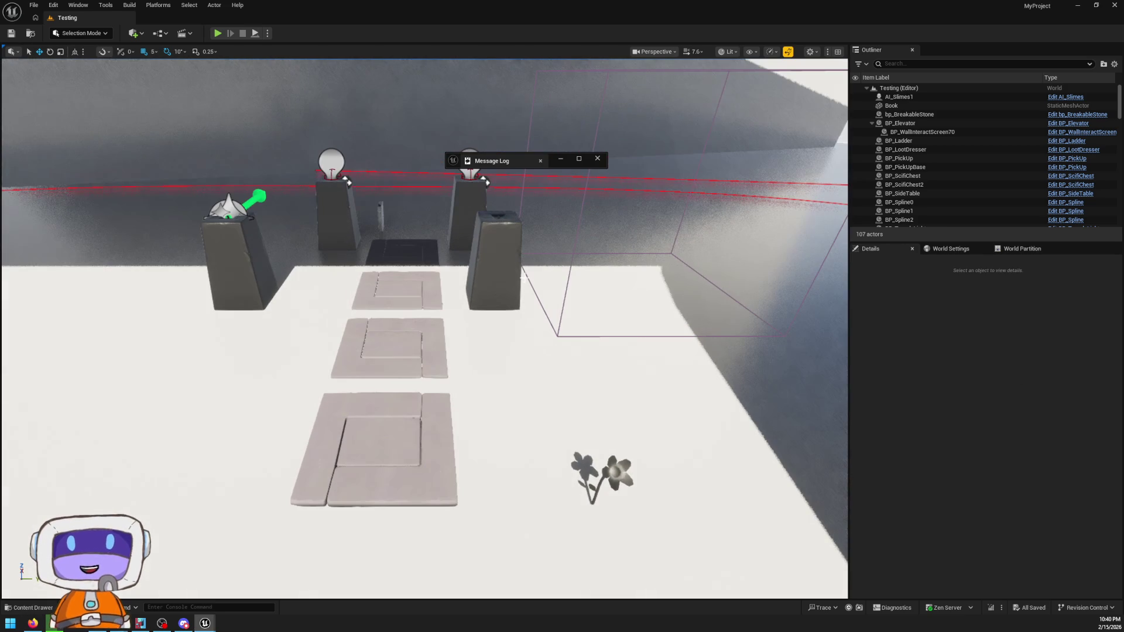
click(48, 607)
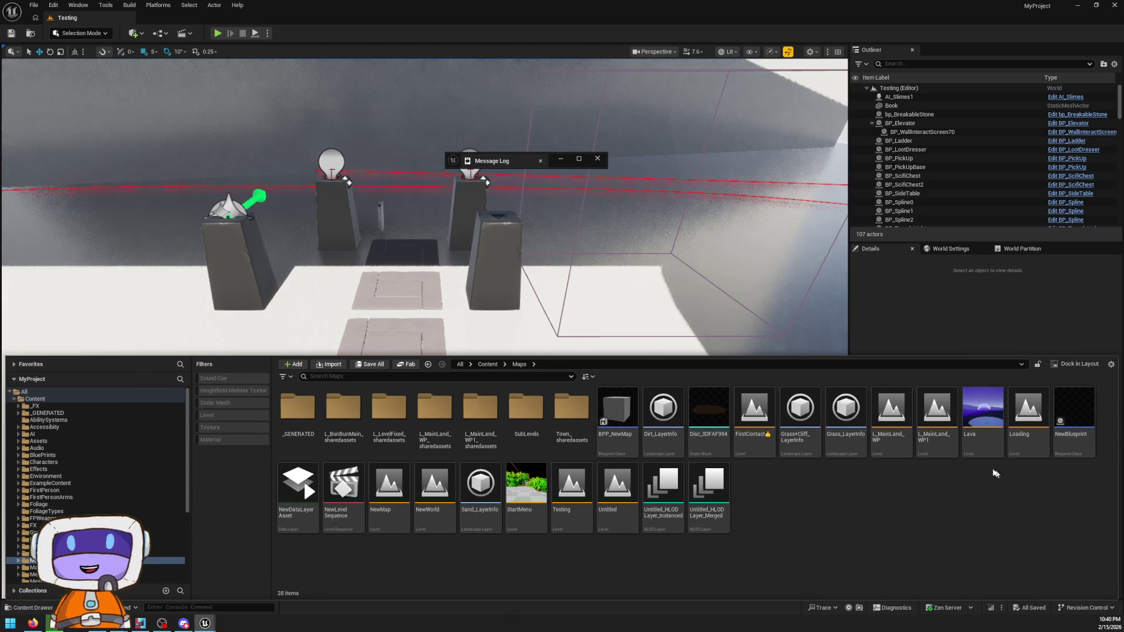
double_click(936, 415)
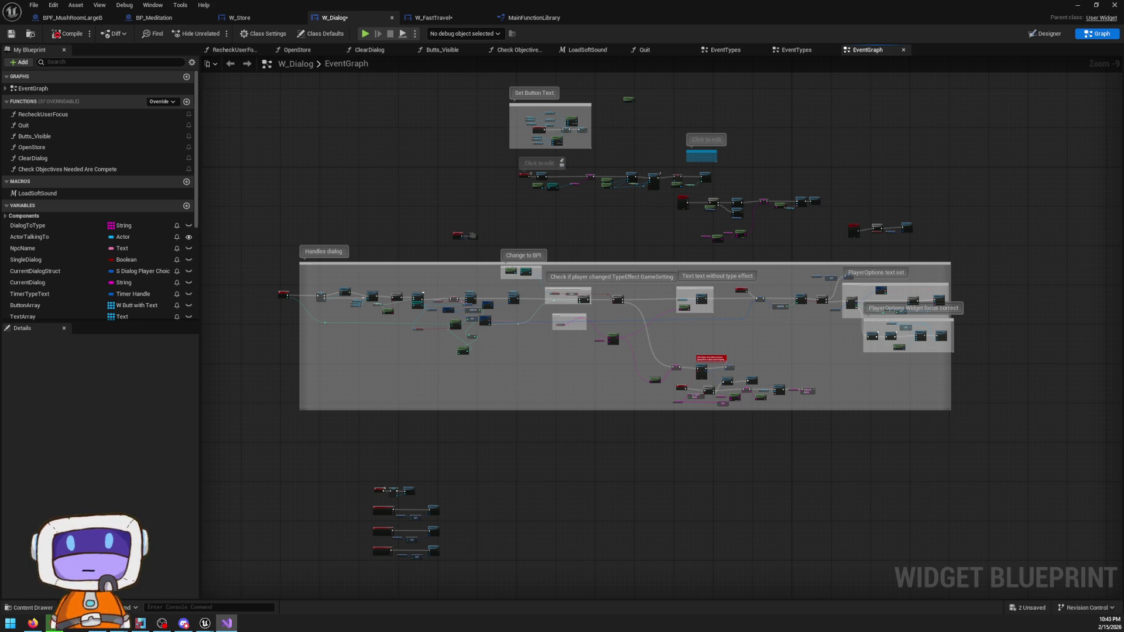
- In InventoryComponent.h, select the DiscoveredItems property with its UPROPERTY line
key(alt+Tab)
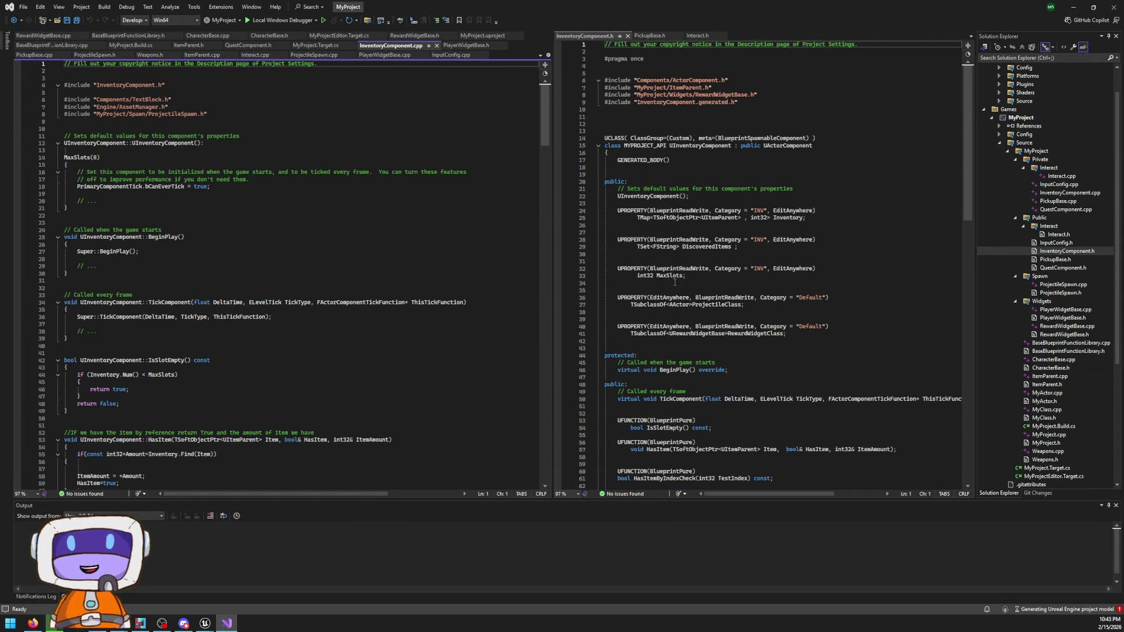
scroll(679, 275, down, 2)
scroll(702, 267, down, 3)
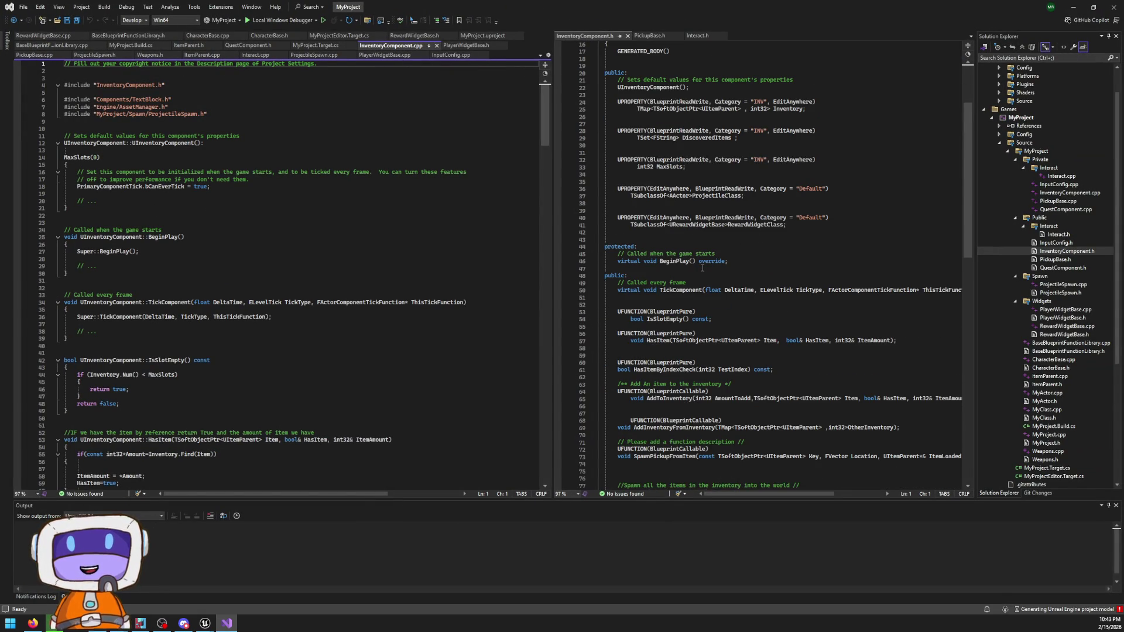
scroll(717, 270, down, 1)
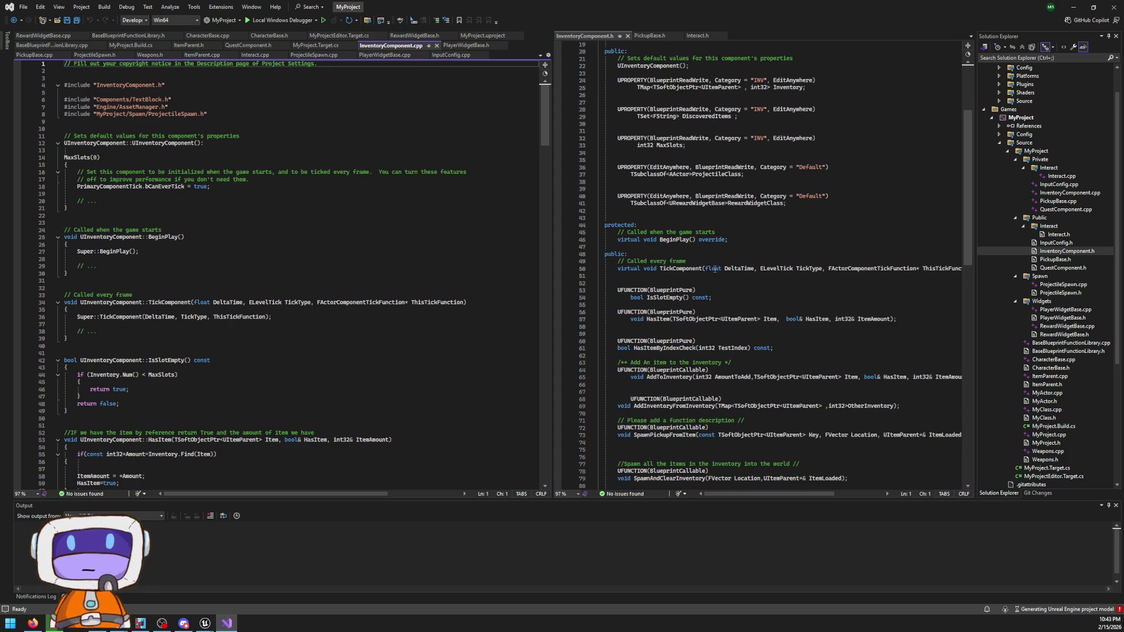
scroll(715, 268, up, 3)
scroll(677, 187, up, 1)
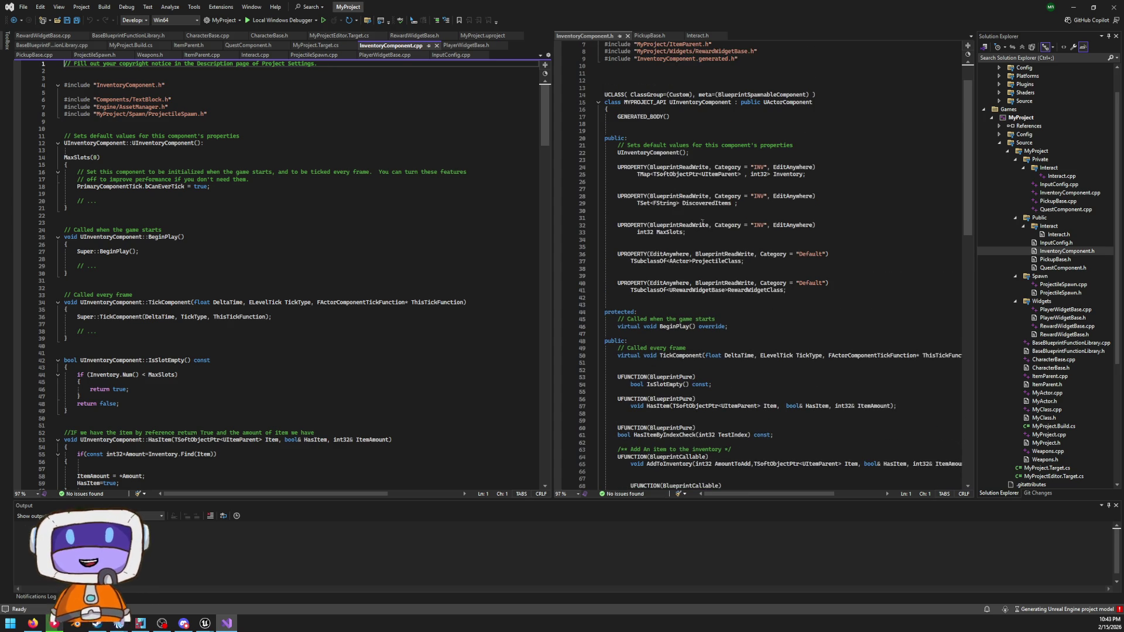
triple_click(700, 206)
click(737, 204)
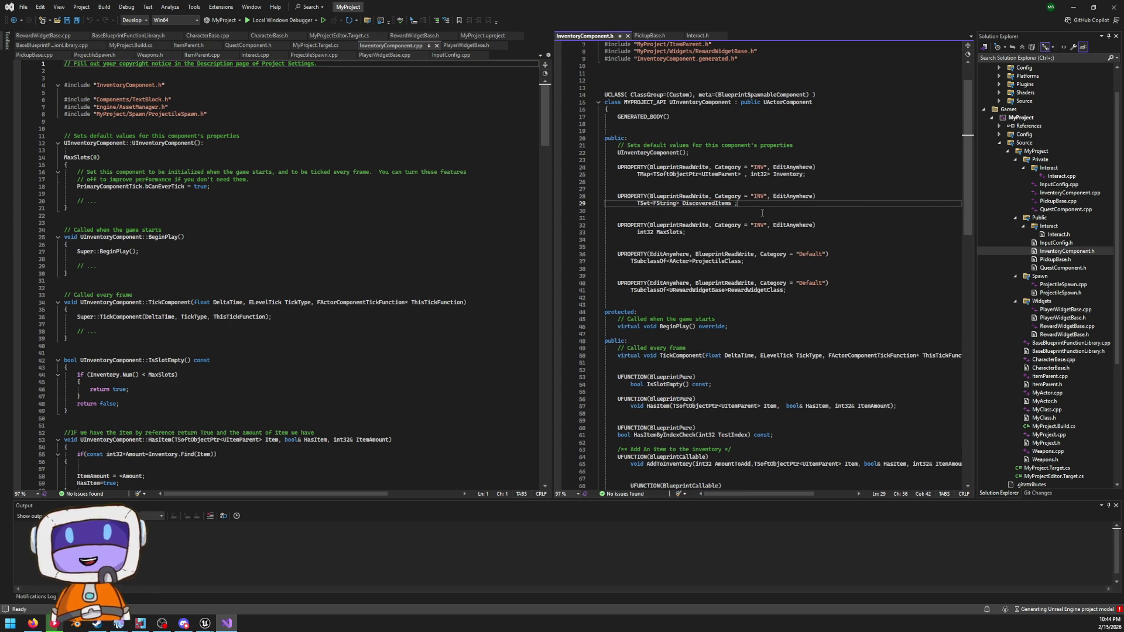
drag(763, 206, 605, 197)
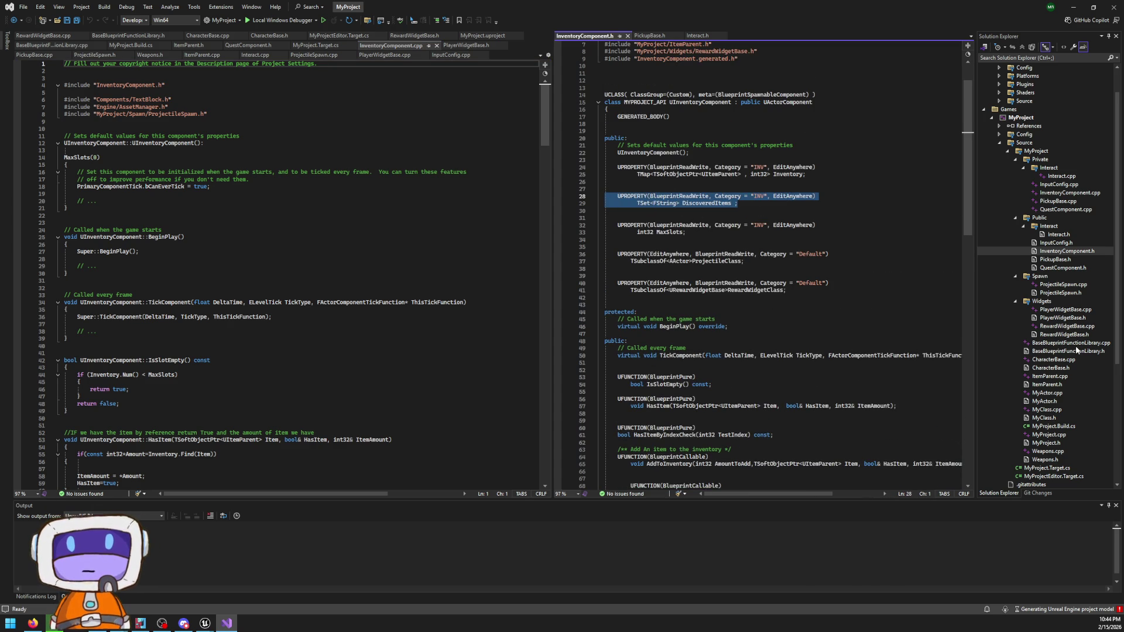
- Paste a copy below it and rename the copy to DiscoveredAreas
key(Down)
key(Down)
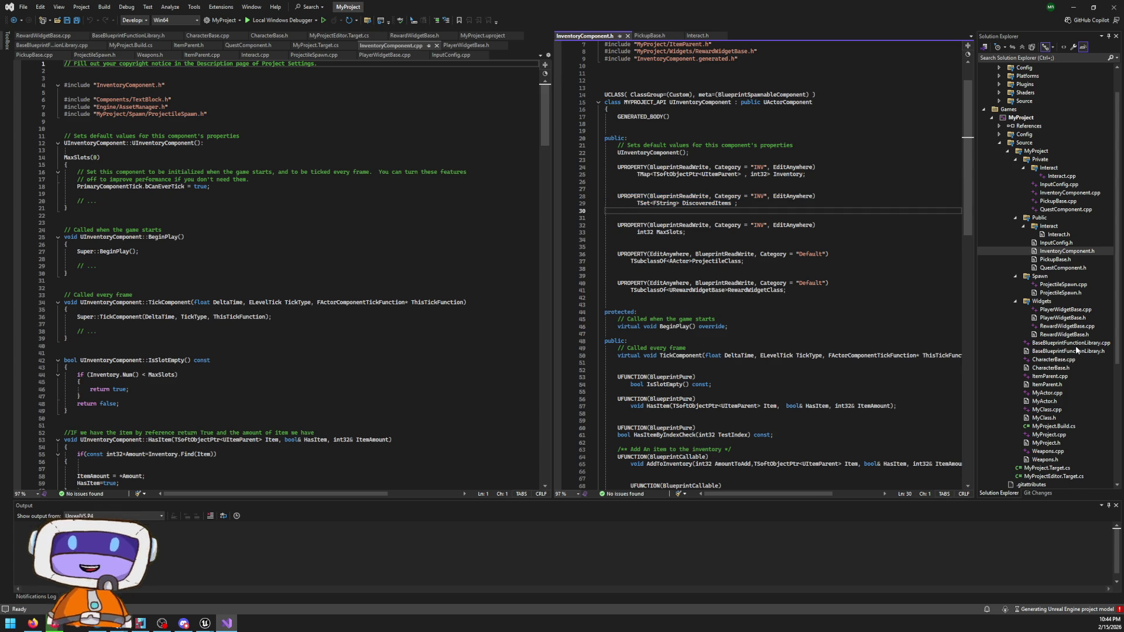
key(Return)
key(Return)
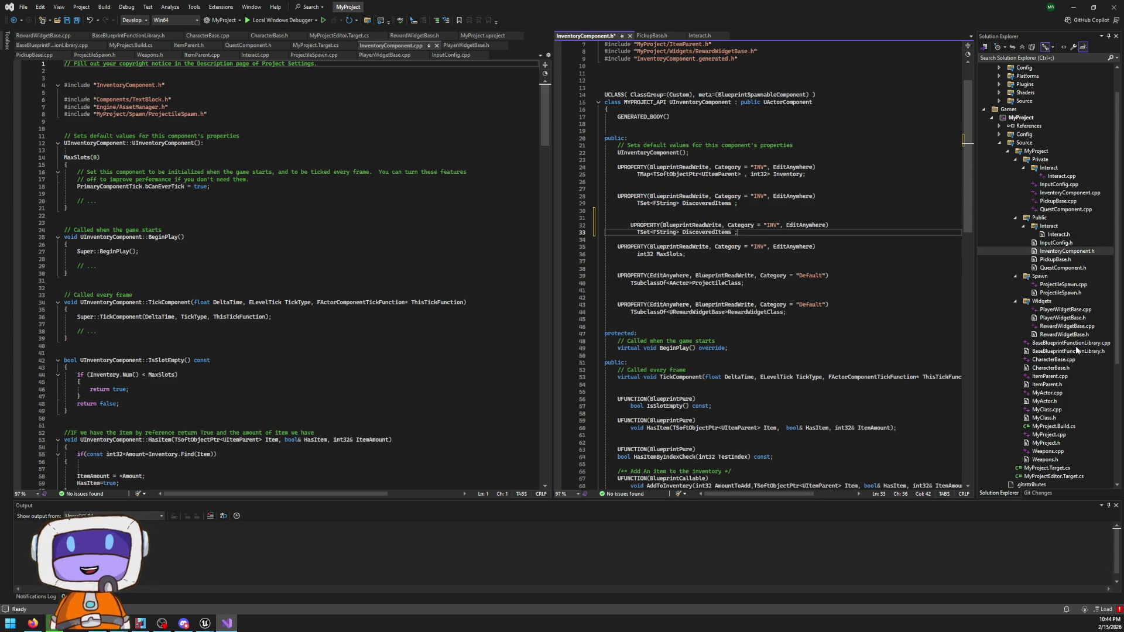
key(ctrl+v)
key(Left)
key(Left)
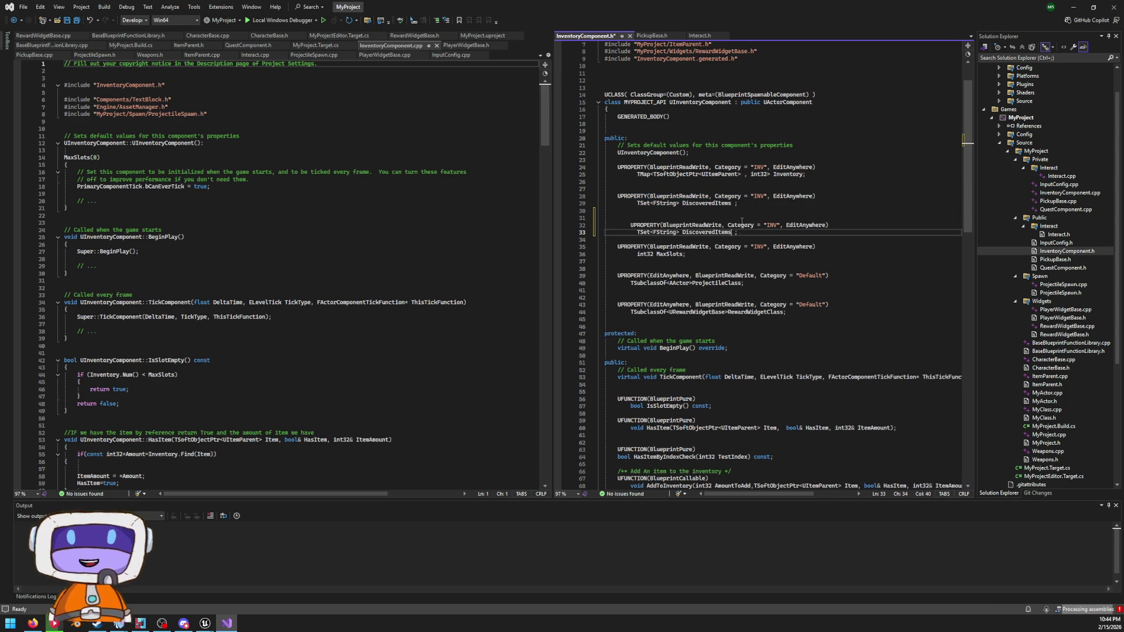
key(BackSpace)
key(BackSpace)
key(BackSpace)
key(BackSpace)
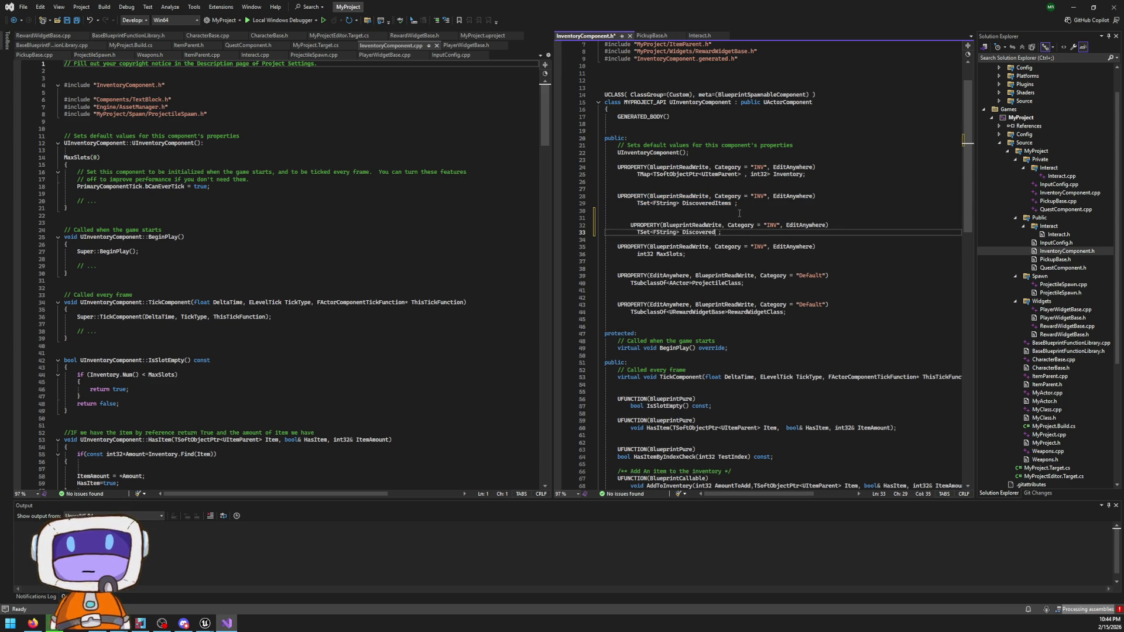
text(Areas)
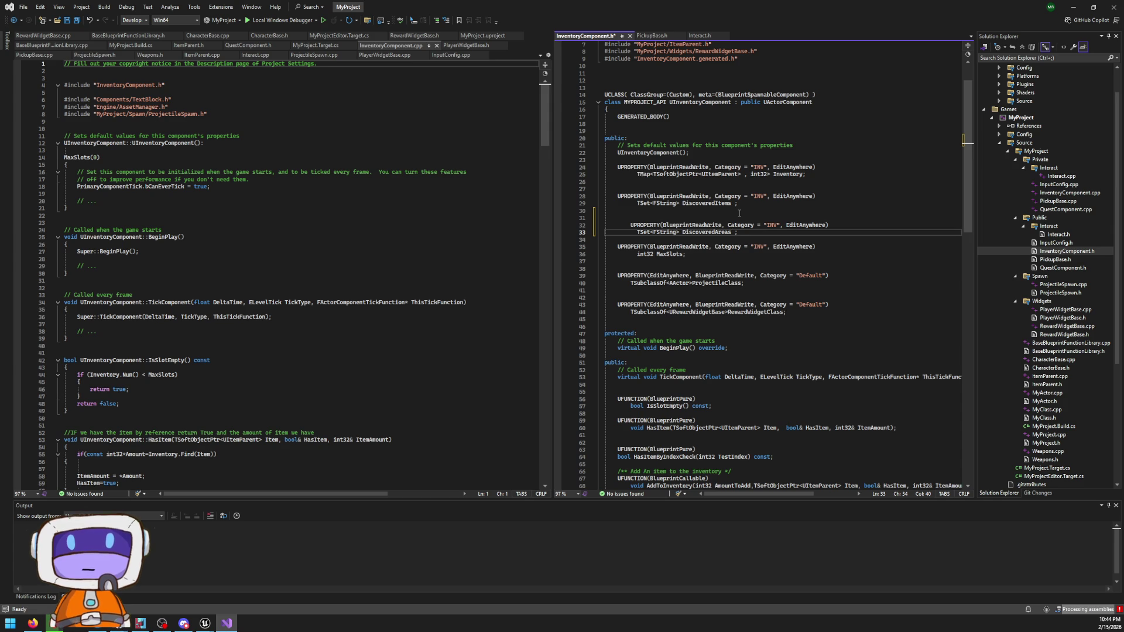
click(682, 247)
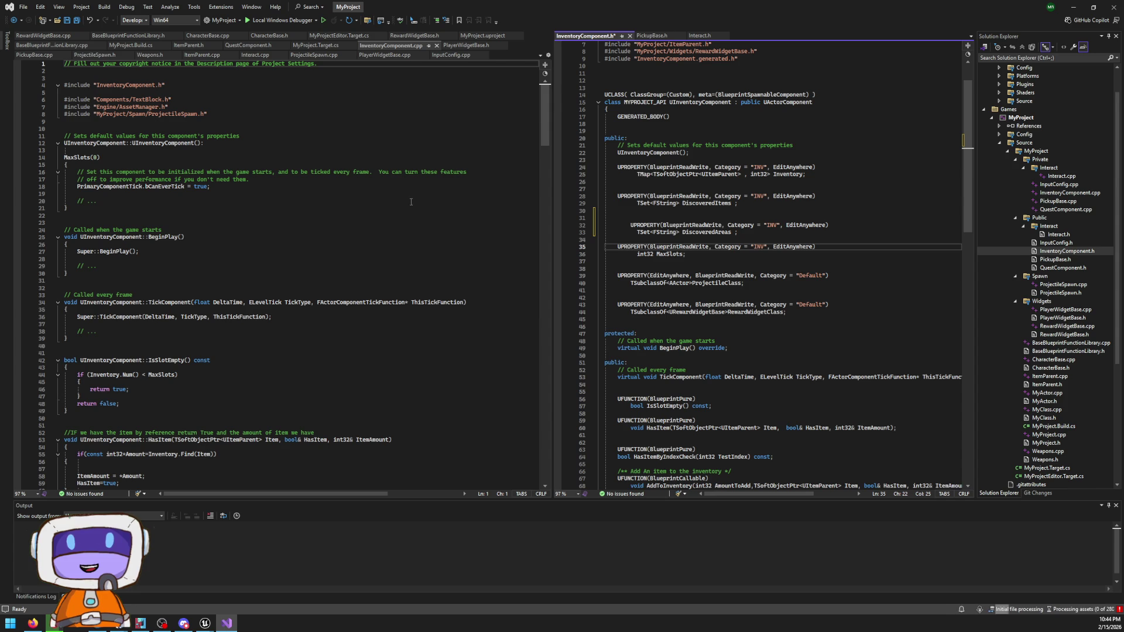
- Remove the extra indentation before the DiscoveredAreas UPROPERTY on line 32
scroll(180, 292, down, 9)
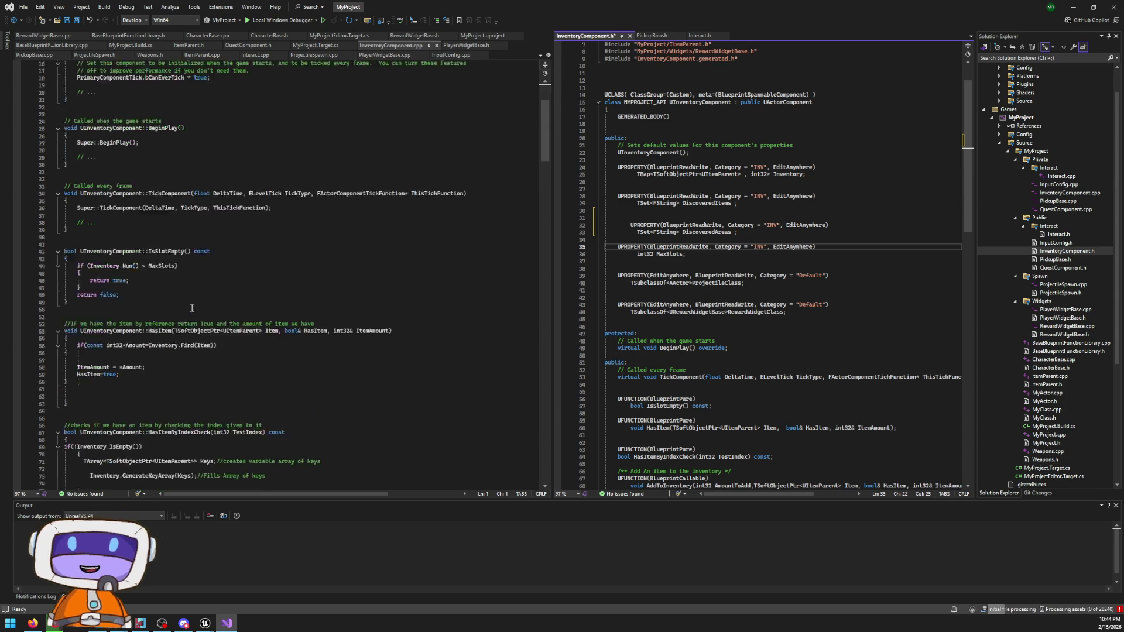
scroll(179, 292, down, 3)
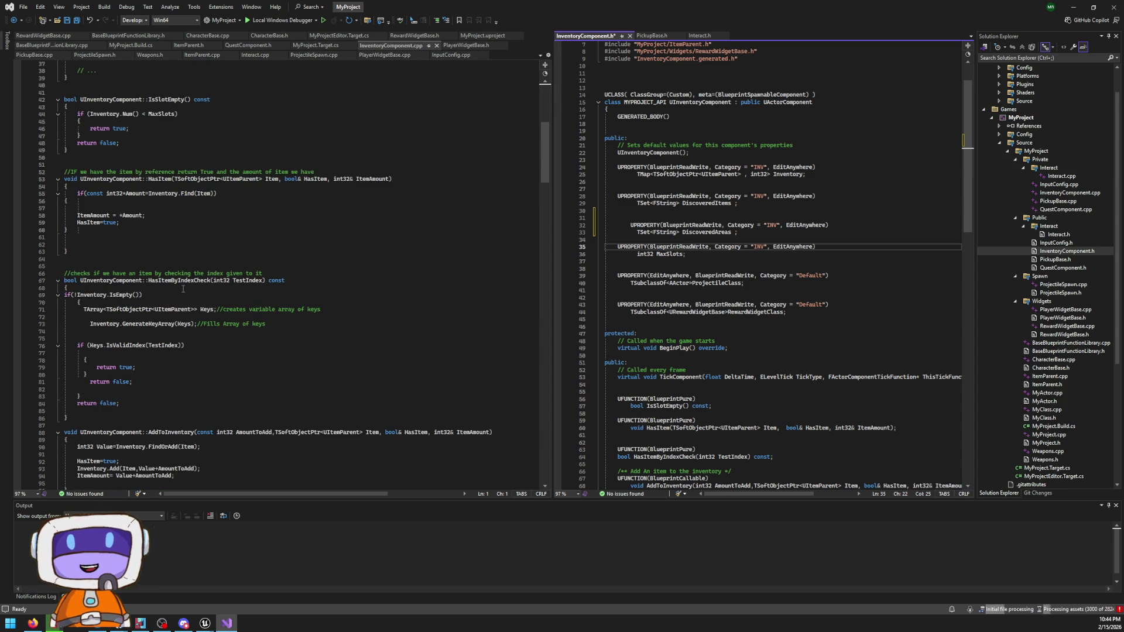
scroll(183, 289, down, 5)
scroll(184, 289, down, 3)
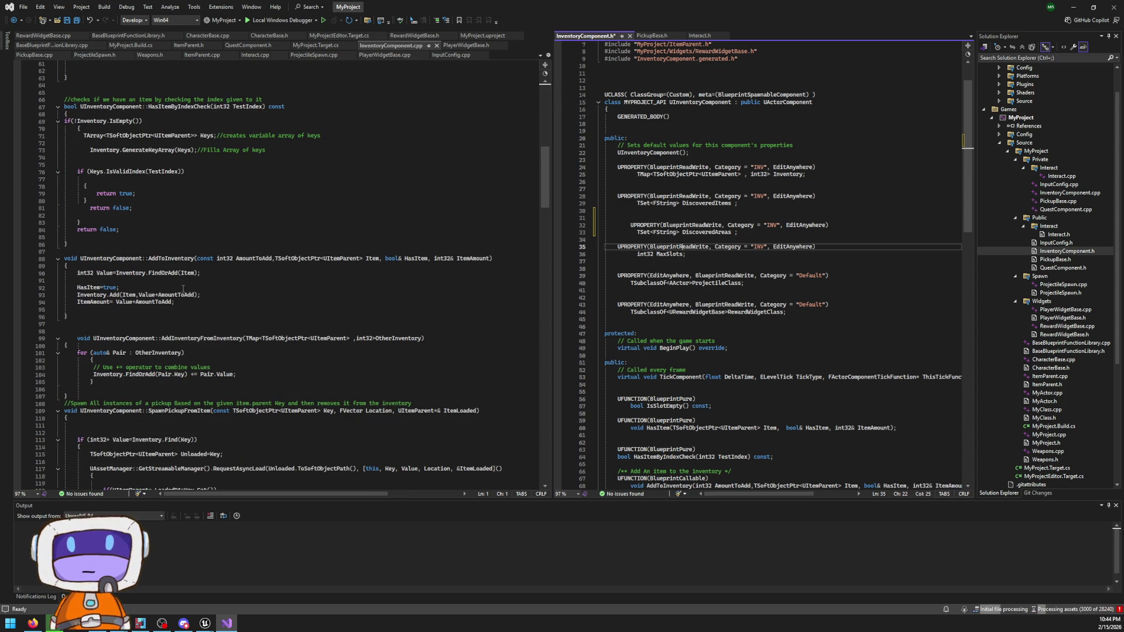
scroll(194, 284, down, 6)
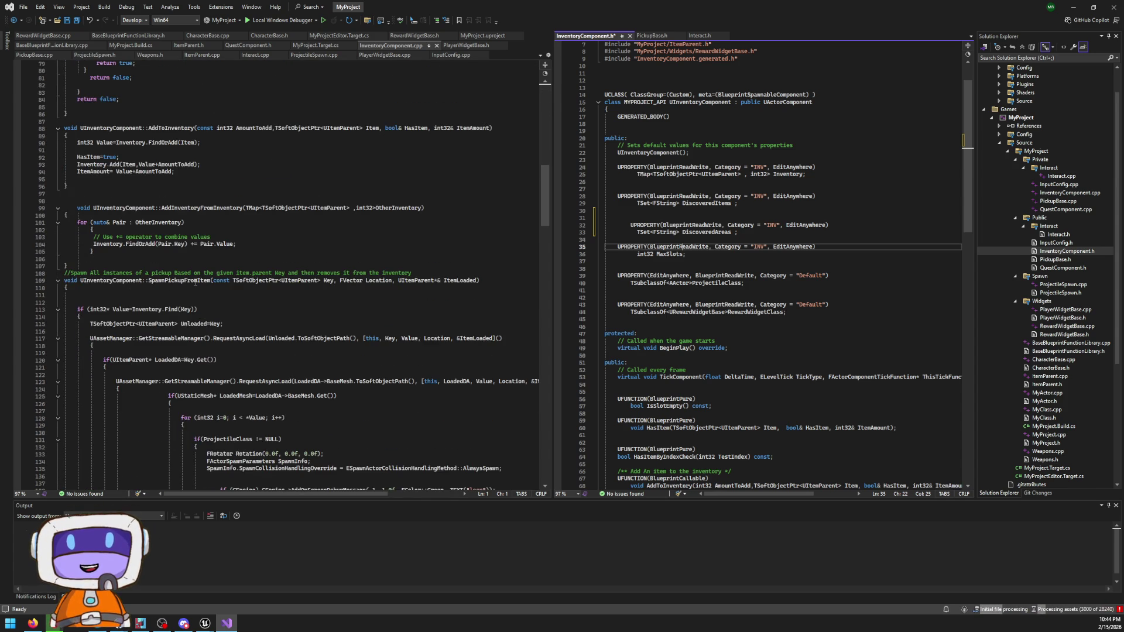
scroll(195, 283, down, 3)
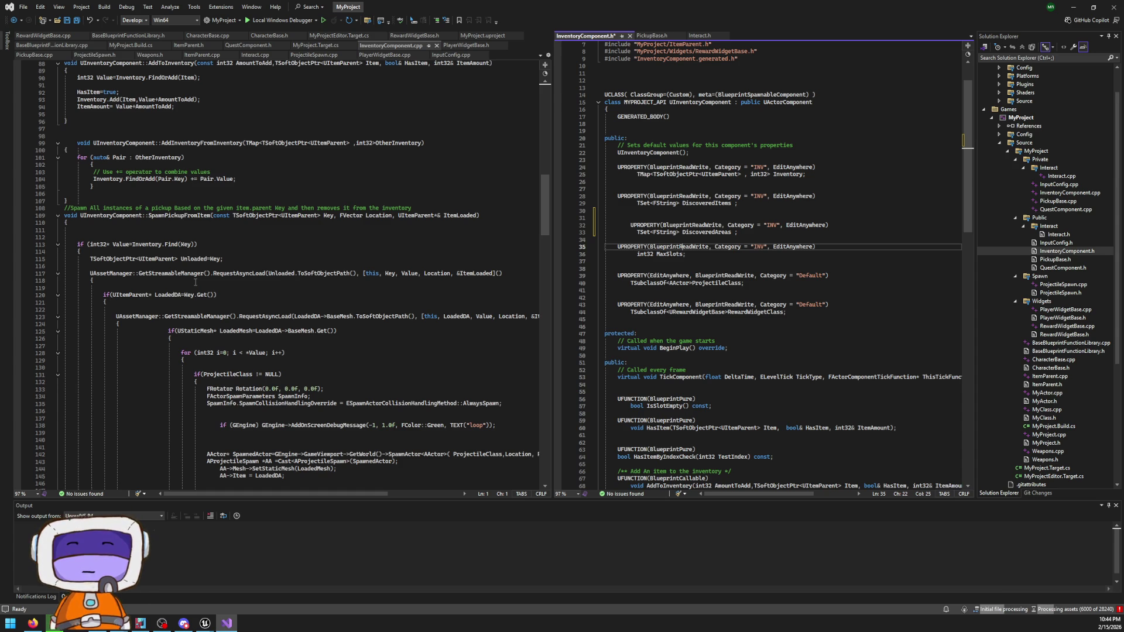
scroll(196, 283, down, 20)
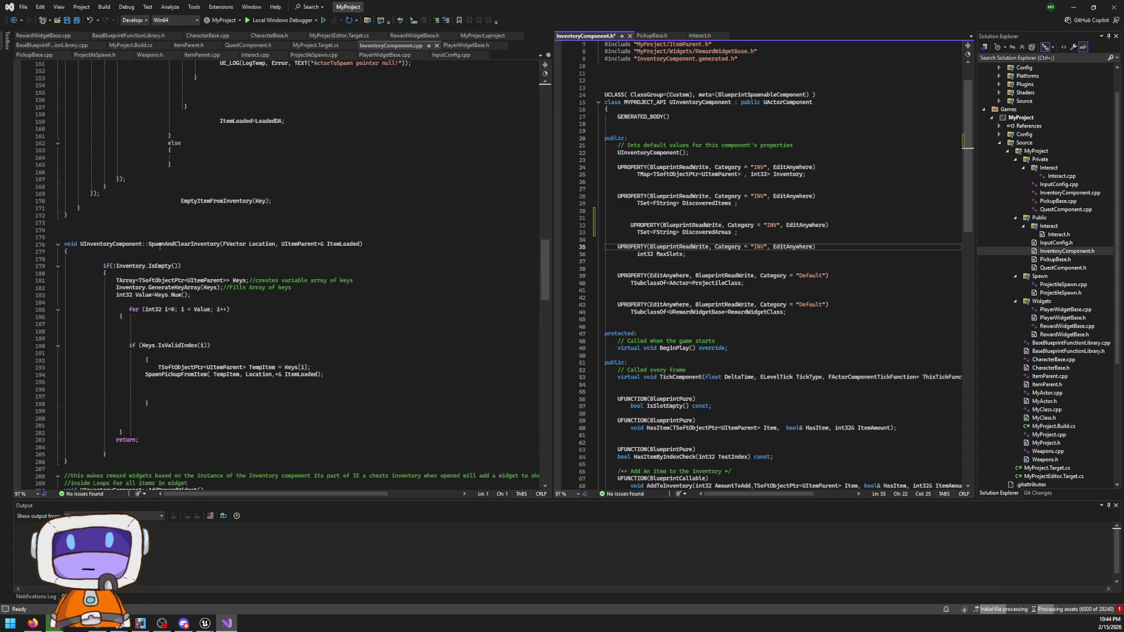
scroll(166, 263, down, 14)
scroll(183, 240, down, 14)
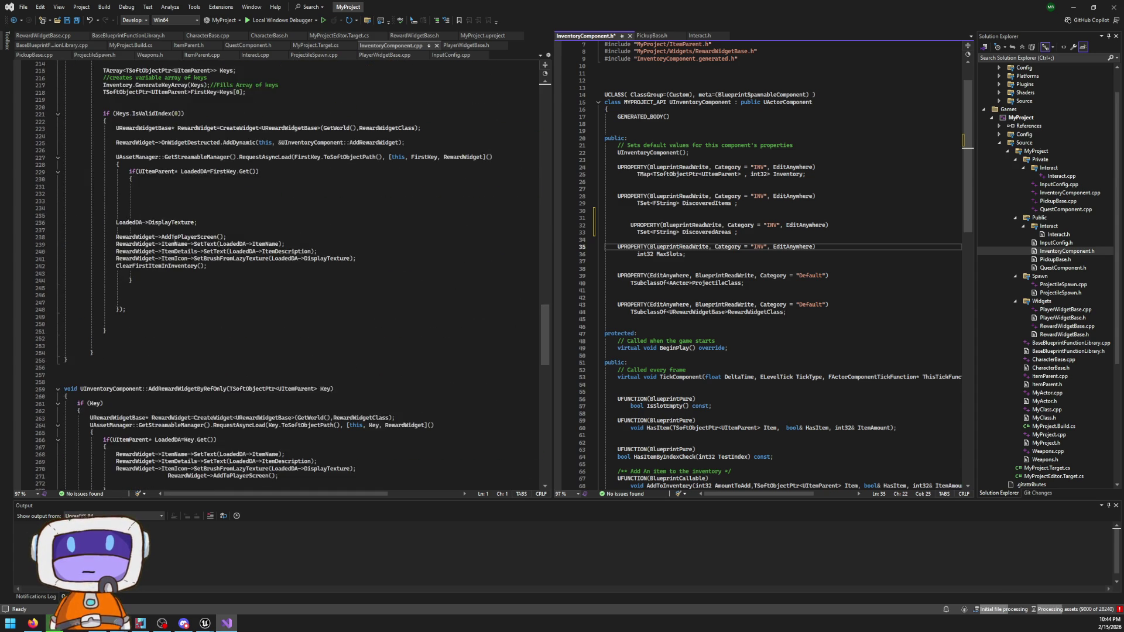
scroll(184, 240, down, 7)
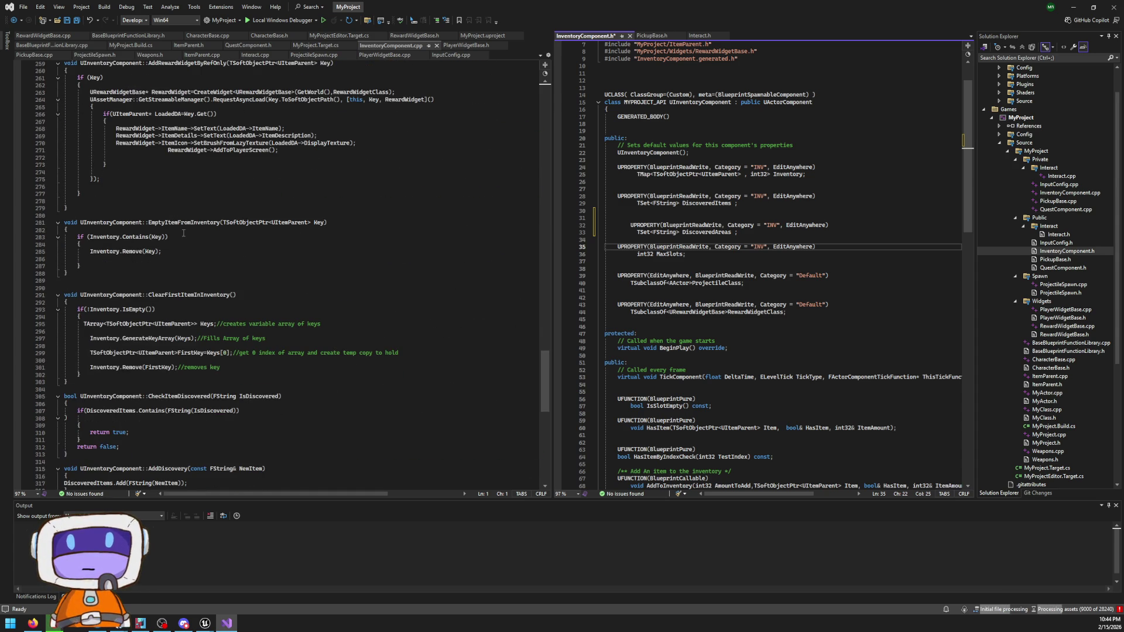
scroll(183, 232, down, 8)
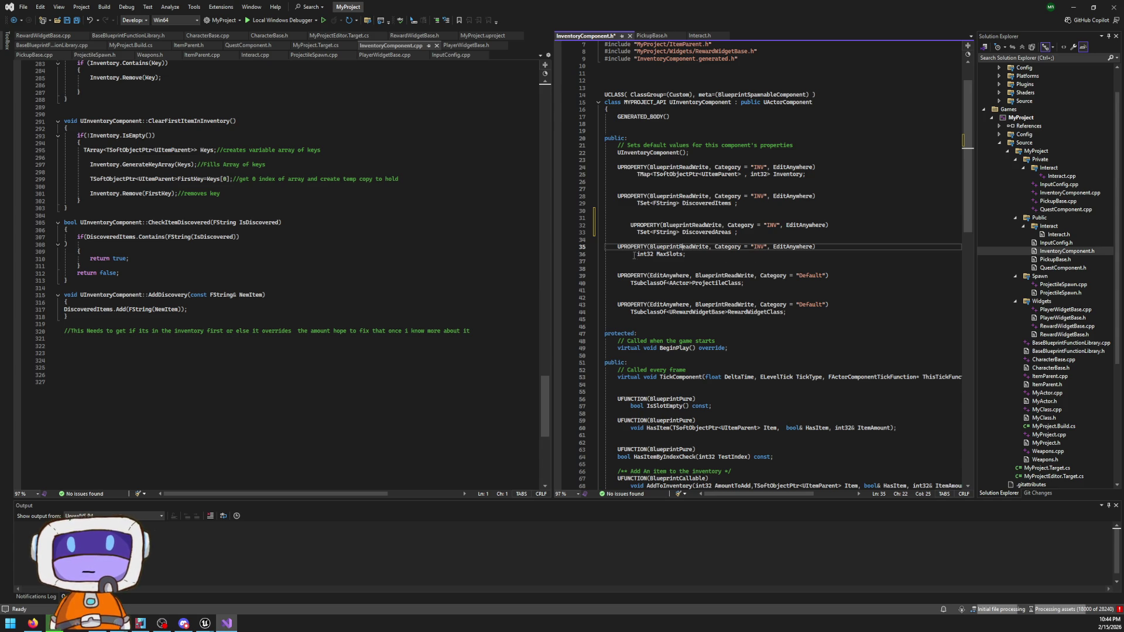
click(630, 225)
key(BackSpace)
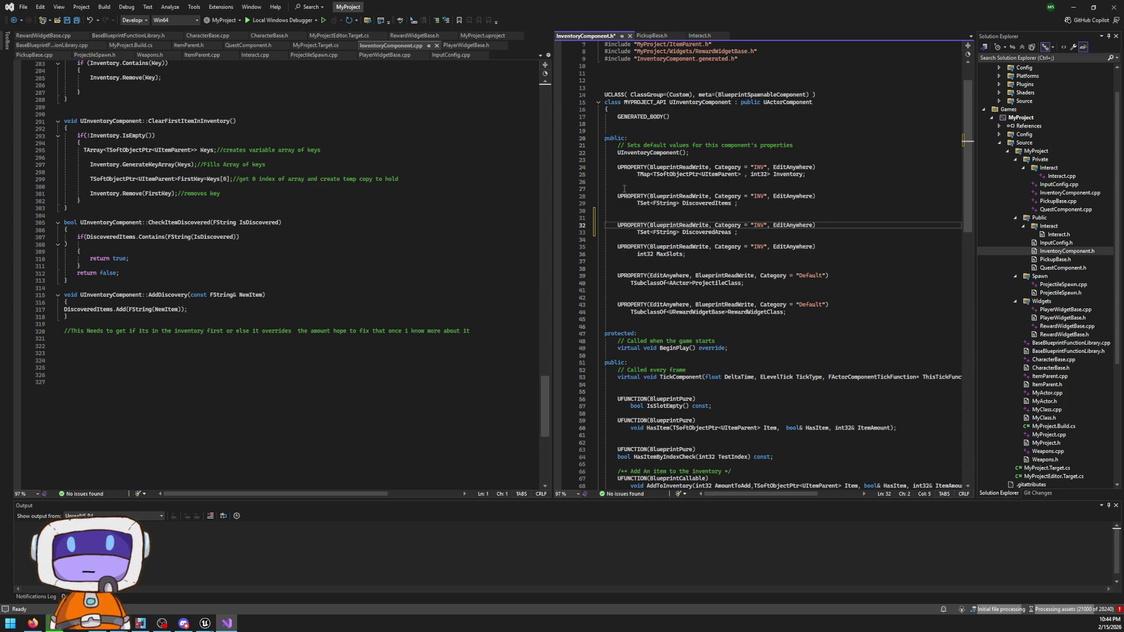
key(Down)
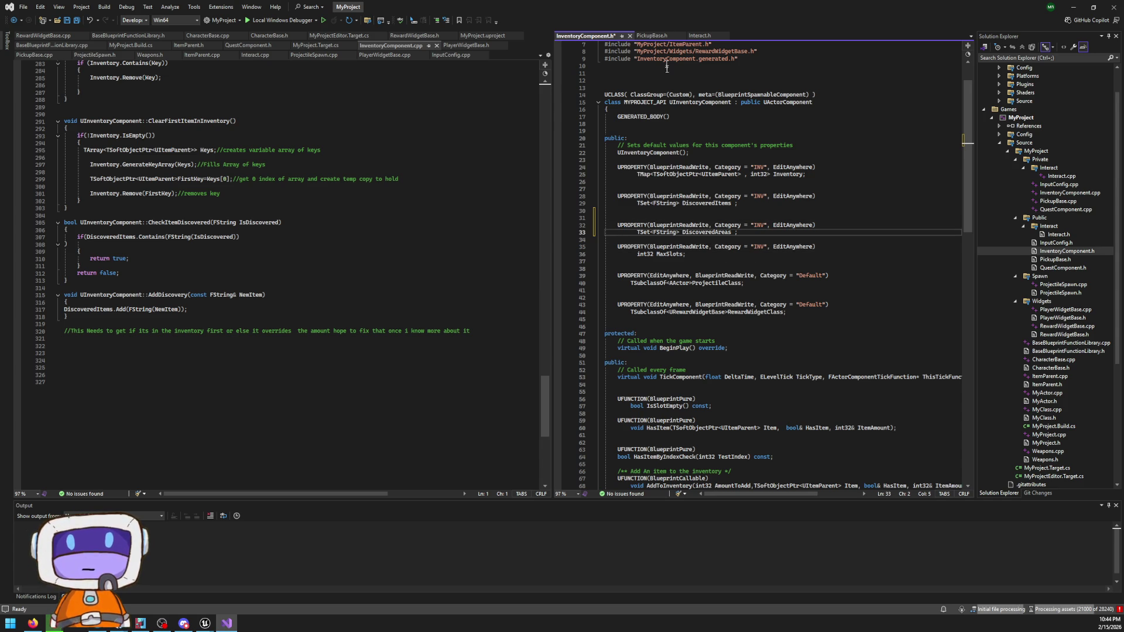
- Shrink Visual Studio to a small floating window over Unreal Engine
scroll(699, 324, down, 17)
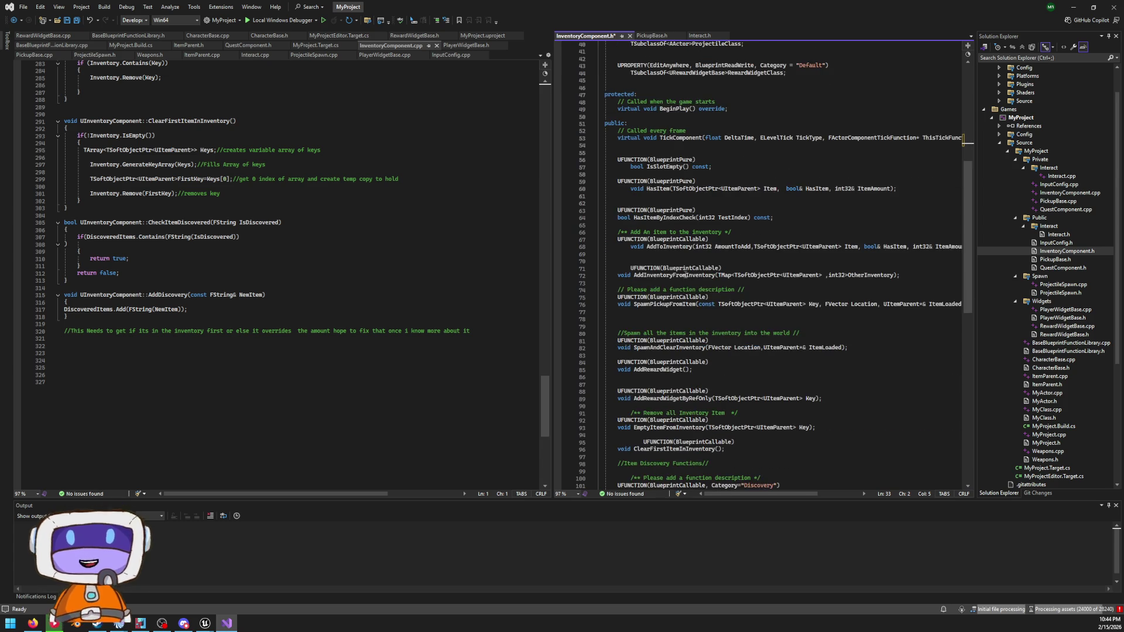
scroll(714, 260, up, 1)
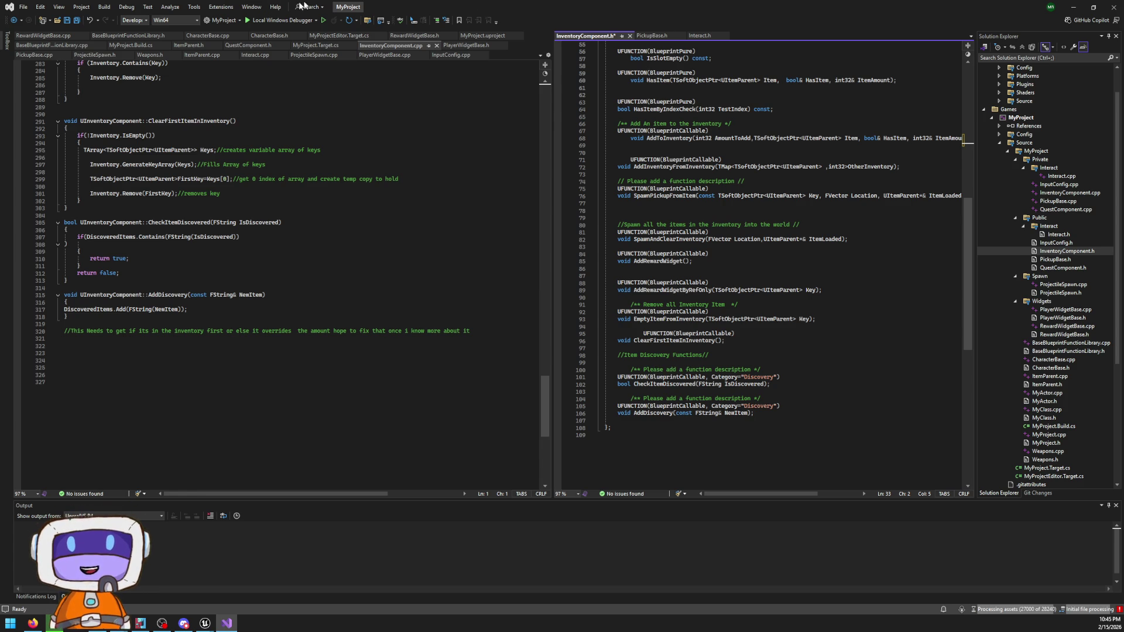
drag(607, 4, 602, 129)
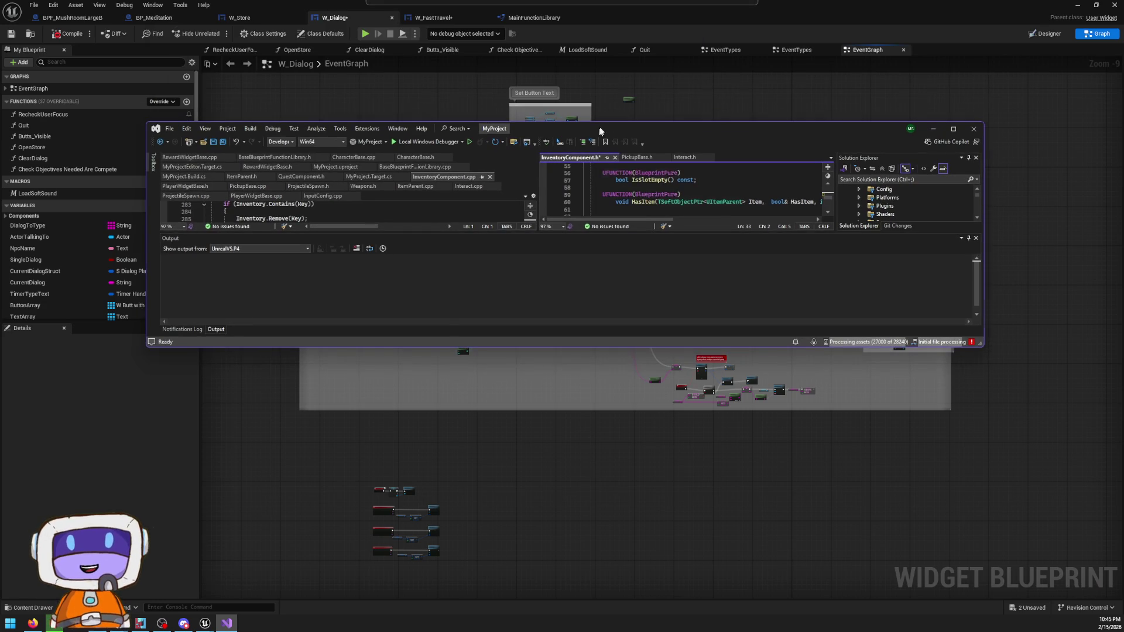
- Close the W_Dialog editor and Unreal, saving W_Dialog and W_FastTravel, then maximize Visual Studio
double_click(598, 128)
mouse_move(615, 7)
mouse_down()
mouse_move(617, 458)
mouse_move(635, 483)
mouse_move(628, 185)
mouse_up()
click(1111, 5)
click(1112, 6)
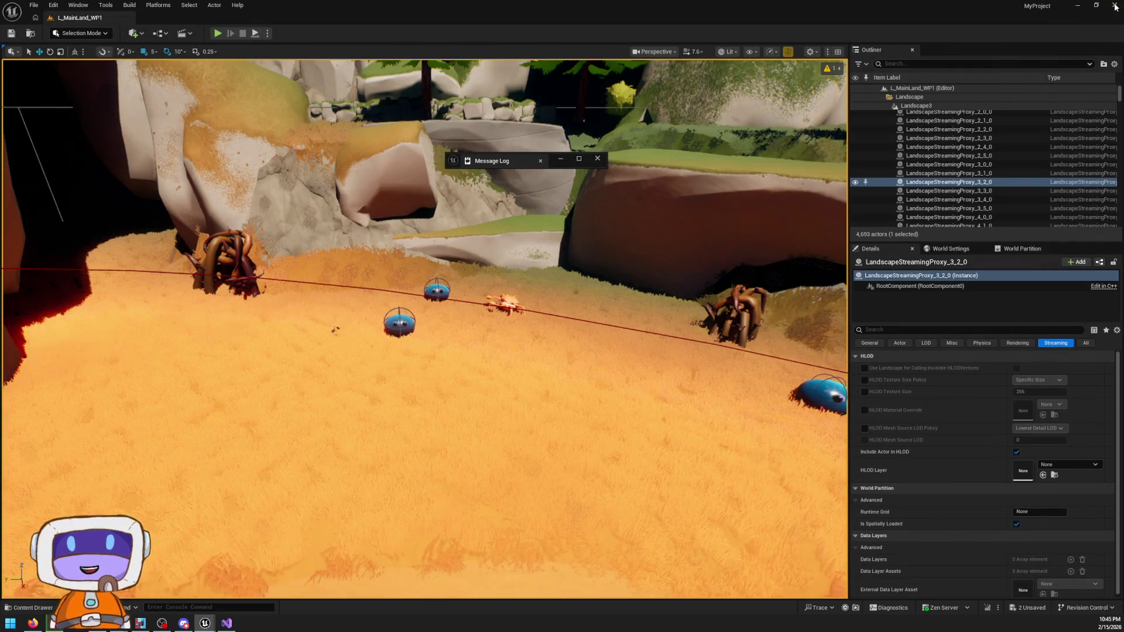
click(1113, 4)
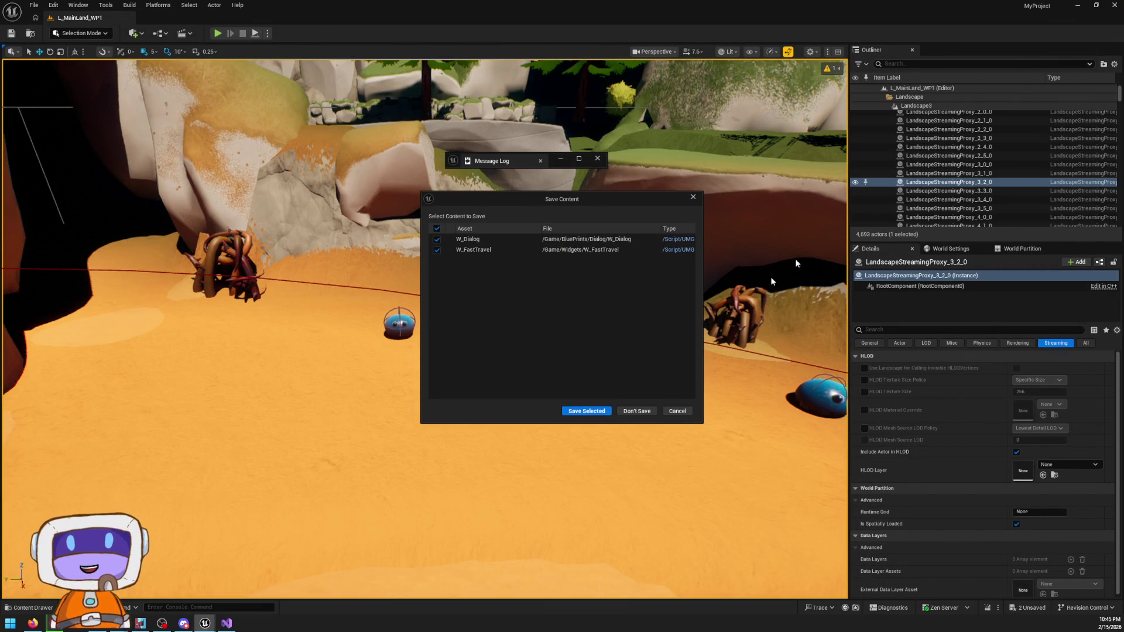
click(587, 415)
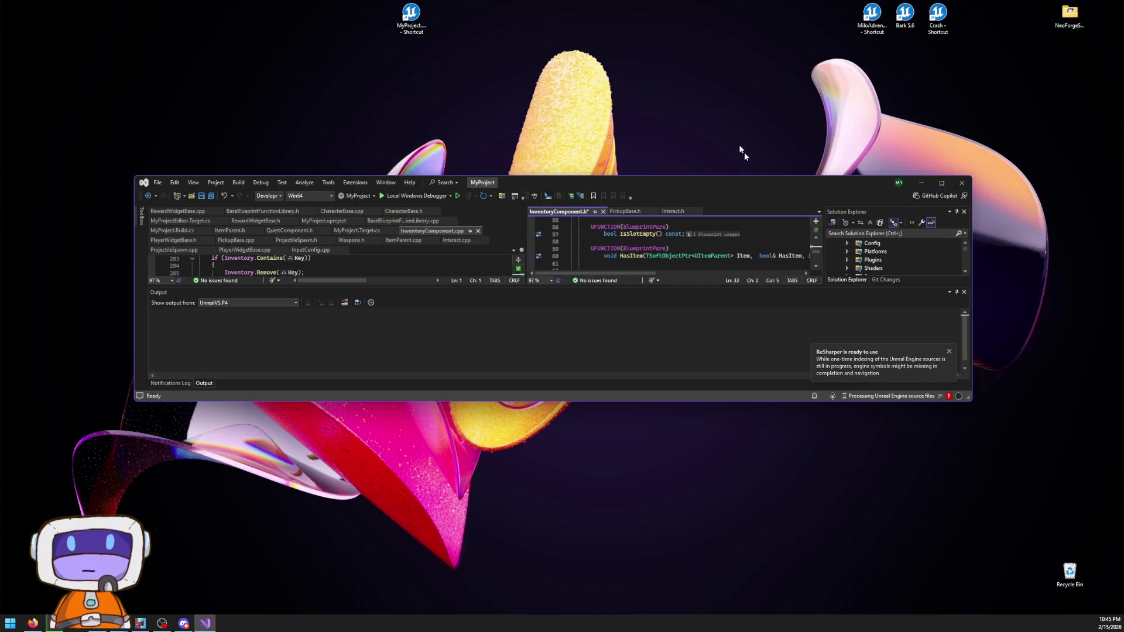
mouse_move(744, 181)
mouse_down()
mouse_move(781, 6)
mouse_move(163, 6)
mouse_up()
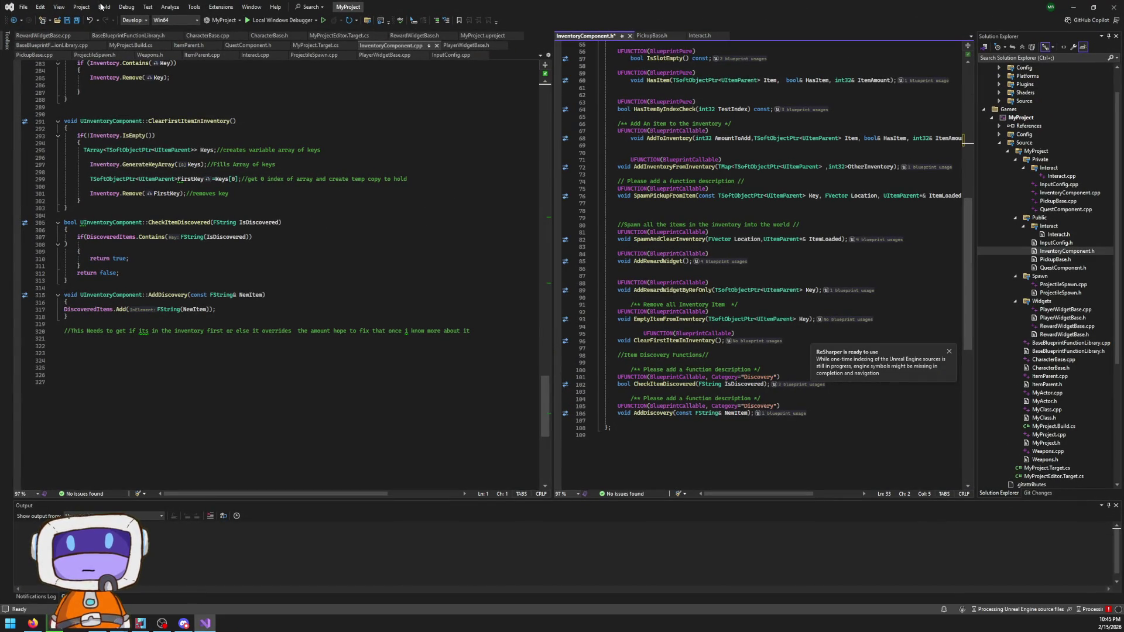
- Run Build MyProject from the Build menu, then open CharacterBase.h from the project files
click(105, 7)
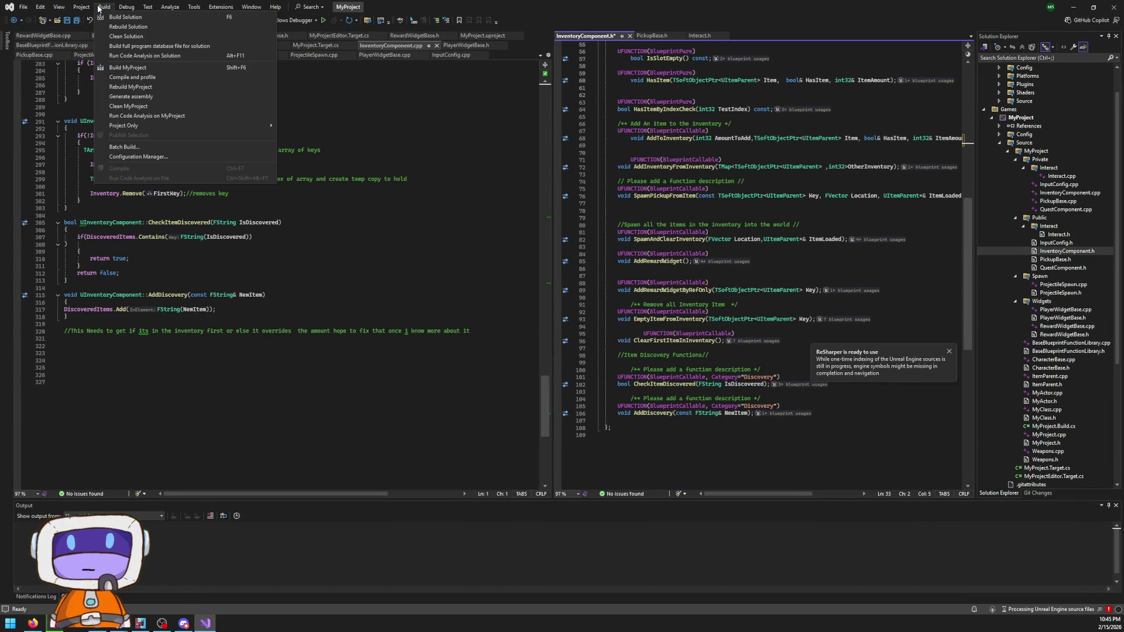
click(154, 68)
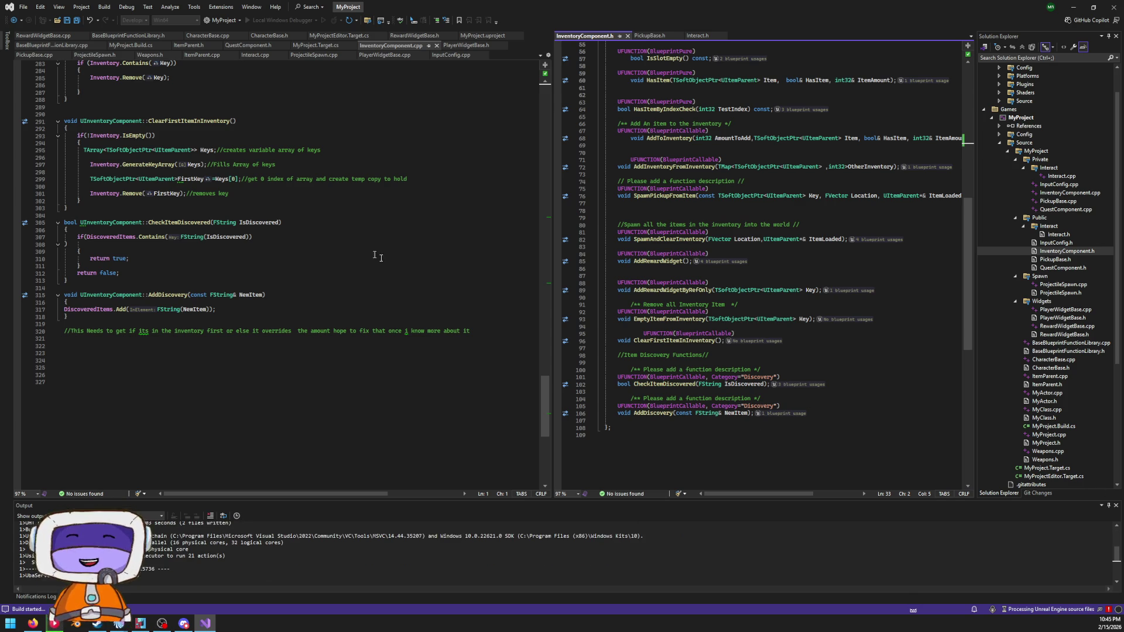
scroll(665, 221, up, 6)
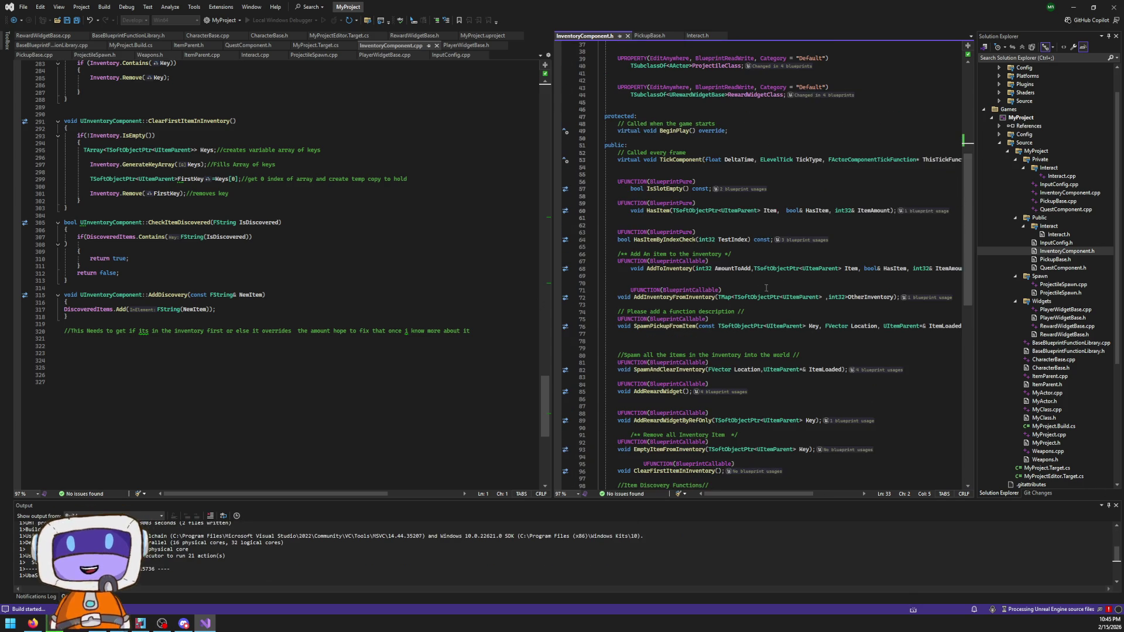
scroll(1047, 359, down, 1)
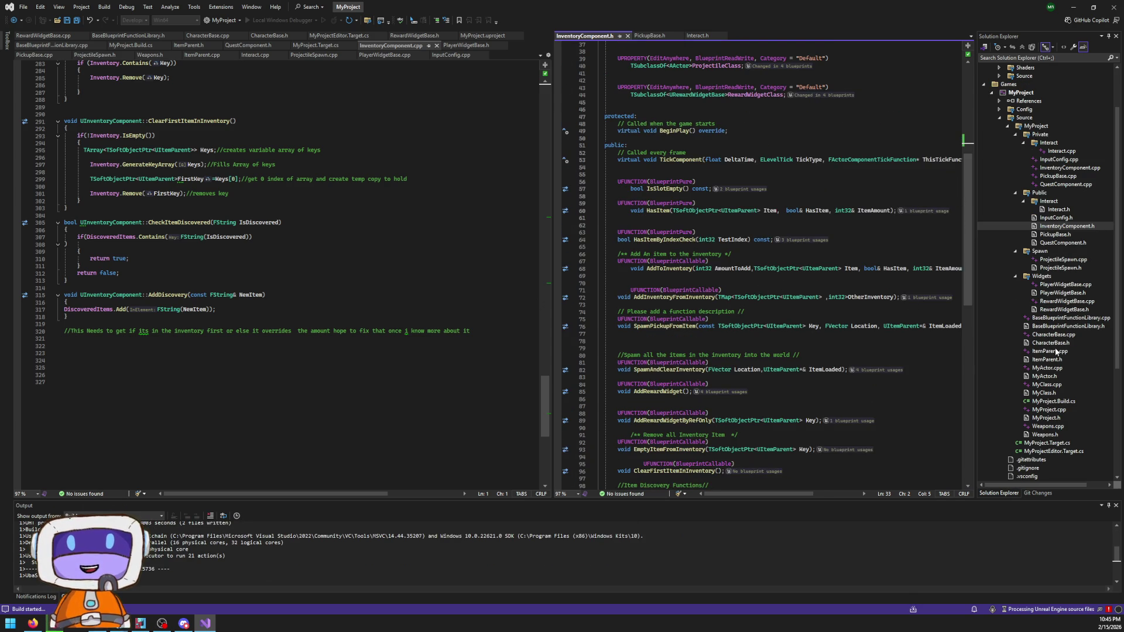
click(1059, 344)
- Read through CharacterBase.h's movement, stat and camera properties, then open PickupBase.cpp
double_click(1054, 343)
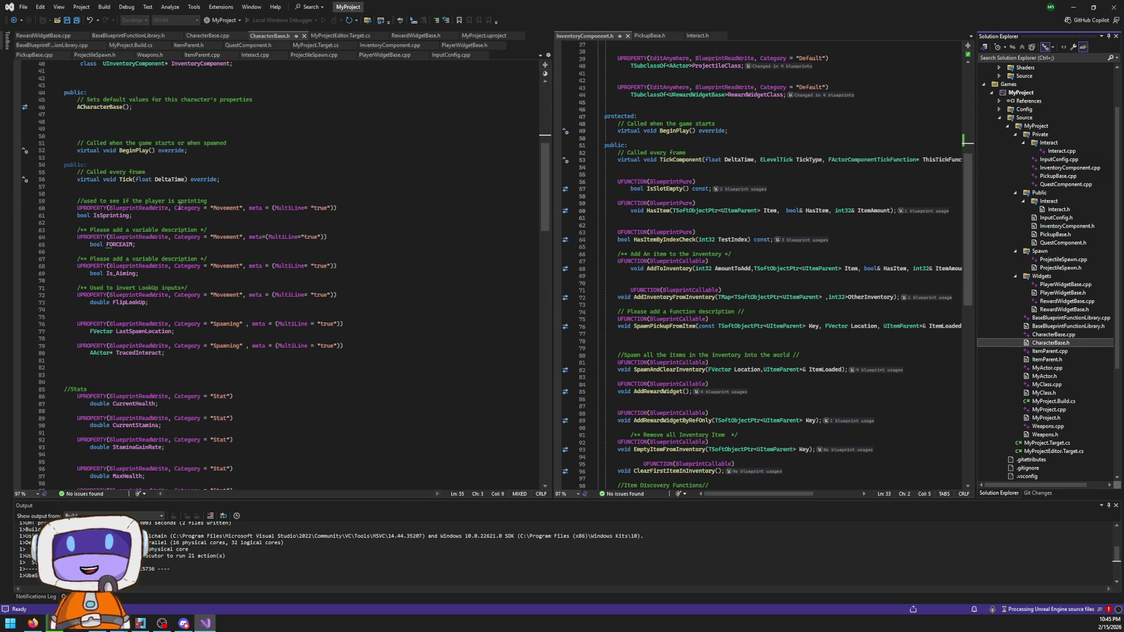
scroll(197, 248, down, 17)
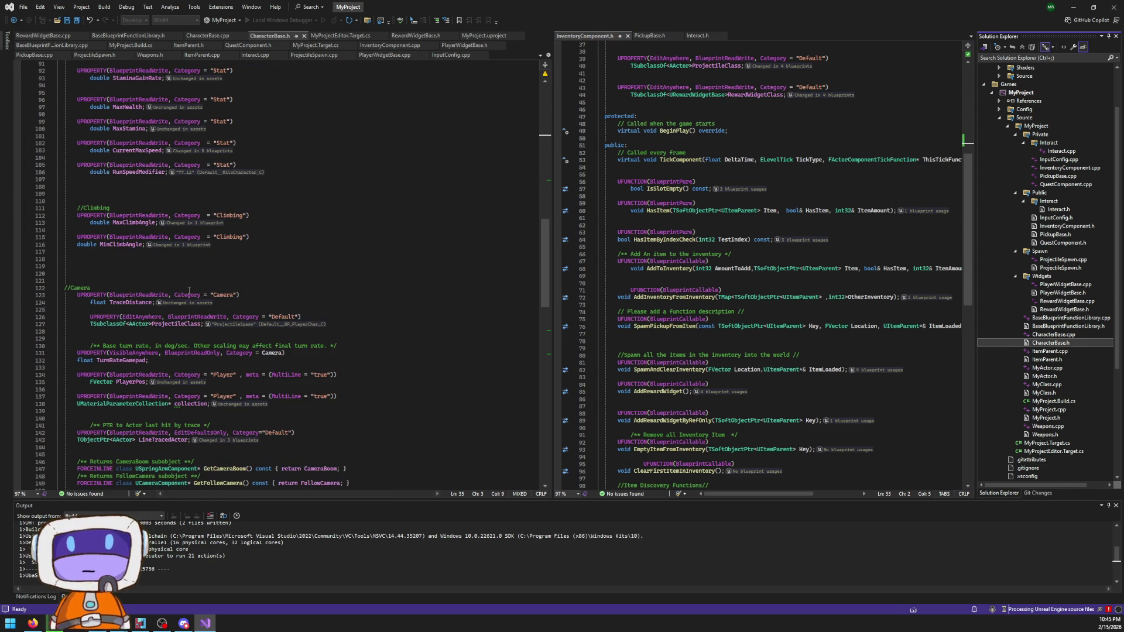
scroll(189, 290, down, 2)
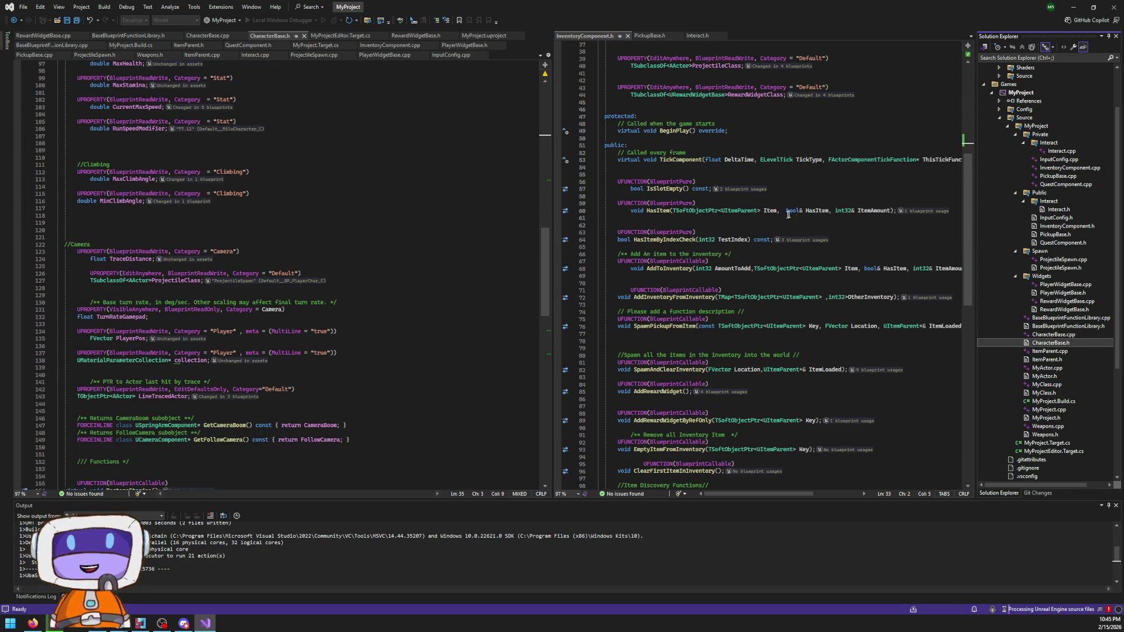
scroll(372, 217, down, 4)
scroll(372, 218, down, 7)
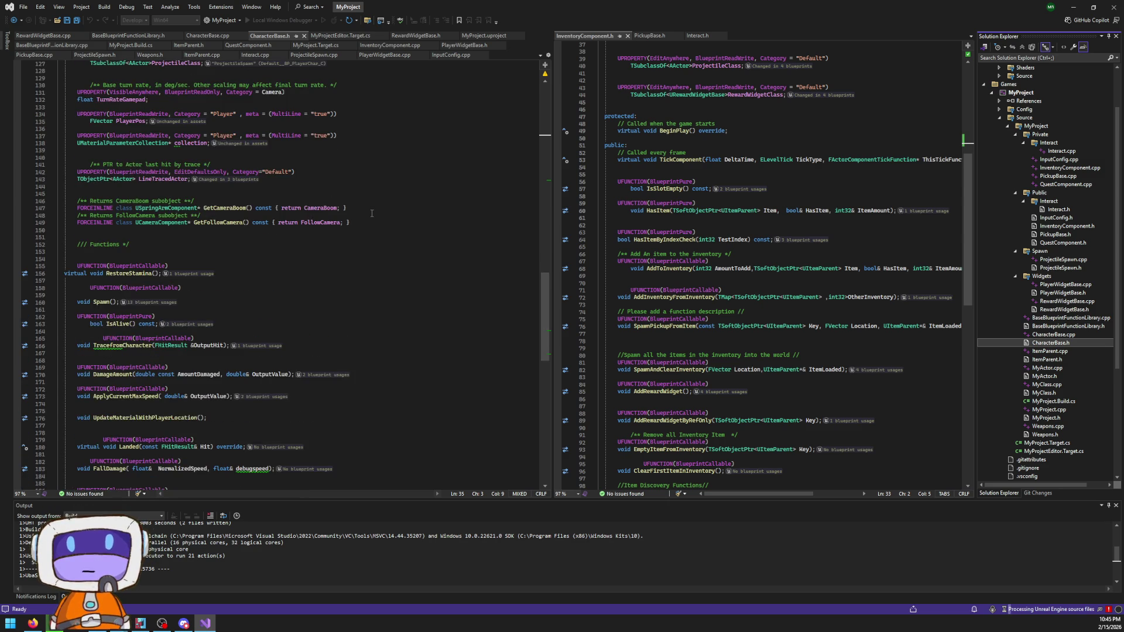
scroll(373, 210, down, 5)
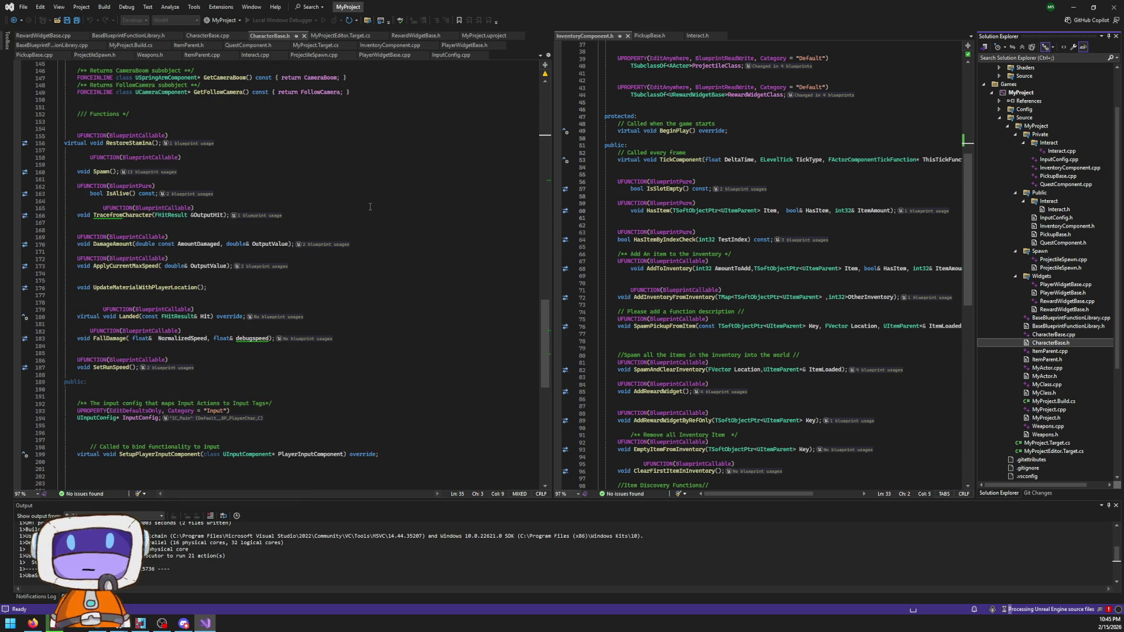
scroll(370, 207, up, 1)
scroll(365, 215, up, 20)
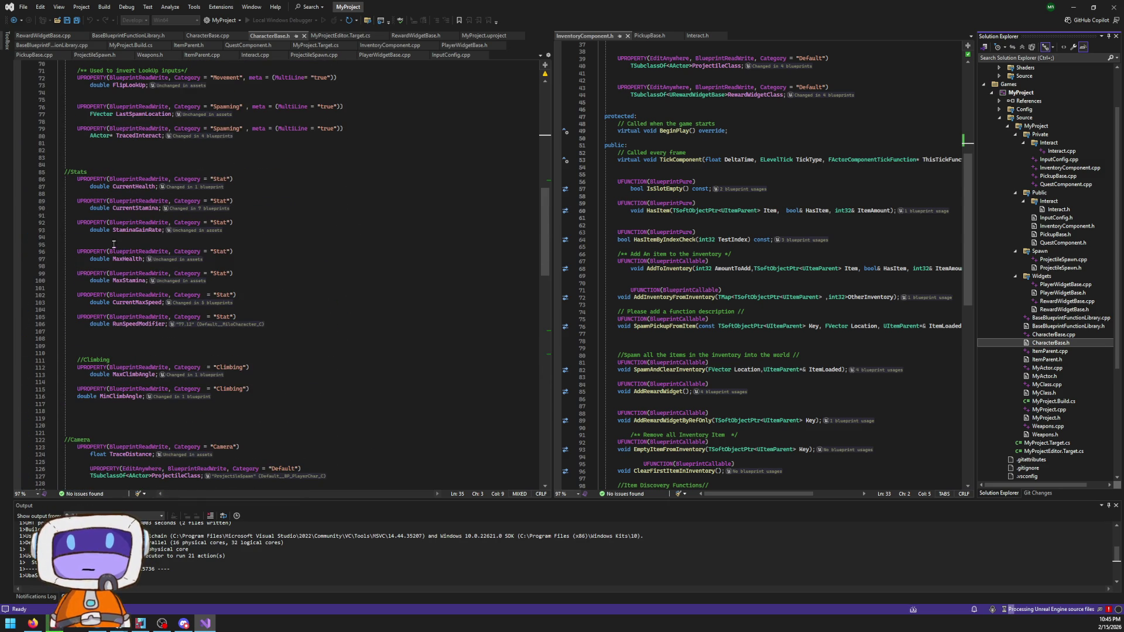
scroll(139, 303, up, 9)
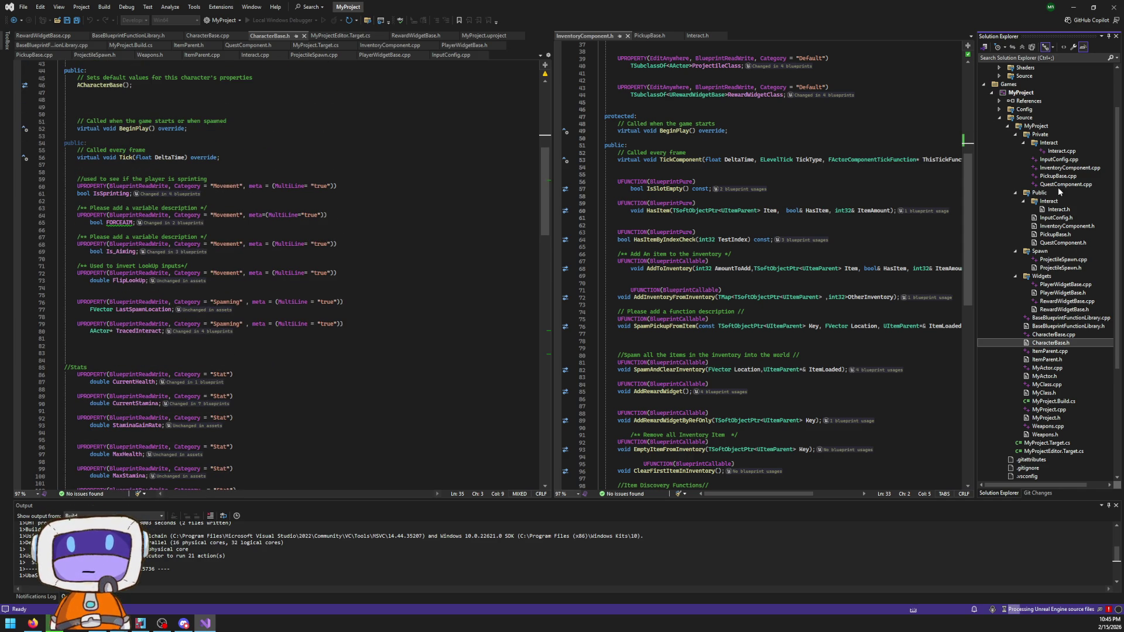
double_click(1057, 176)
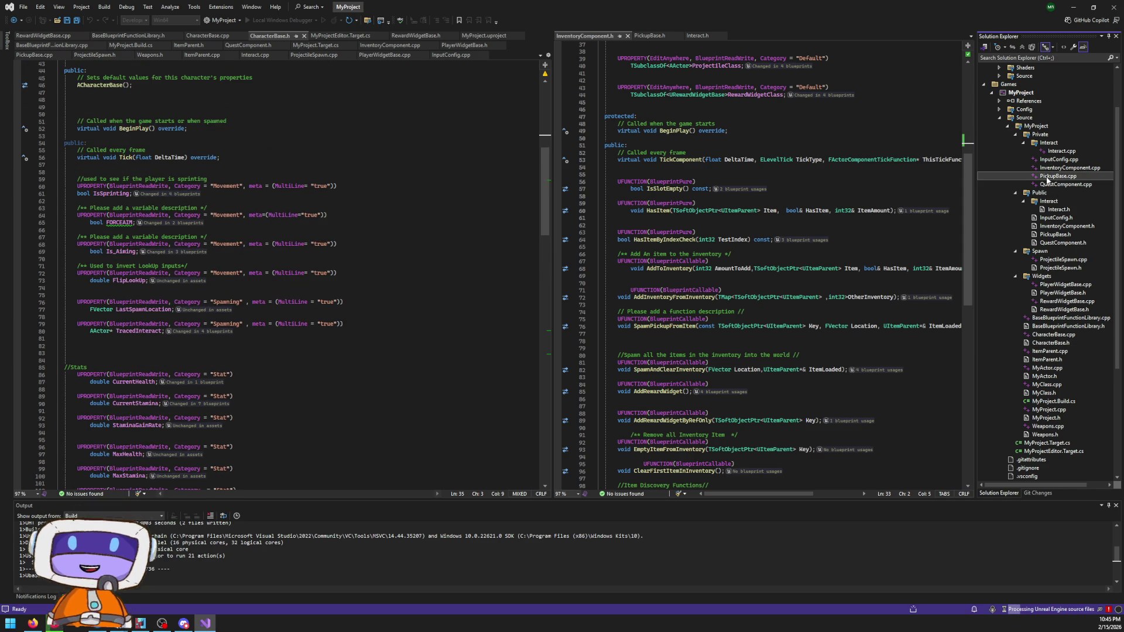
- View QuestComponent.cpp and QuestComponent.h, then relaunch MyProject in Unreal Engine
double_click(1068, 184)
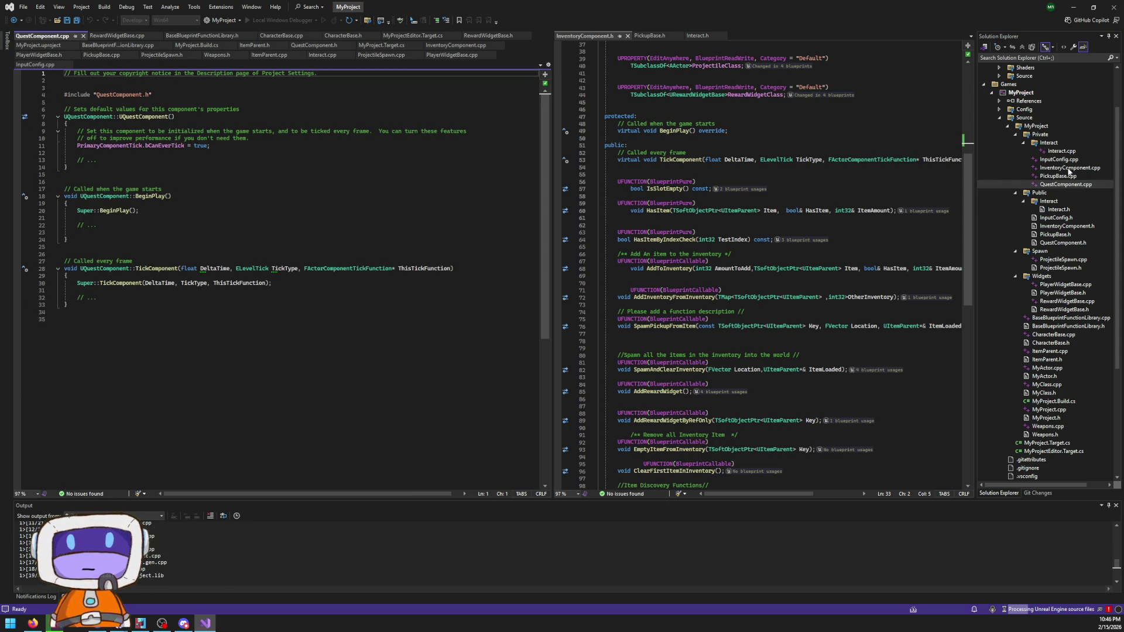
double_click(1061, 243)
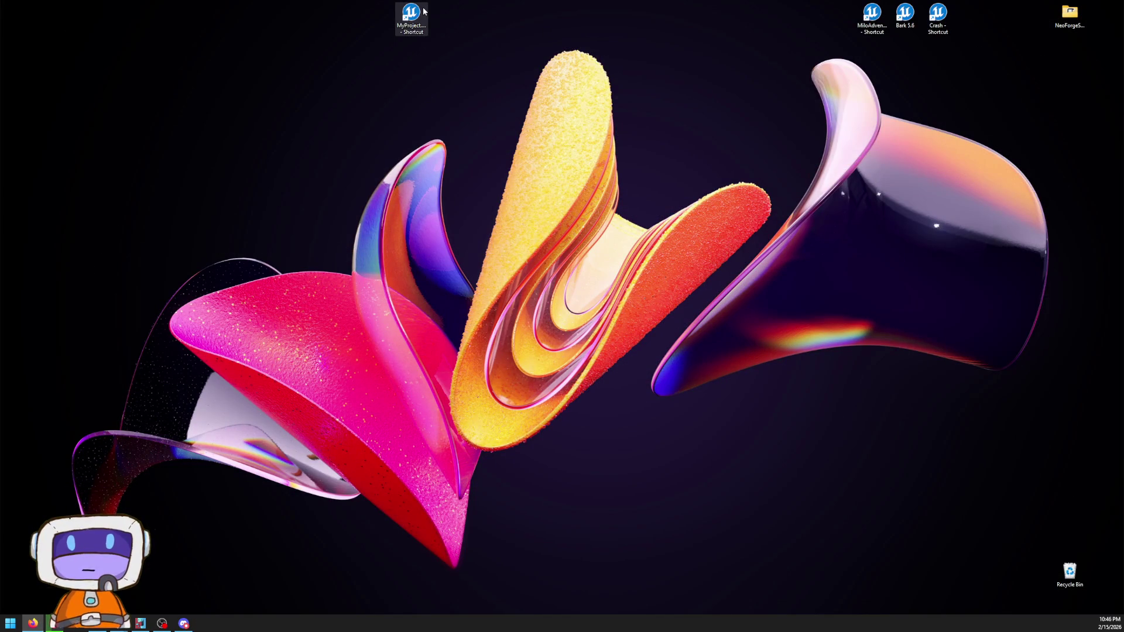
click(412, 18)
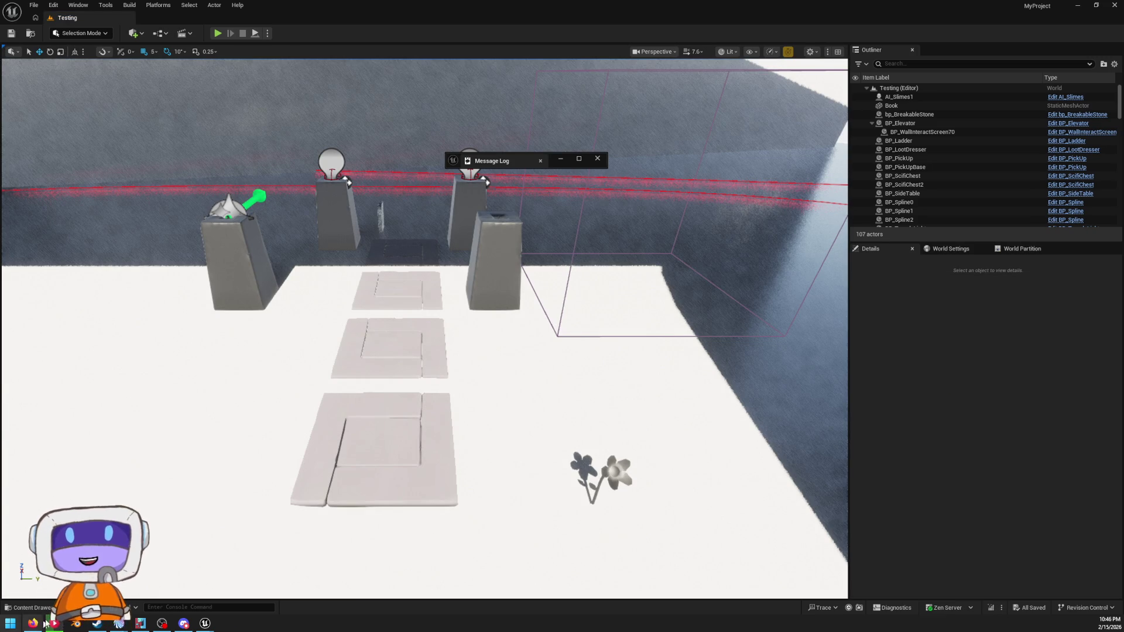
- Play-test the Testing level in the editor, then exit via the pause menu
click(29, 608)
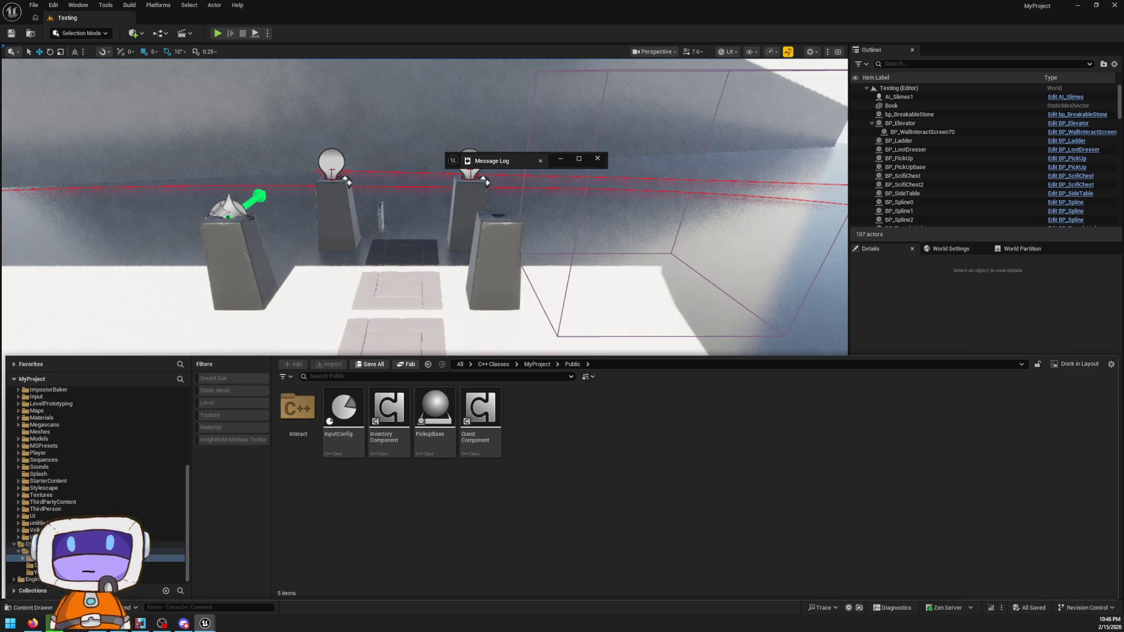
scroll(94, 468, up, 3)
scroll(61, 511, up, 4)
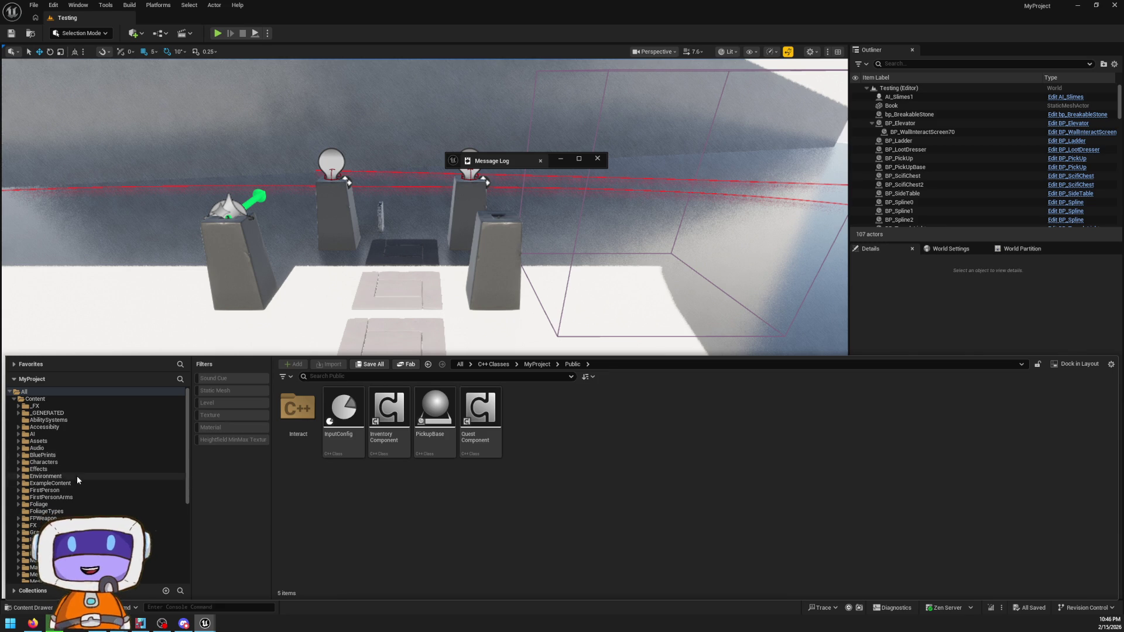
click(212, 34)
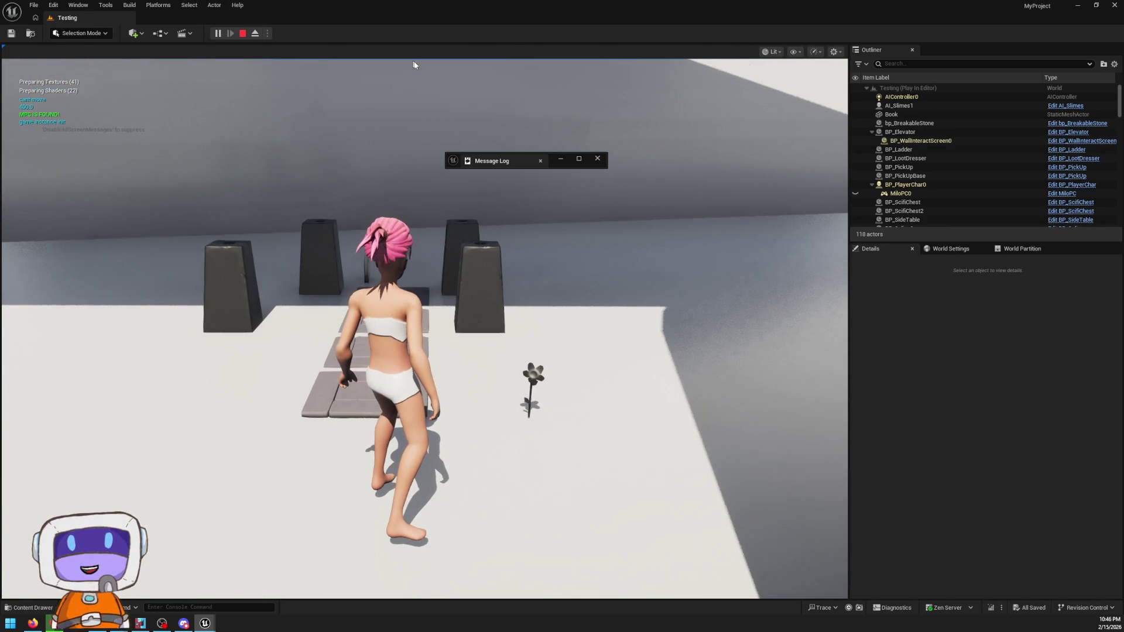
key(Escape)
click(445, 377)
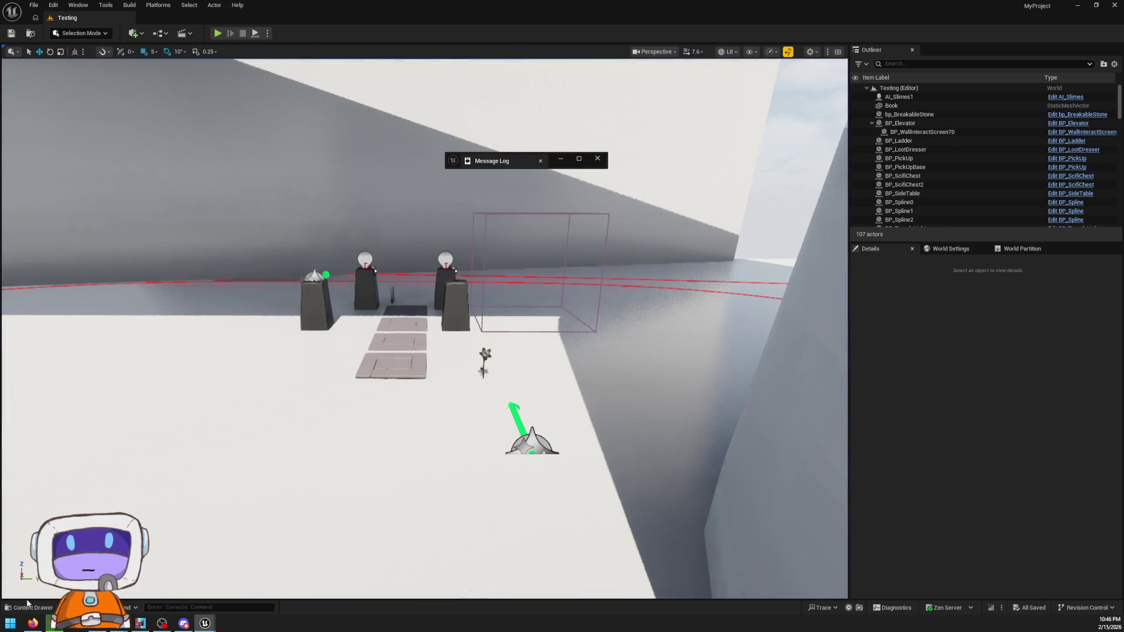
- Browse the Content Drawer's Maps folder and load the L_MainLand_WP1 level
click(30, 607)
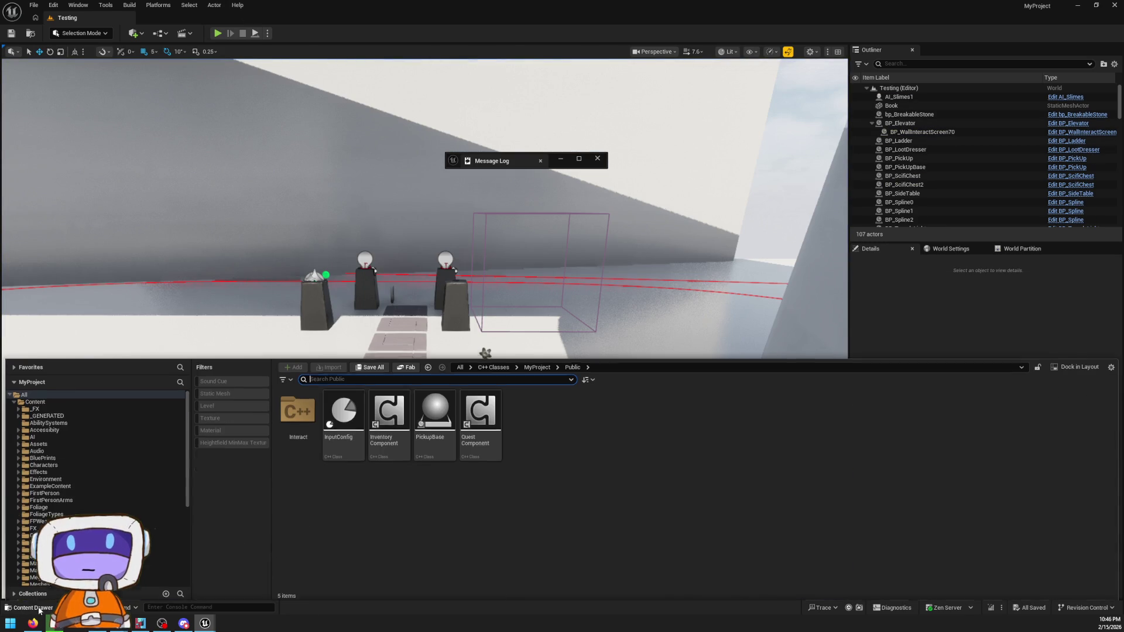
scroll(97, 456, down, 3)
click(36, 518)
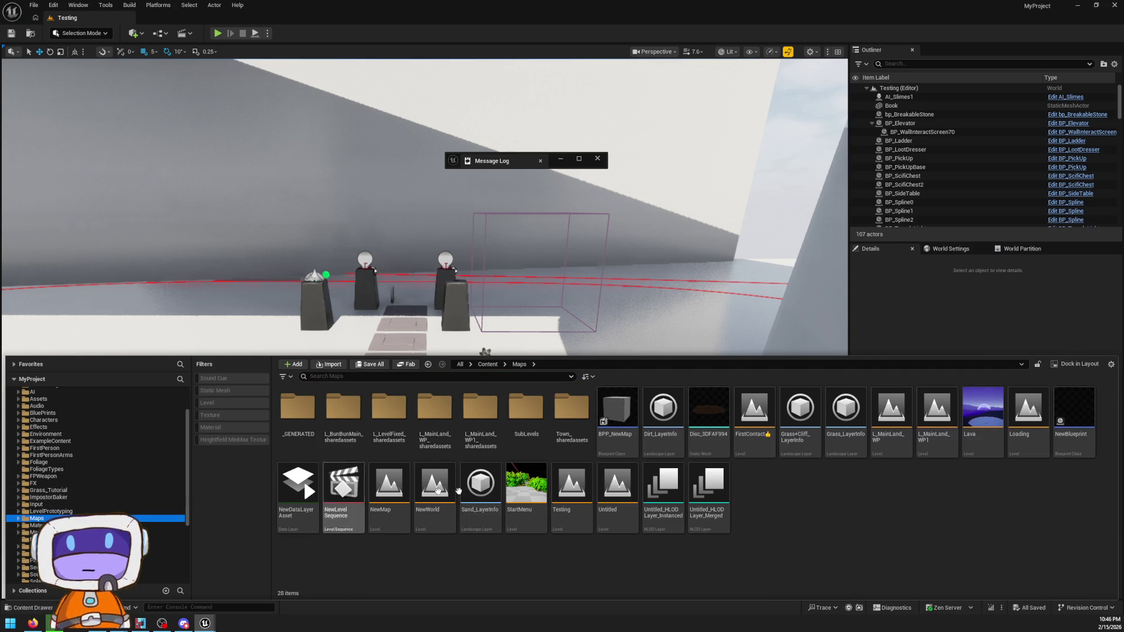
double_click(948, 442)
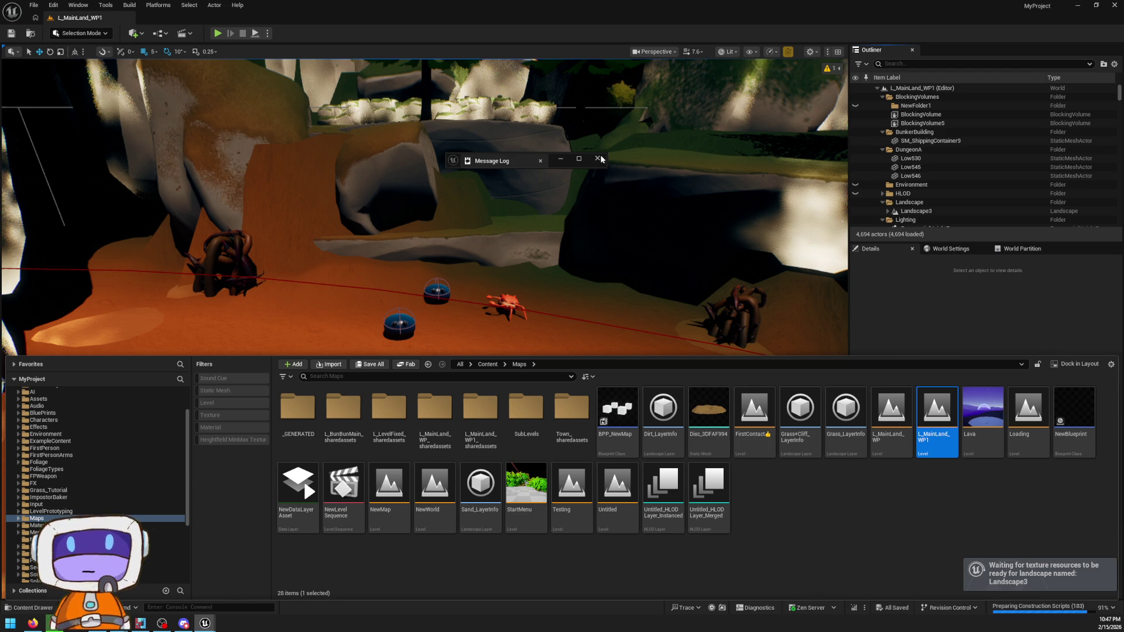
- Dismiss the Message Log, play L_MainLand_WP1, and open W_FastTravel from the compile-error dialog
click(553, 227)
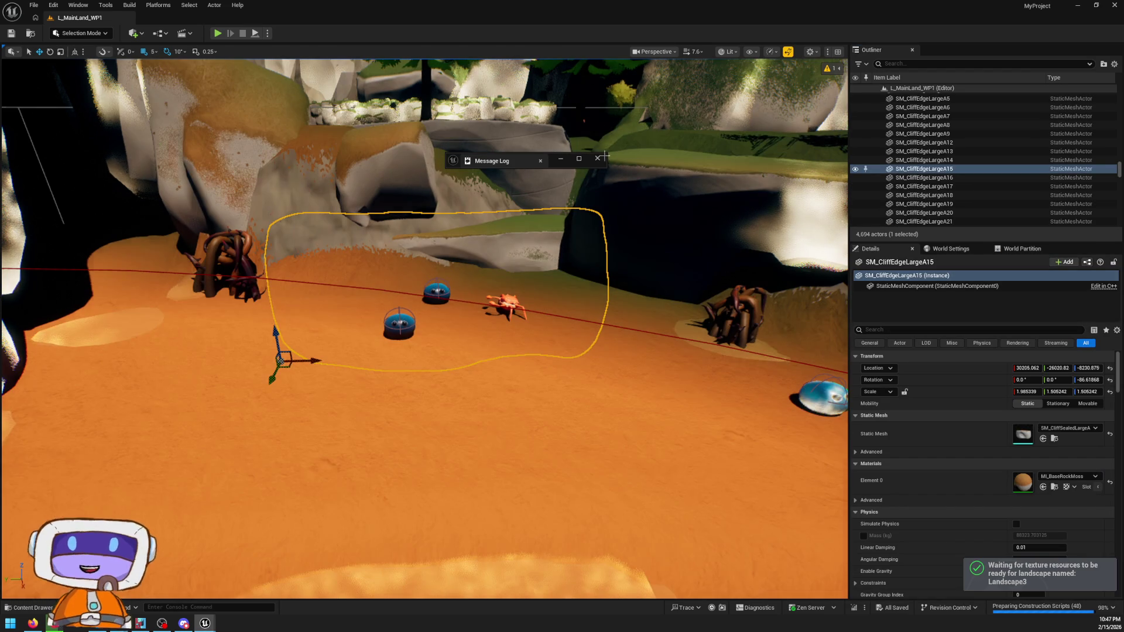
click(597, 158)
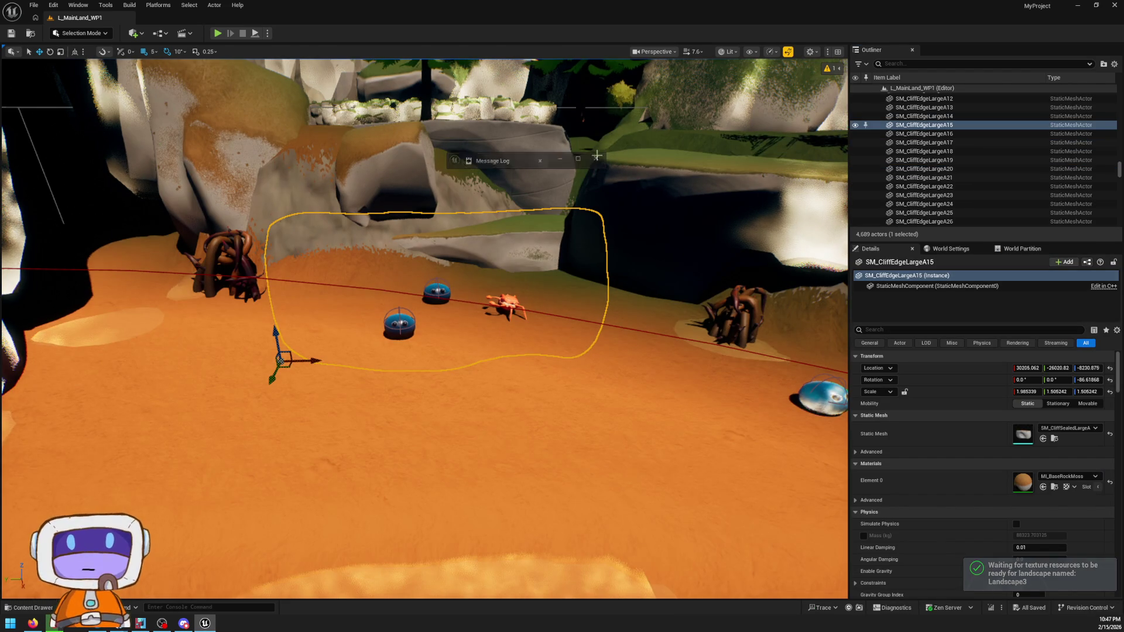
click(217, 34)
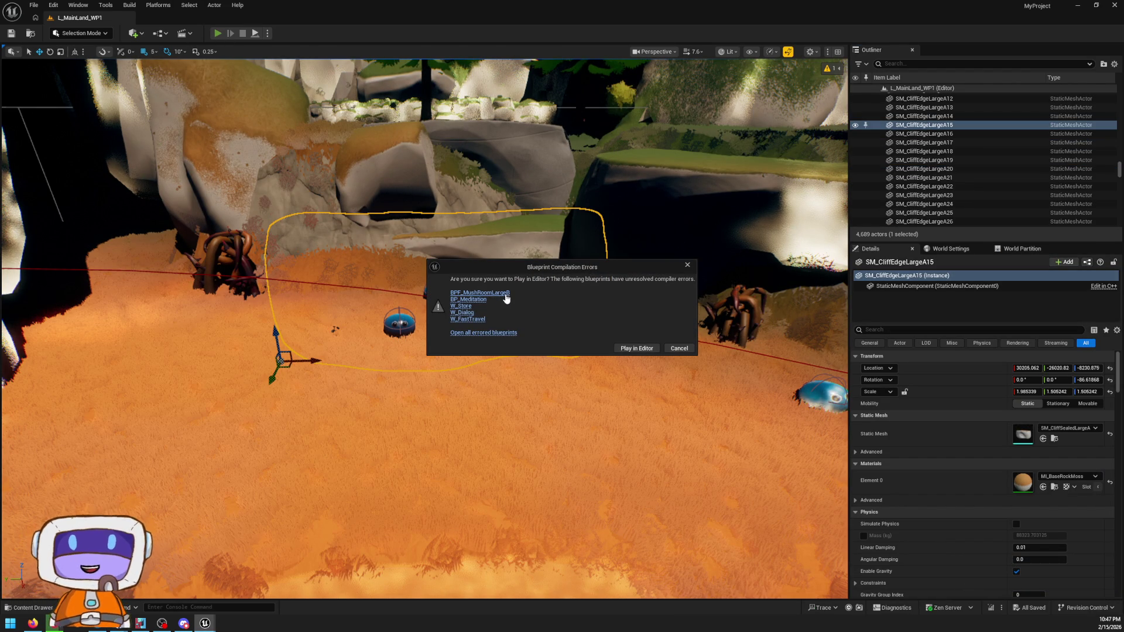
click(468, 319)
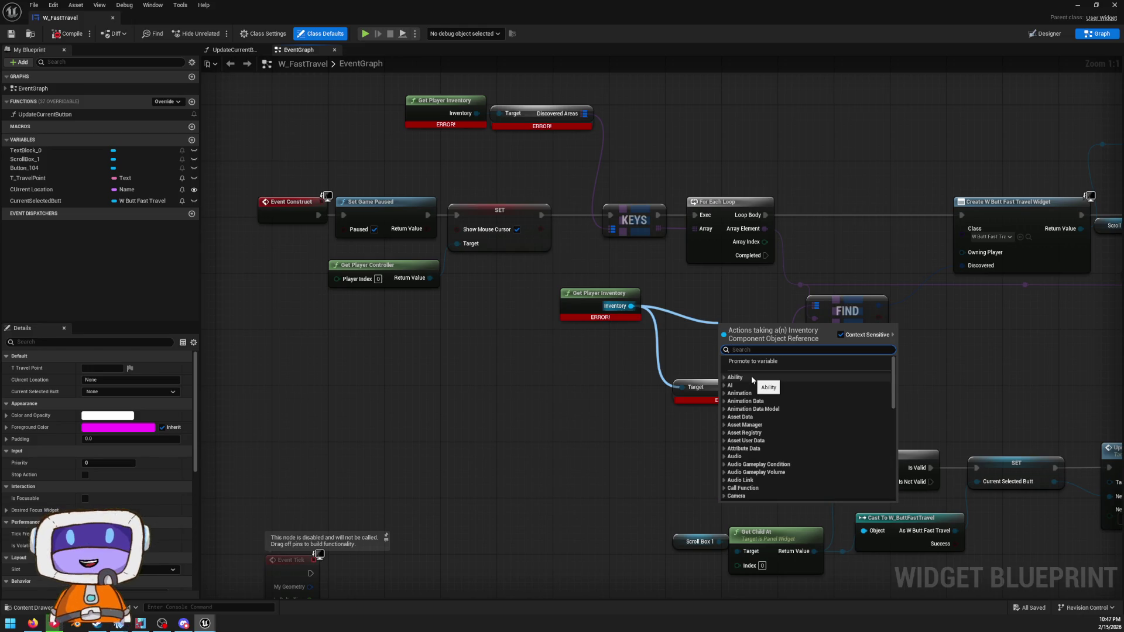
- Add a SET Discovered Areas node on the inventory, searching 'varia', and position it
text(varia)
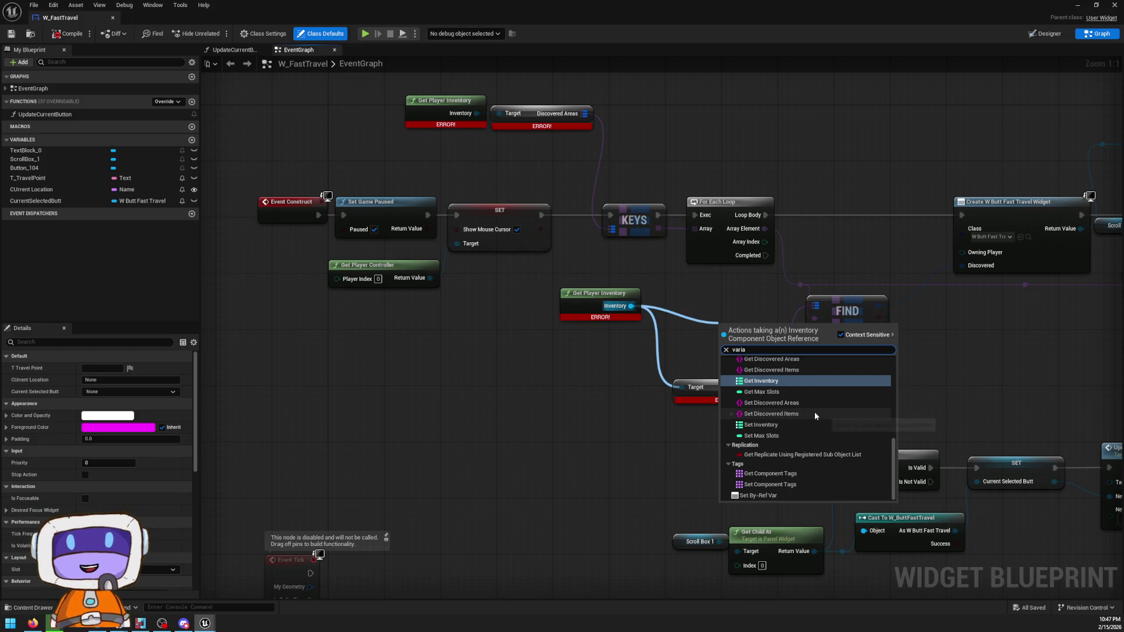
click(801, 402)
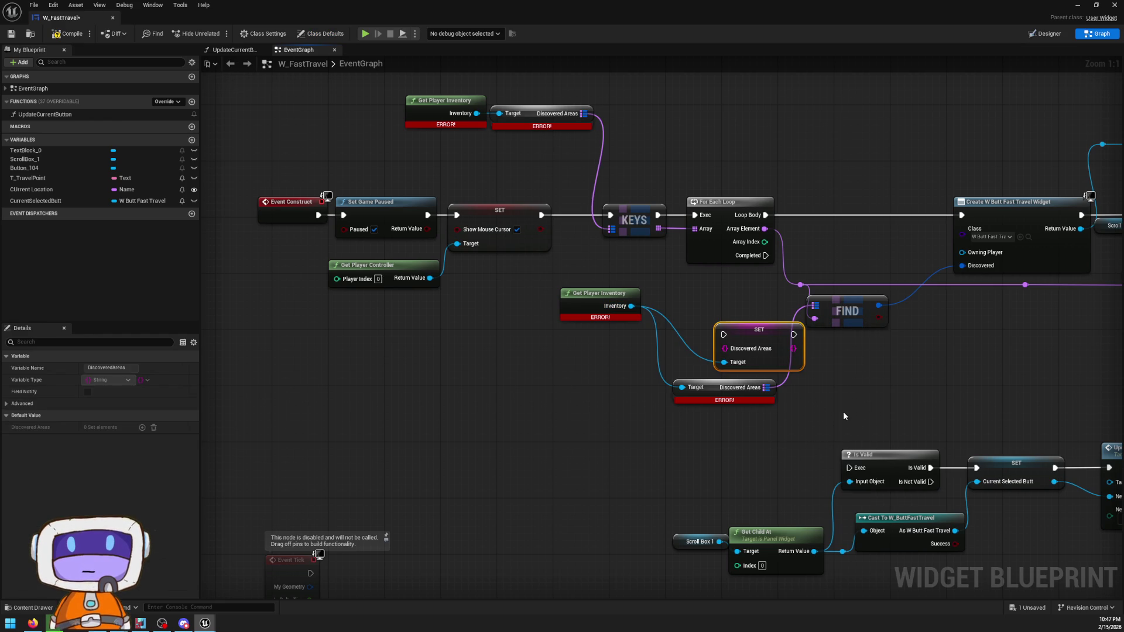
drag(760, 341, 711, 291)
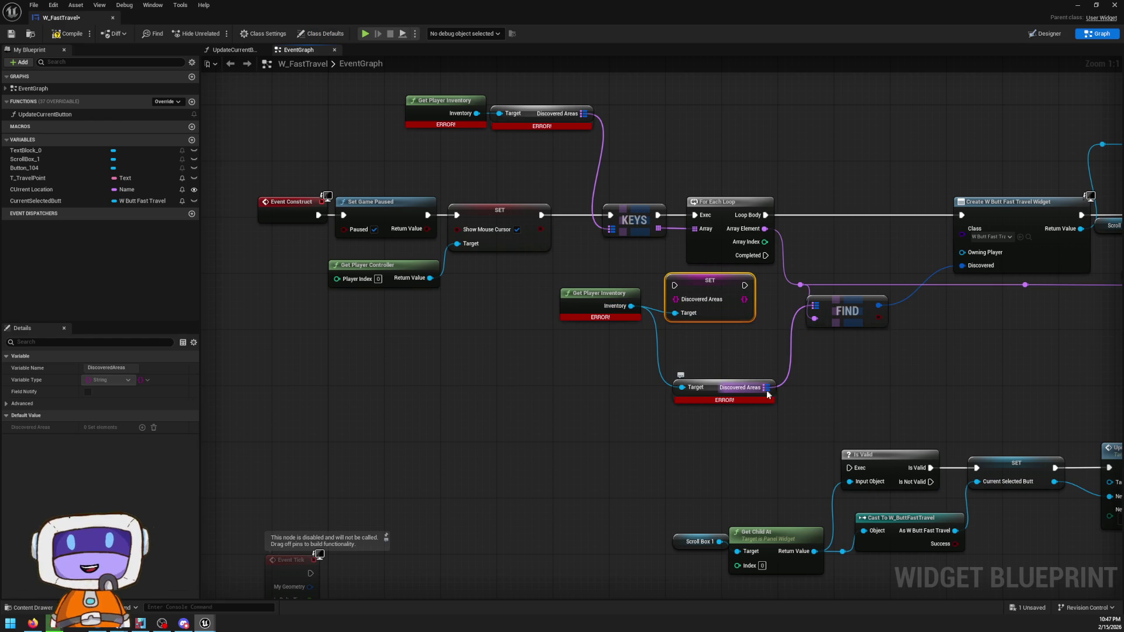
mouse_move(866, 315)
mouse_down()
mouse_move(934, 328)
mouse_move(559, 318)
mouse_move(579, 306)
mouse_move(593, 319)
mouse_move(854, 352)
mouse_move(834, 348)
mouse_up()
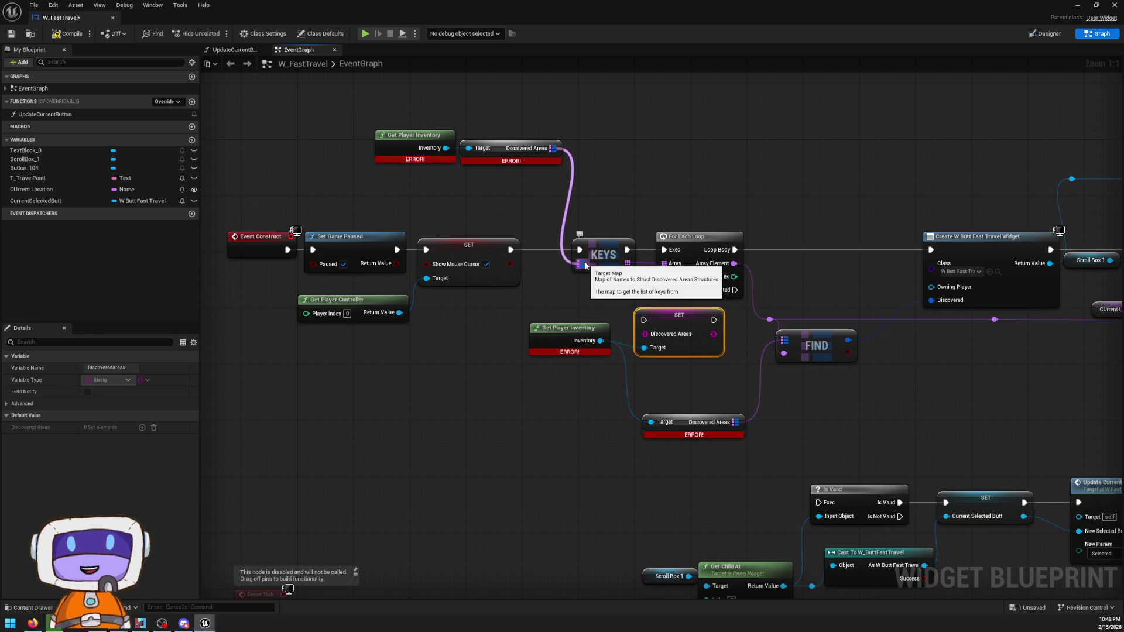
- Break FIND's Value into a Break Struct Discovered Areas node, then open Get Player Inventory
click(684, 420)
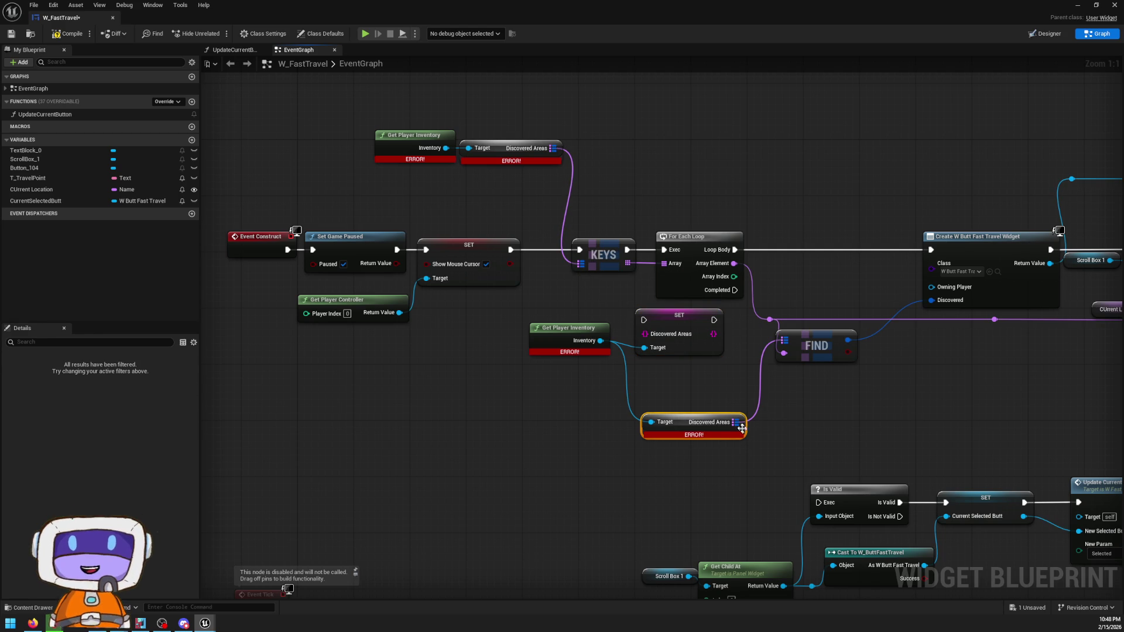
mouse_move(739, 426)
mouse_down()
mouse_move(775, 426)
mouse_move(789, 344)
mouse_up()
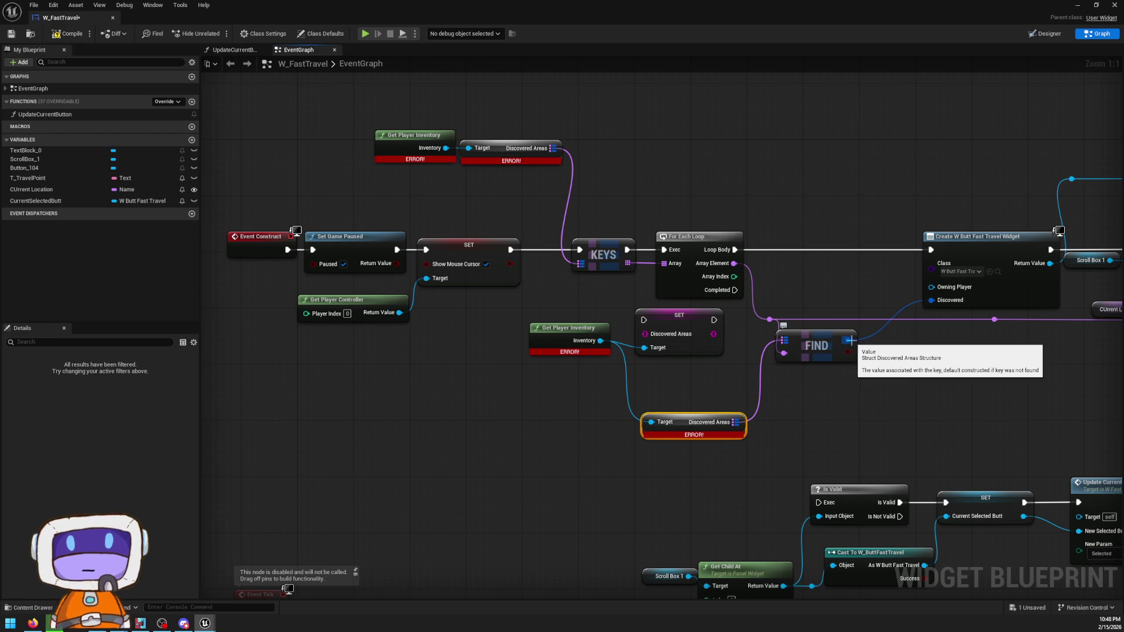
drag(849, 339, 896, 364)
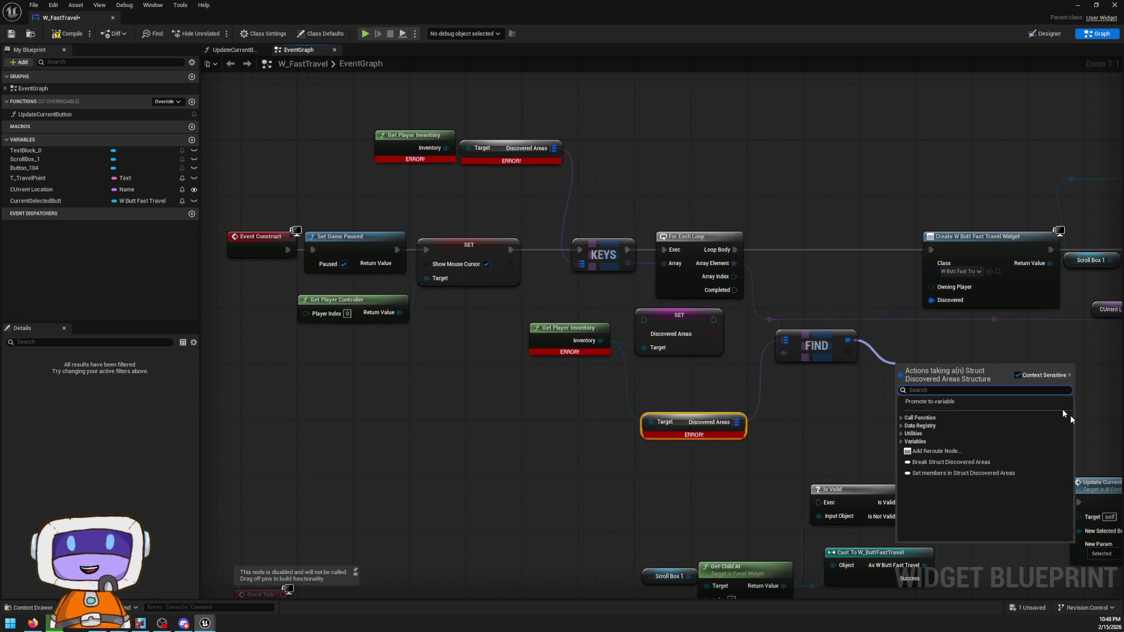
click(951, 462)
mouse_move(951, 410)
mouse_down()
mouse_move(918, 379)
mouse_move(939, 381)
mouse_move(924, 392)
mouse_up()
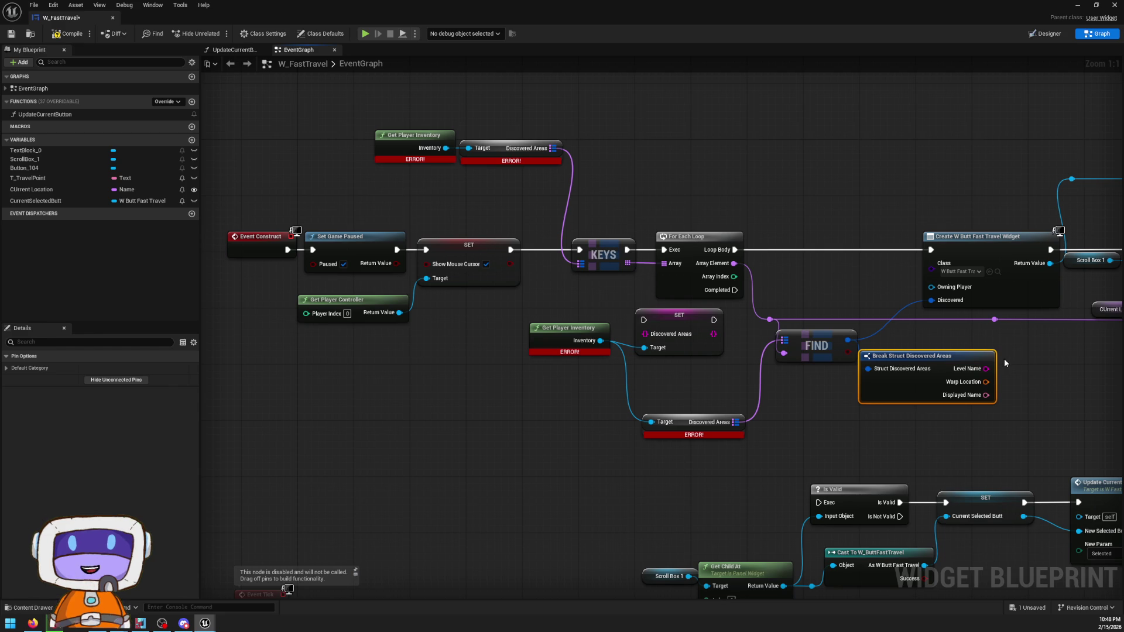
click(952, 337)
mouse_move(1027, 342)
mouse_down()
mouse_move(710, 328)
mouse_move(845, 279)
mouse_move(1120, 341)
mouse_up()
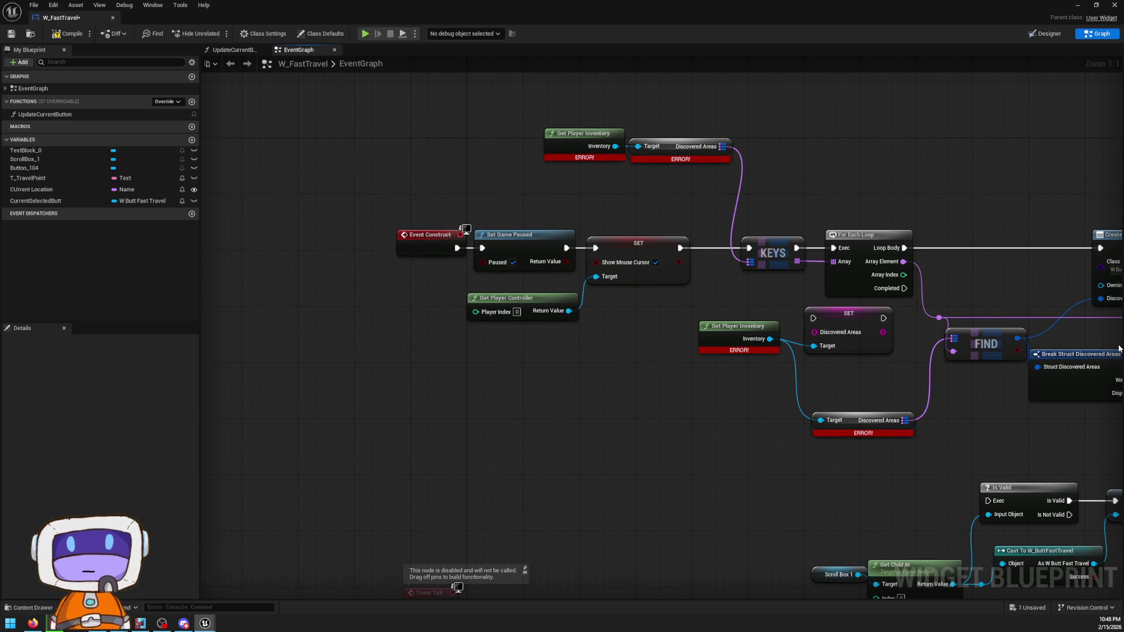
double_click(582, 134)
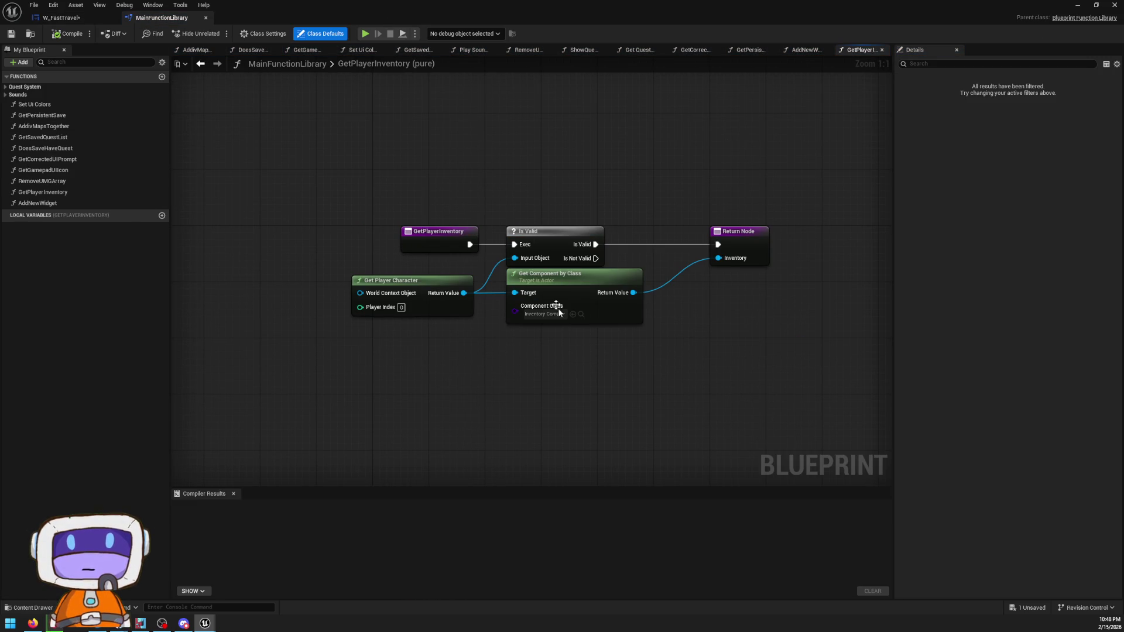
click(582, 315)
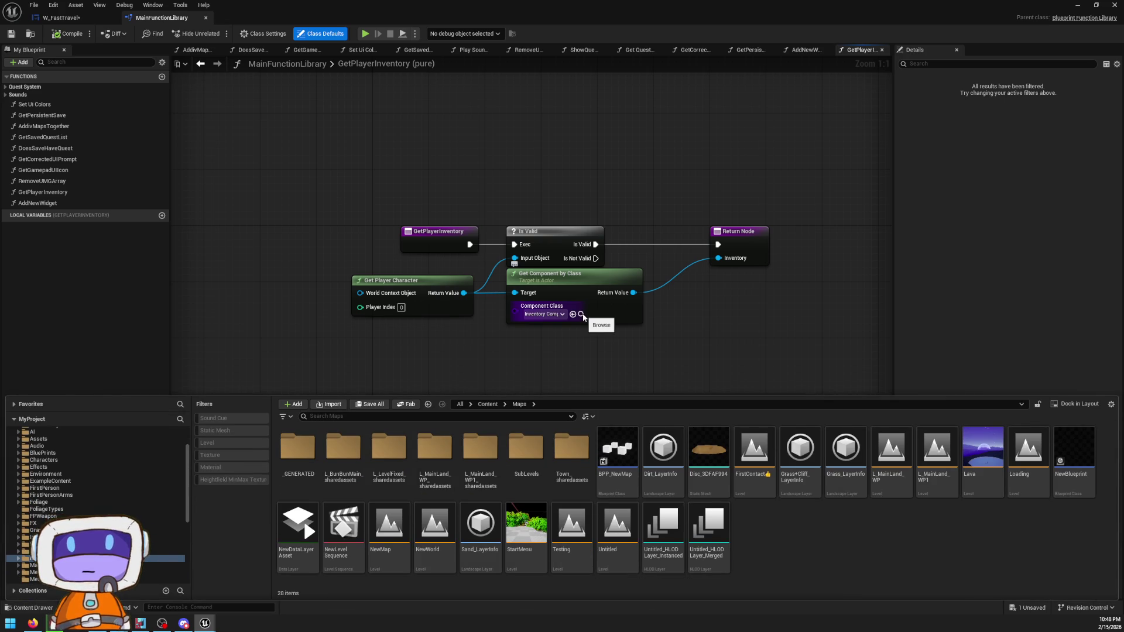
click(685, 321)
click(589, 287)
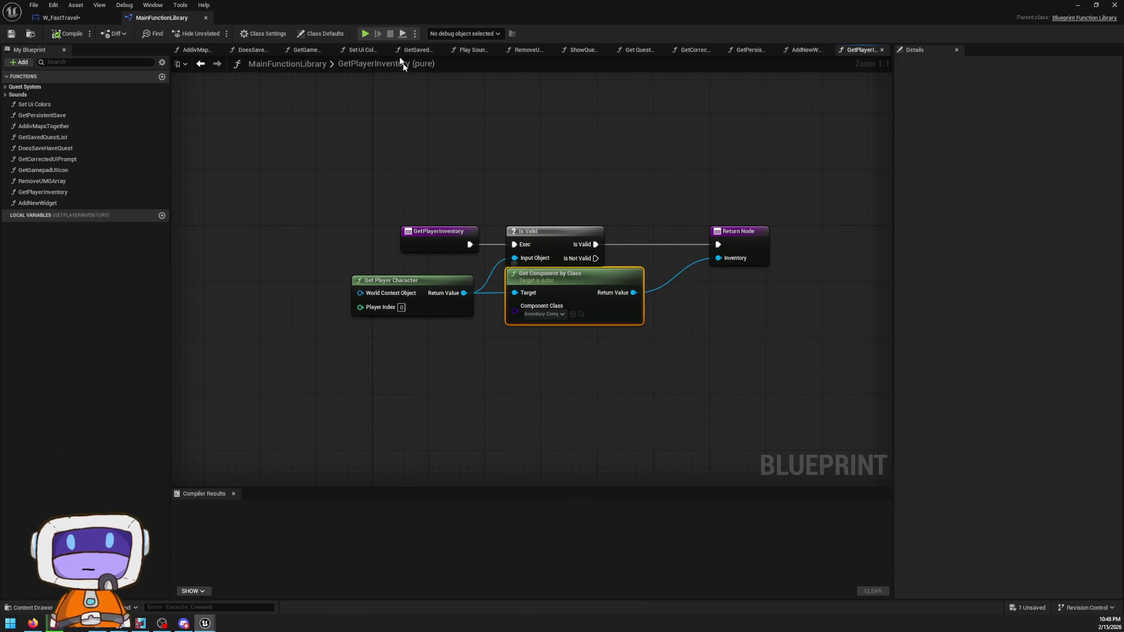
click(58, 18)
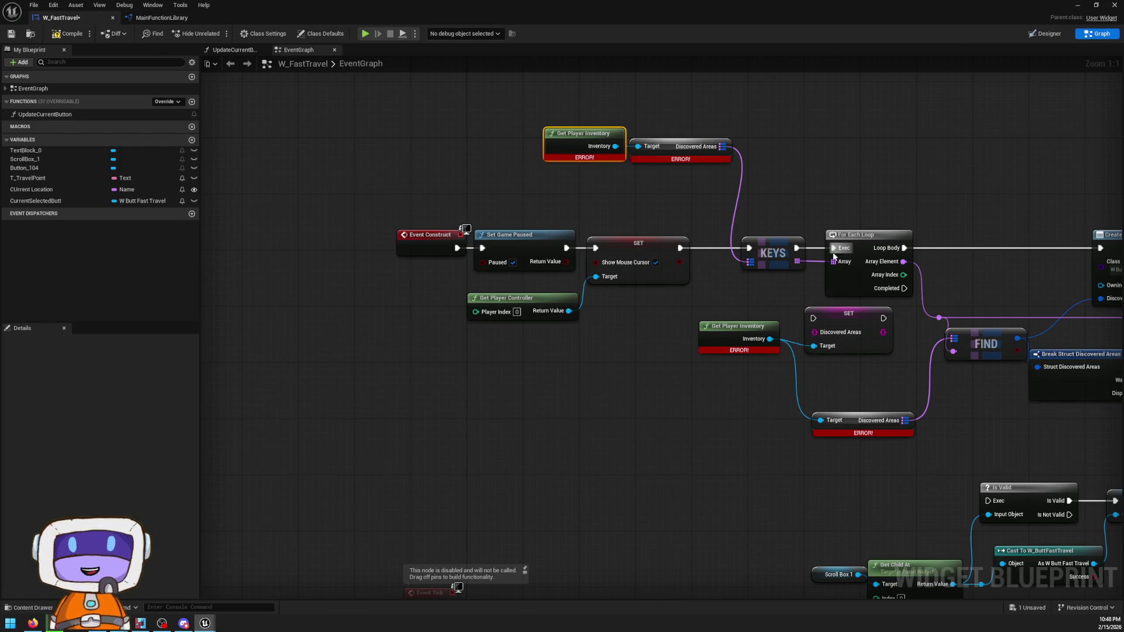
- Inspect connections from the SET Discovered Areas and FIND nodes without adding any node
scroll(834, 256, down, 3)
scroll(526, 310, up, 3)
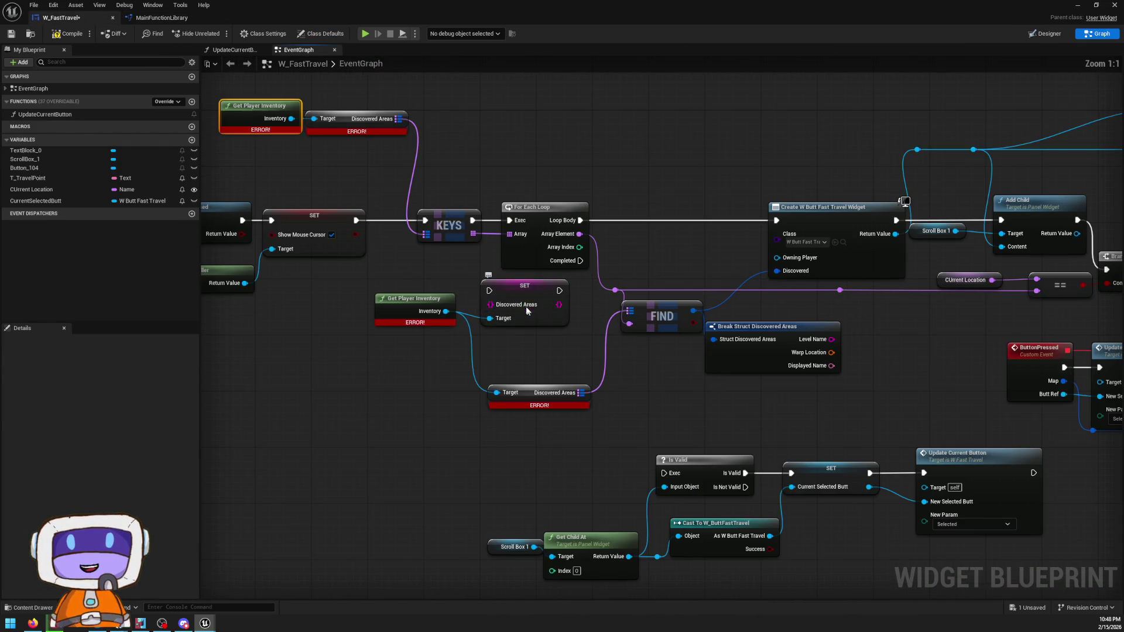
click(527, 310)
drag(559, 304, 726, 450)
key(Escape)
click(813, 386)
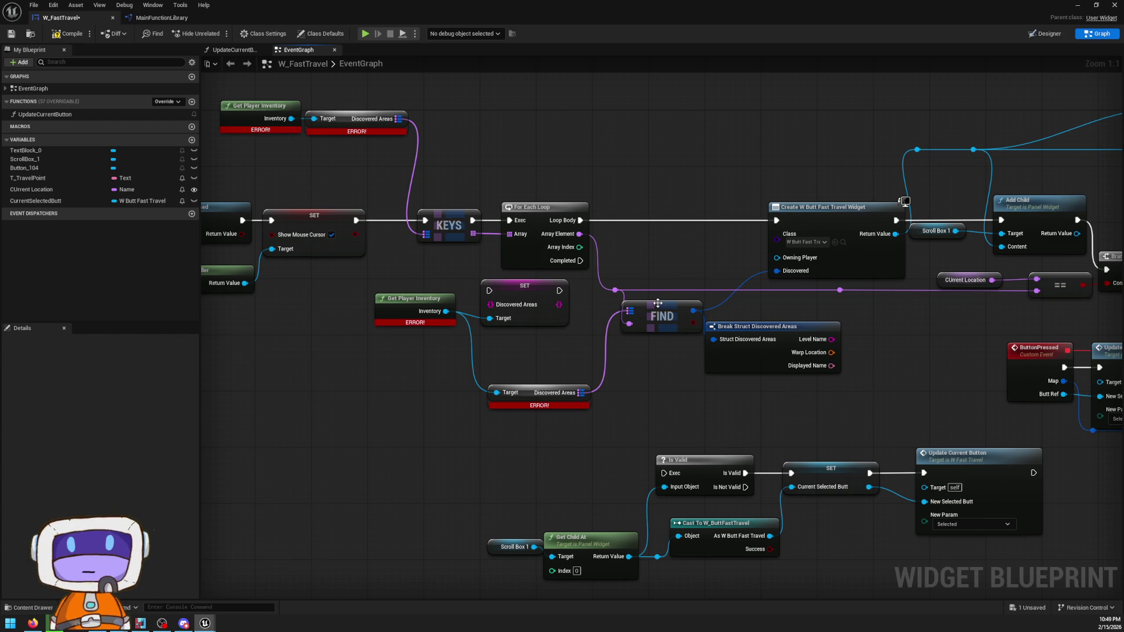
right_click(601, 326)
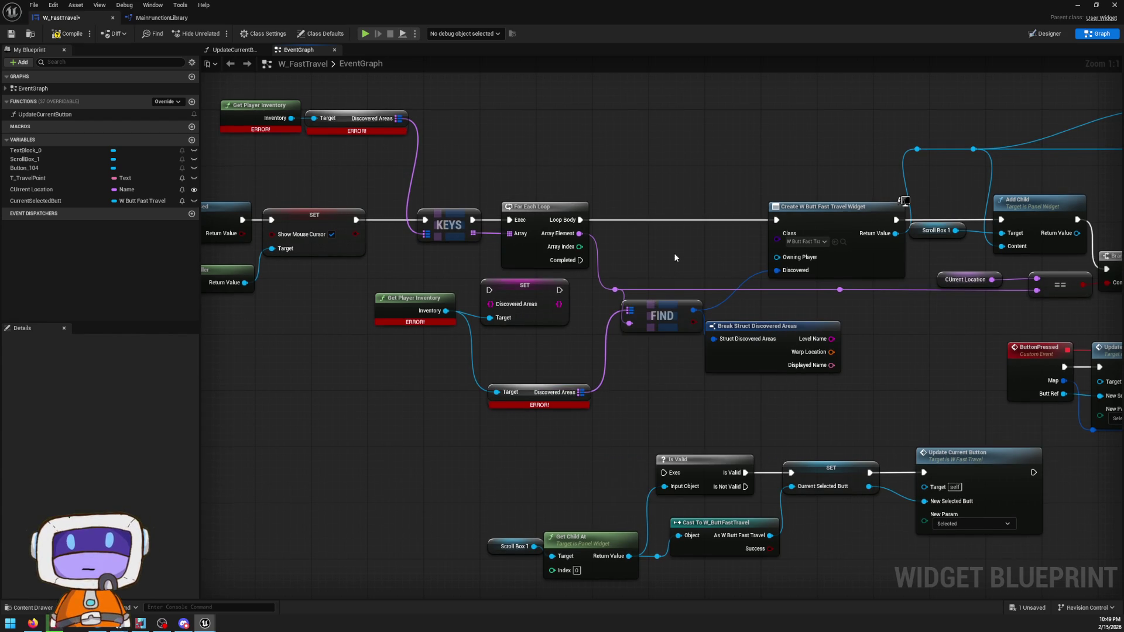
- Move the Bind Event group up-right, Get Player Inventory down, and SET Discovered Areas right
drag(618, 212, 714, 209)
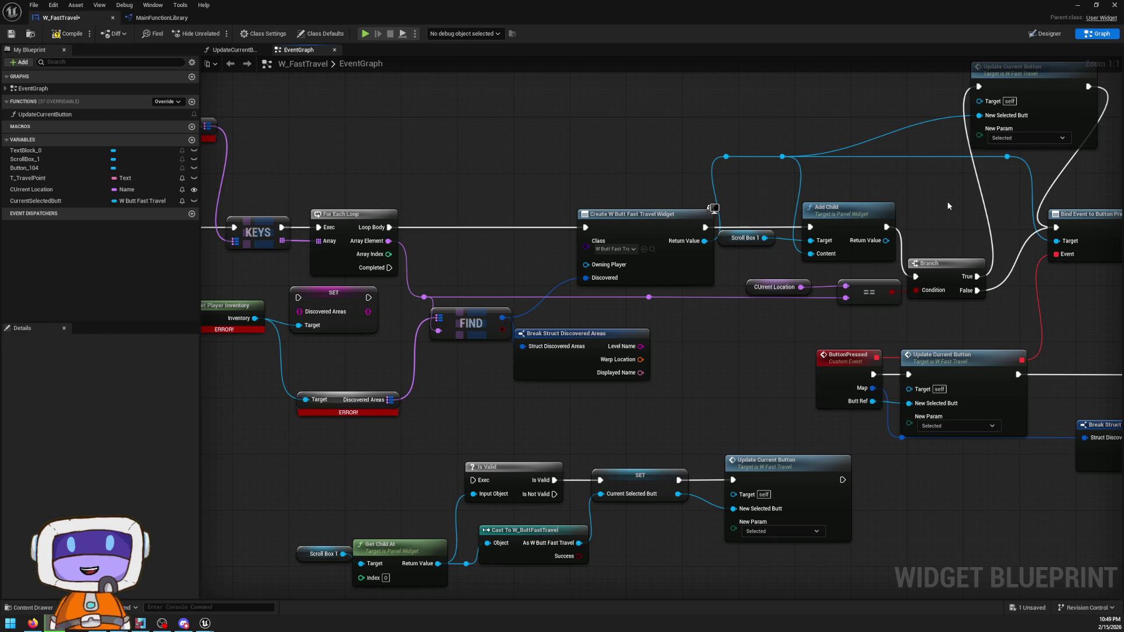
mouse_move(947, 201)
mouse_down()
mouse_move(775, 176)
mouse_move(579, 185)
mouse_move(870, 308)
mouse_up()
scroll(580, 185, down, 1)
mouse_move(652, 232)
mouse_down()
mouse_move(781, 208)
mouse_move(842, 101)
mouse_move(826, 115)
mouse_move(1083, 128)
mouse_move(1112, 140)
mouse_up()
mouse_move(406, 335)
mouse_down()
mouse_move(386, 342)
mouse_move(383, 400)
mouse_move(389, 415)
mouse_move(405, 416)
mouse_up()
scroll(509, 337, up, 1)
mouse_move(507, 317)
mouse_down()
mouse_move(545, 339)
mouse_move(518, 338)
mouse_up()
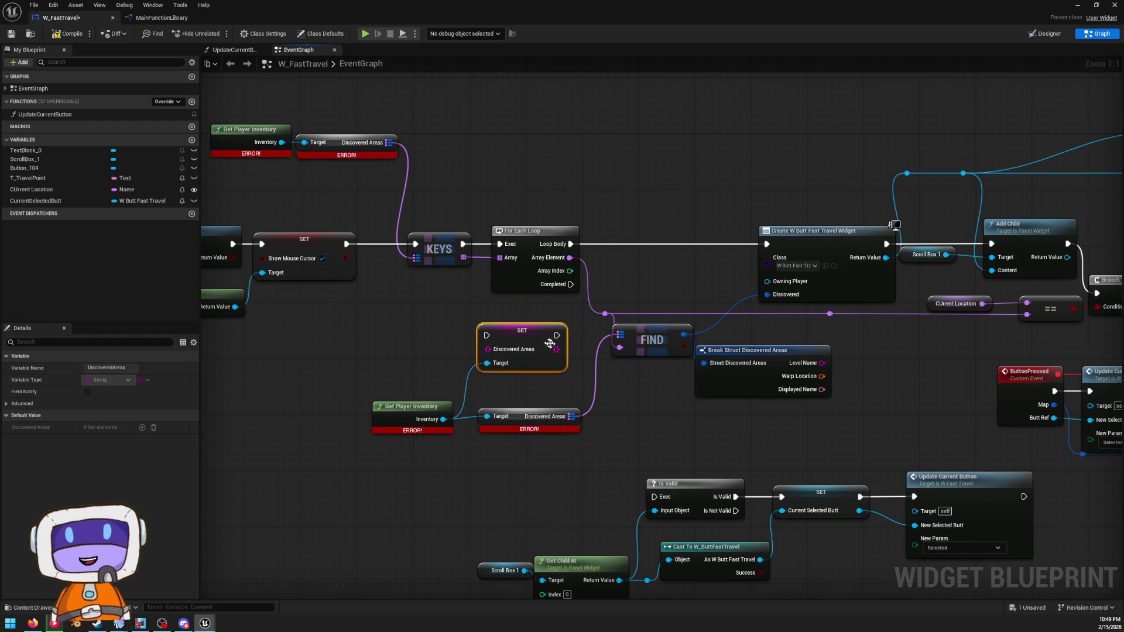
- Check the Discovered Areas getter's links to the Break Struct, then pan back to Set Game Paused
click(521, 420)
mouse_move(573, 417)
mouse_down()
mouse_move(608, 343)
mouse_move(659, 434)
mouse_move(647, 423)
mouse_up()
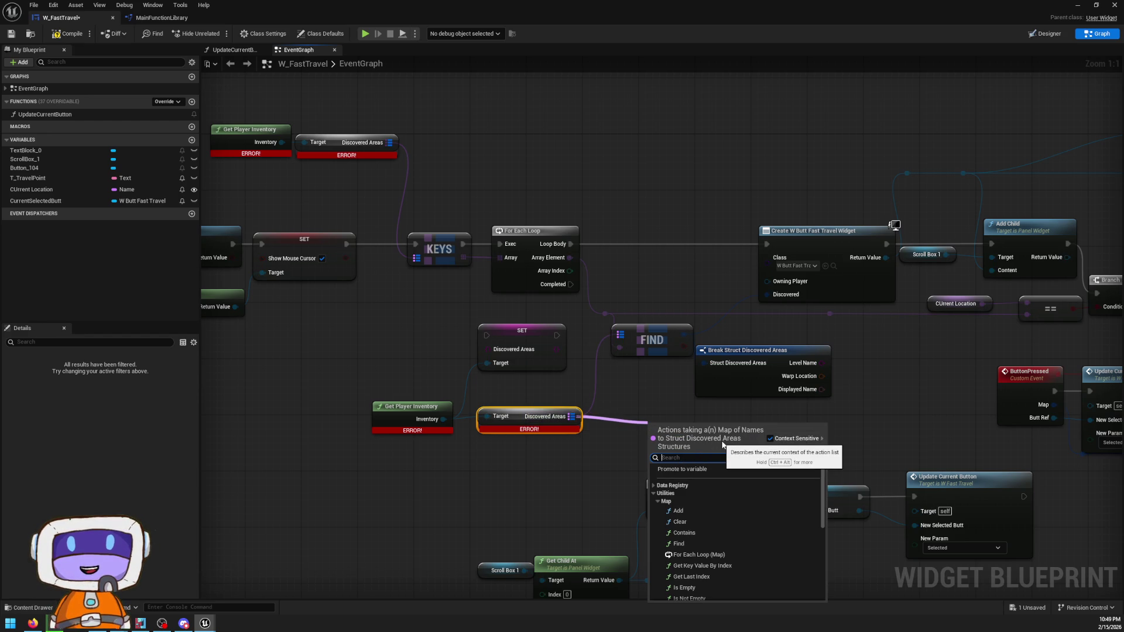
click(739, 401)
click(715, 394)
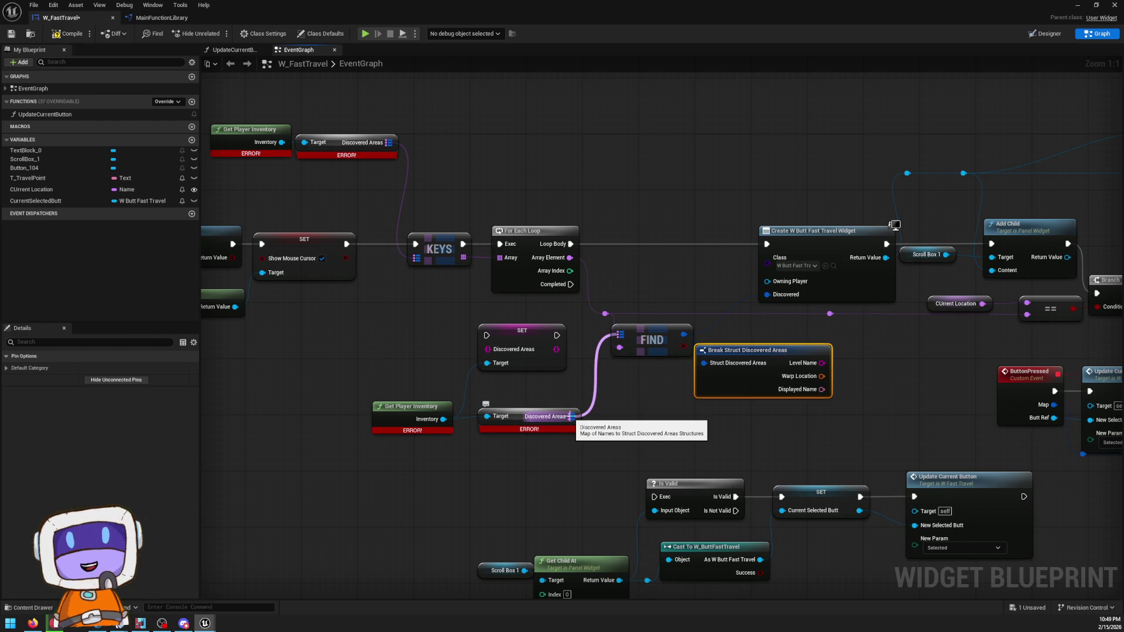
mouse_move(571, 416)
mouse_down()
mouse_move(585, 424)
mouse_move(578, 444)
mouse_move(615, 436)
mouse_move(599, 427)
mouse_up()
key(Escape)
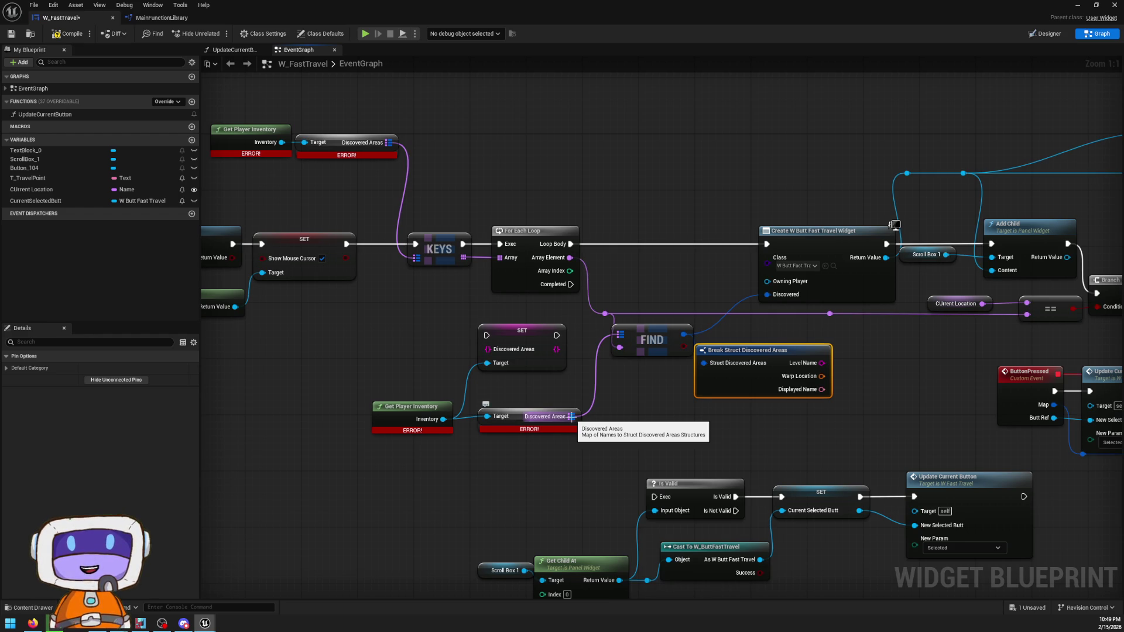
drag(293, 351, 372, 354)
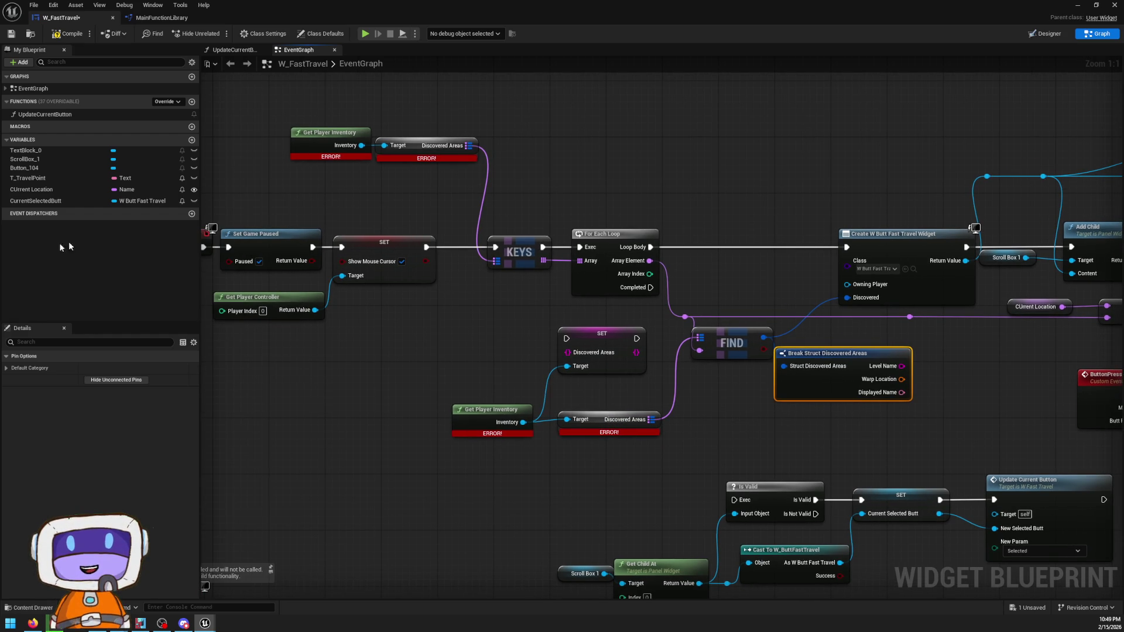
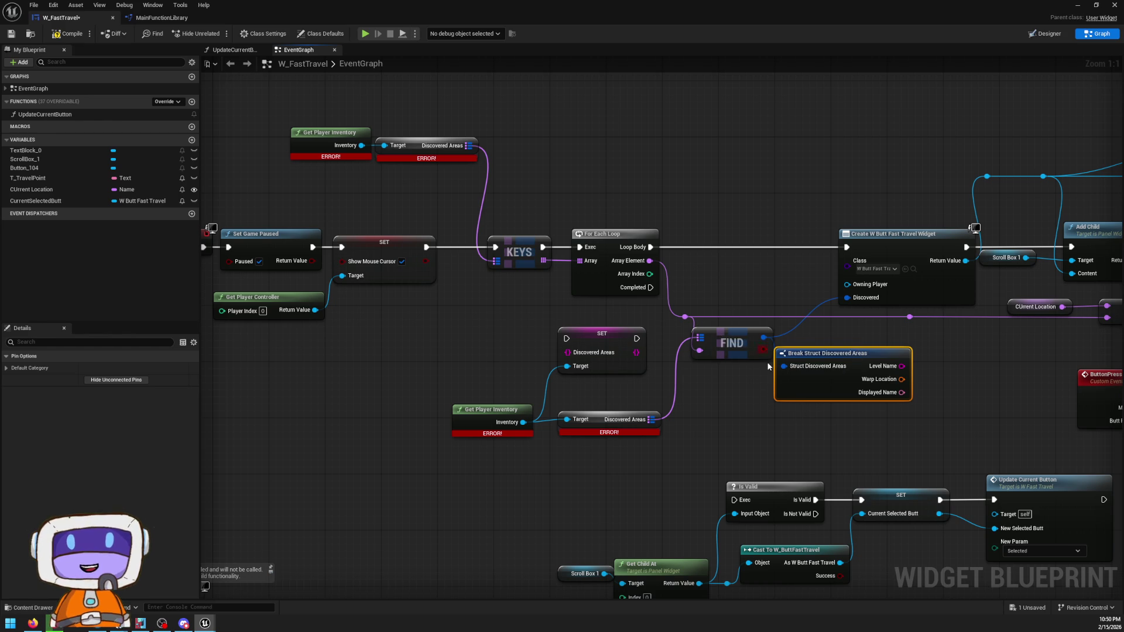
- Try pulling wires from the Level Name and Warp Location outputs, browsing the offered actions
mouse_move(888, 362)
mouse_down()
mouse_move(781, 366)
mouse_move(822, 374)
mouse_move(823, 339)
mouse_up()
click(808, 369)
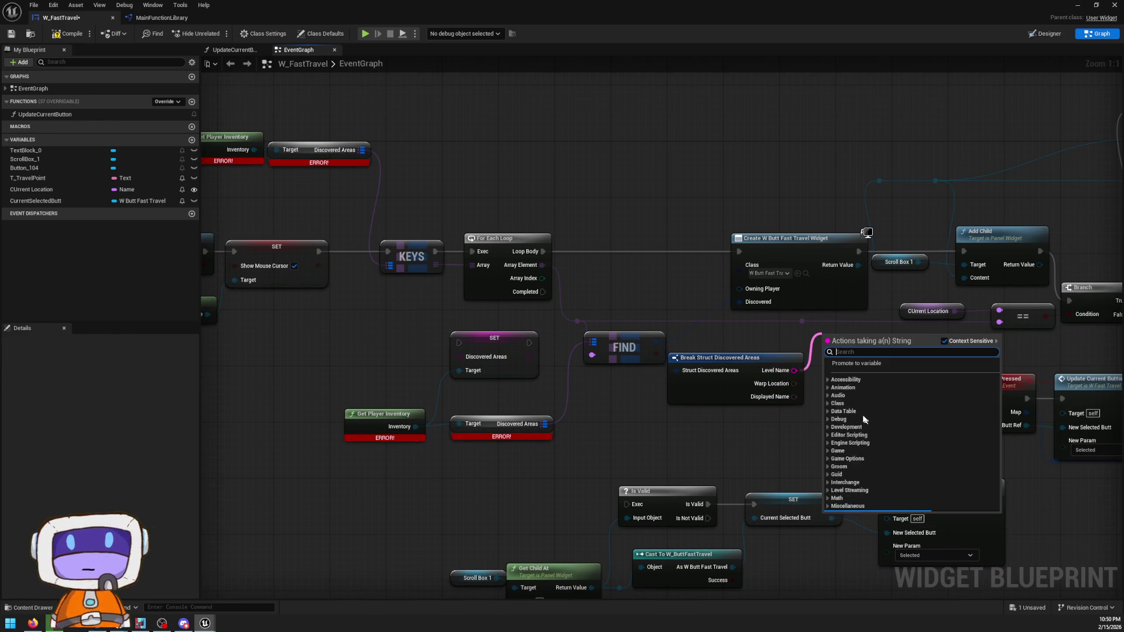
click(807, 343)
mouse_move(779, 387)
mouse_down()
mouse_move(834, 383)
mouse_move(837, 337)
mouse_up()
click(820, 375)
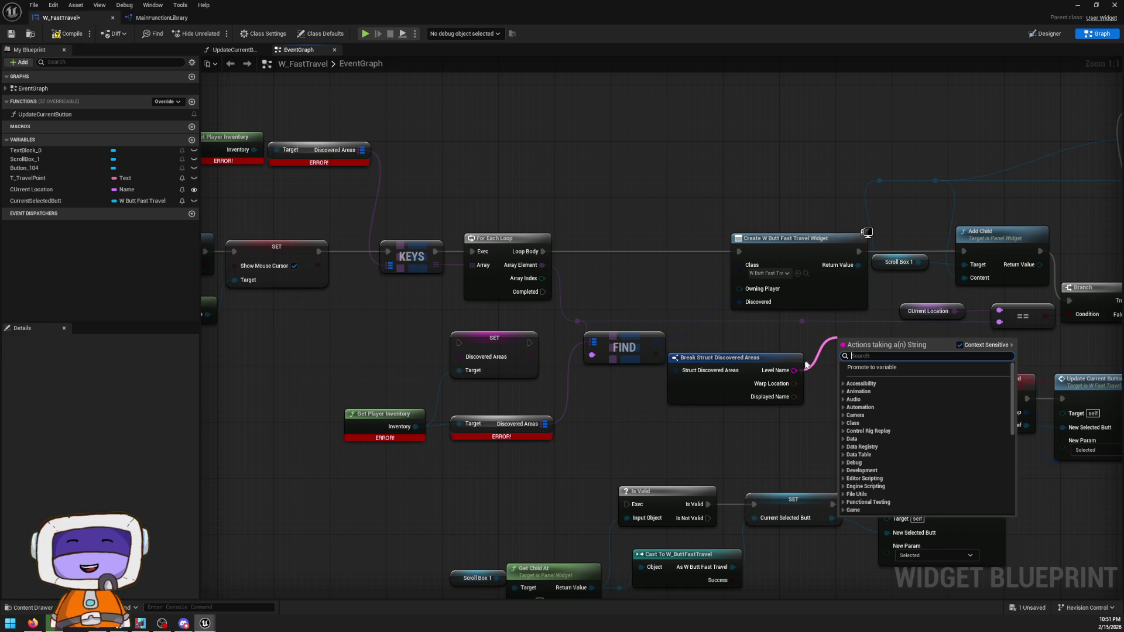
click(817, 405)
mouse_move(794, 384)
mouse_down()
mouse_move(823, 360)
mouse_move(858, 381)
mouse_up()
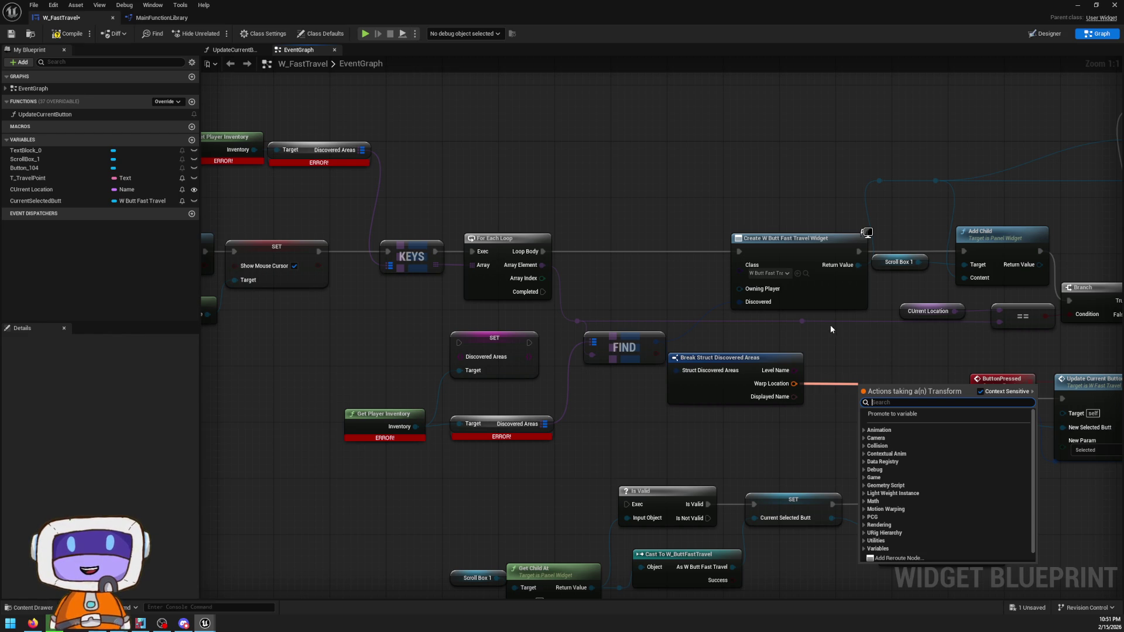
click(795, 391)
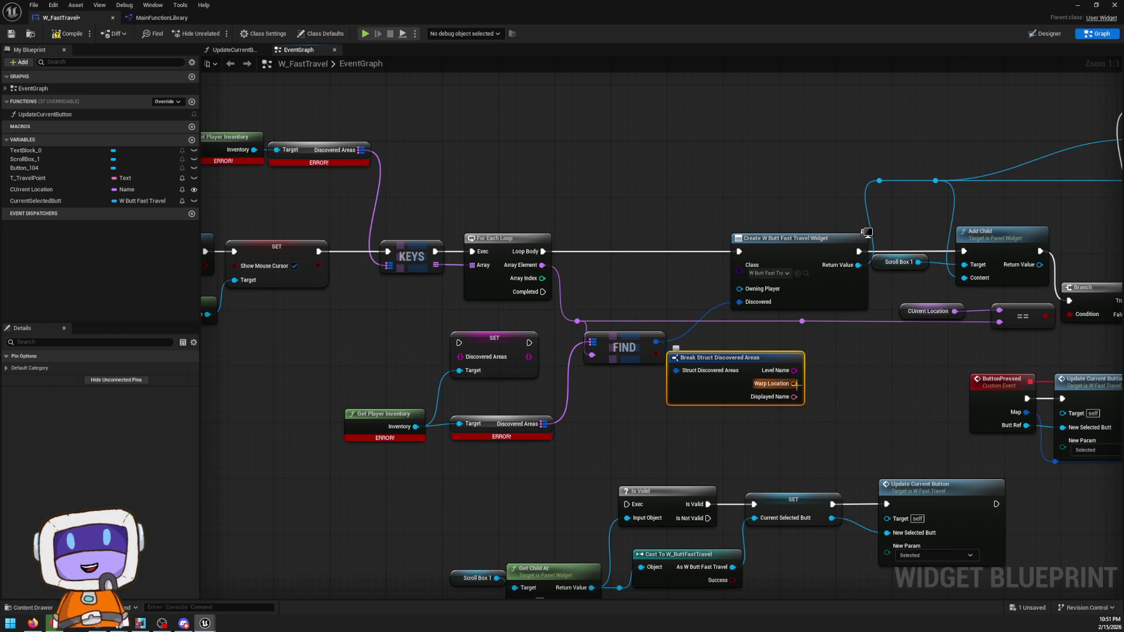
mouse_move(794, 384)
mouse_down()
mouse_move(888, 371)
mouse_move(867, 389)
mouse_move(878, 385)
mouse_up()
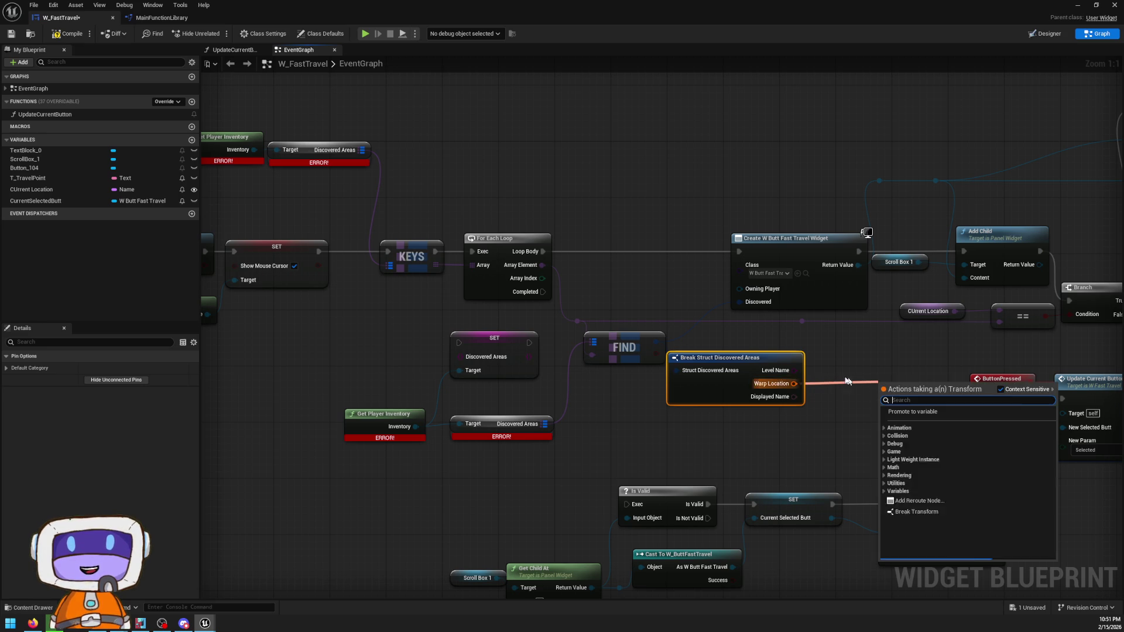
click(818, 395)
- Add a Break Transform node fed by Warp Location and position it
mouse_move(794, 397)
mouse_down()
mouse_move(843, 434)
mouse_move(809, 427)
mouse_move(793, 391)
mouse_move(831, 389)
mouse_up()
scroll(858, 446, down, 1)
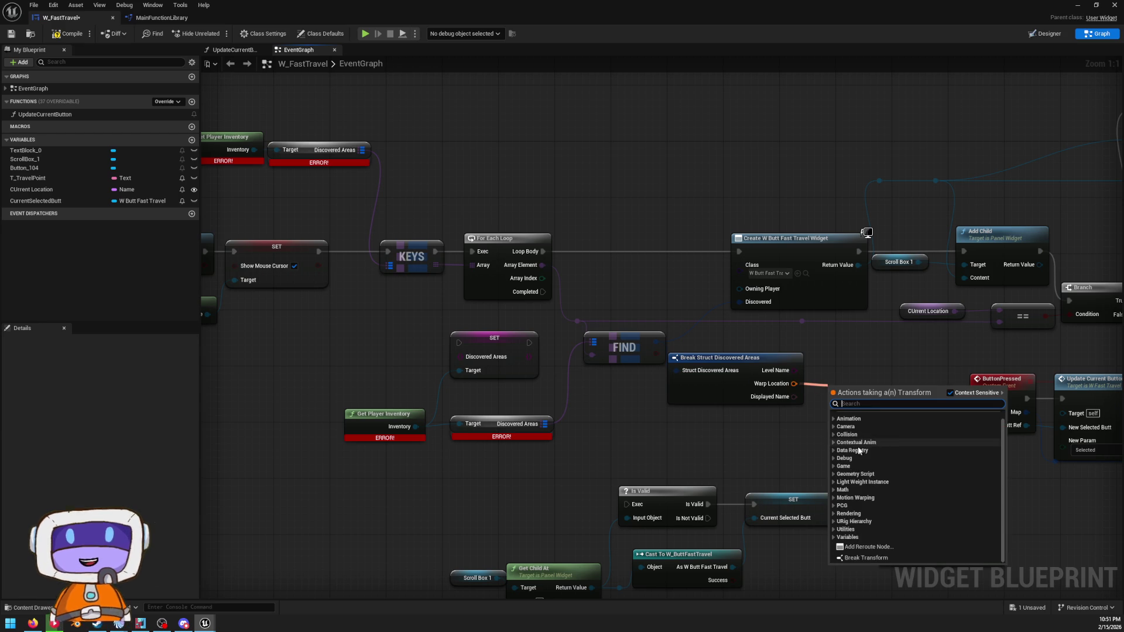
click(878, 556)
drag(840, 427, 868, 414)
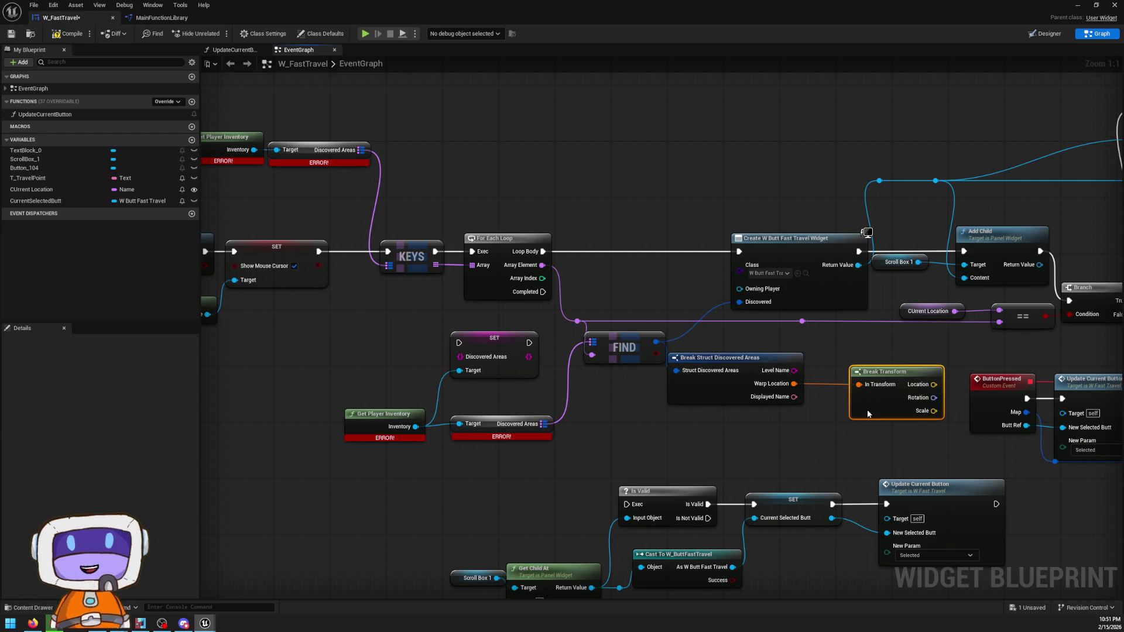
click(791, 431)
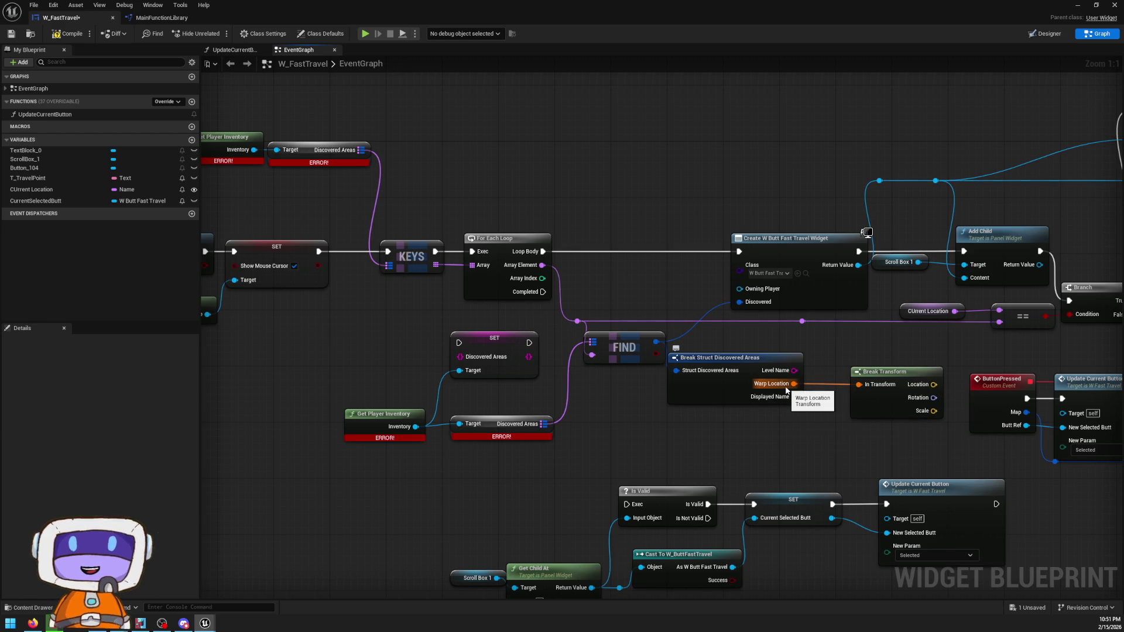
- Rearrange the Break Struct and SET Discovered Areas nodes, then start playing the level
mouse_move(799, 401)
mouse_down()
mouse_move(807, 388)
mouse_move(785, 421)
mouse_move(588, 414)
mouse_up()
key(Escape)
drag(529, 357, 754, 403)
click(682, 420)
drag(486, 356, 499, 349)
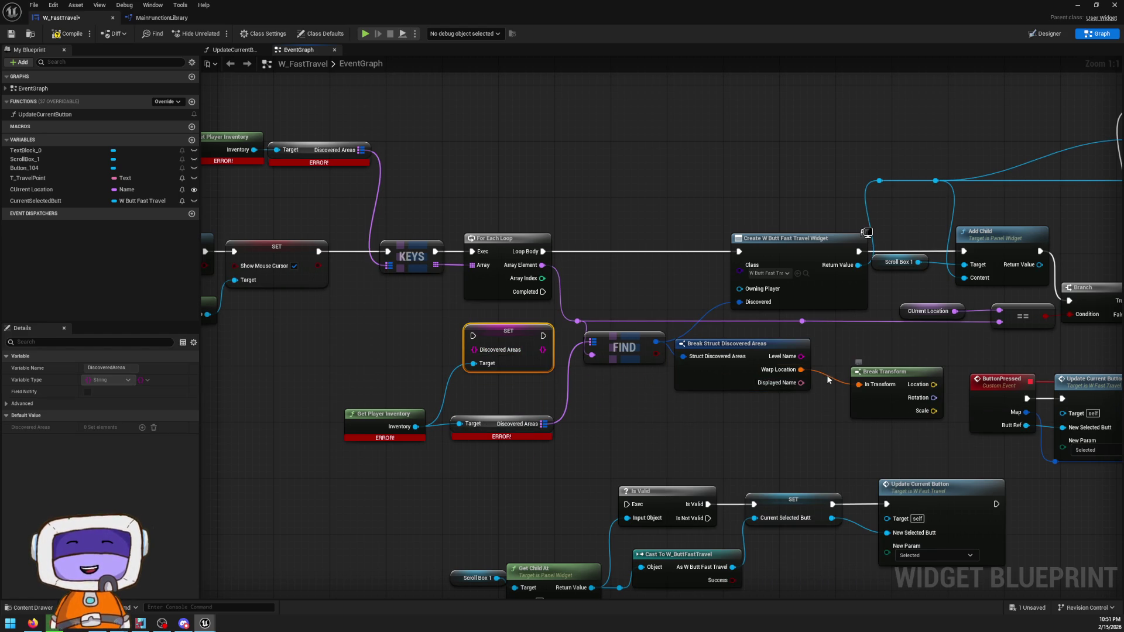
click(365, 33)
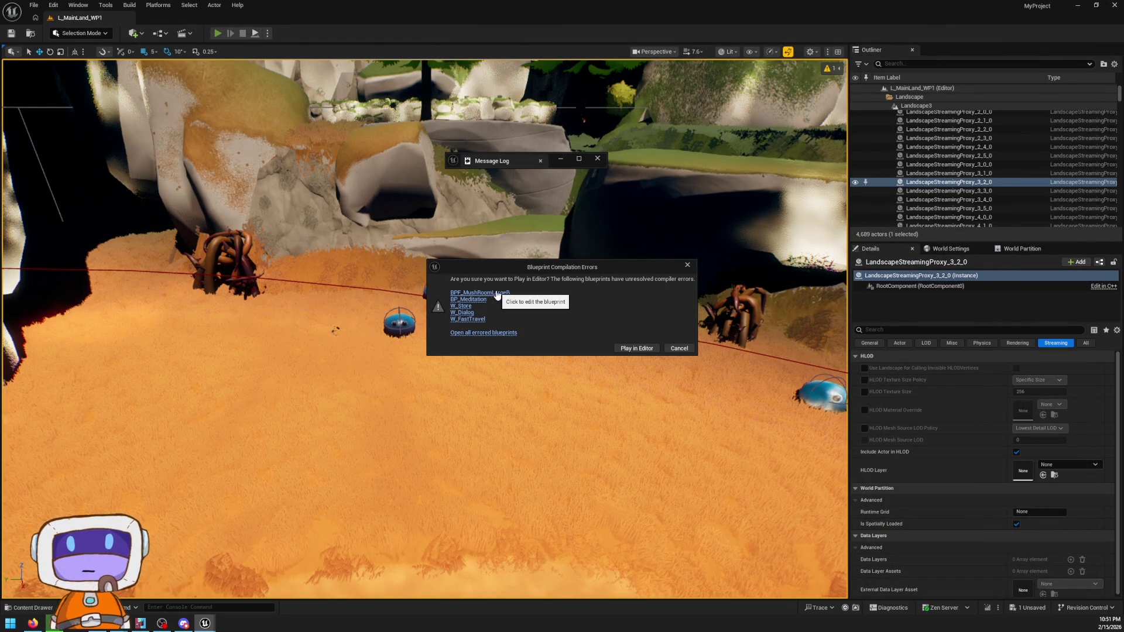
- Open the errored W_Dialog in Graph view, compile it, and jump to the Check Inventory by Name error
click(463, 312)
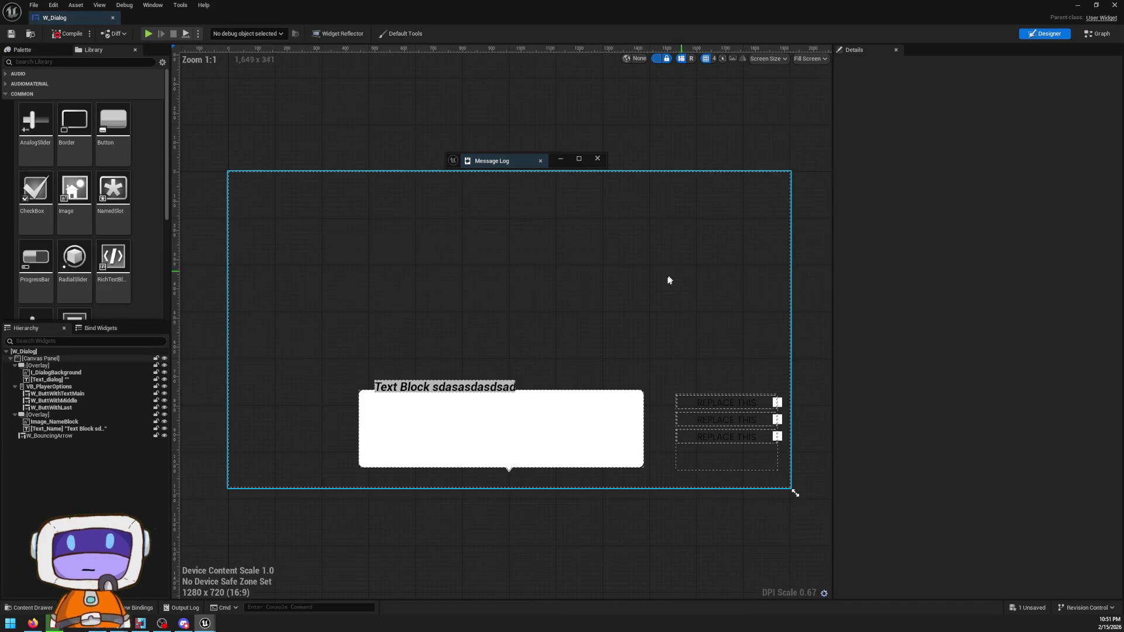
click(1097, 33)
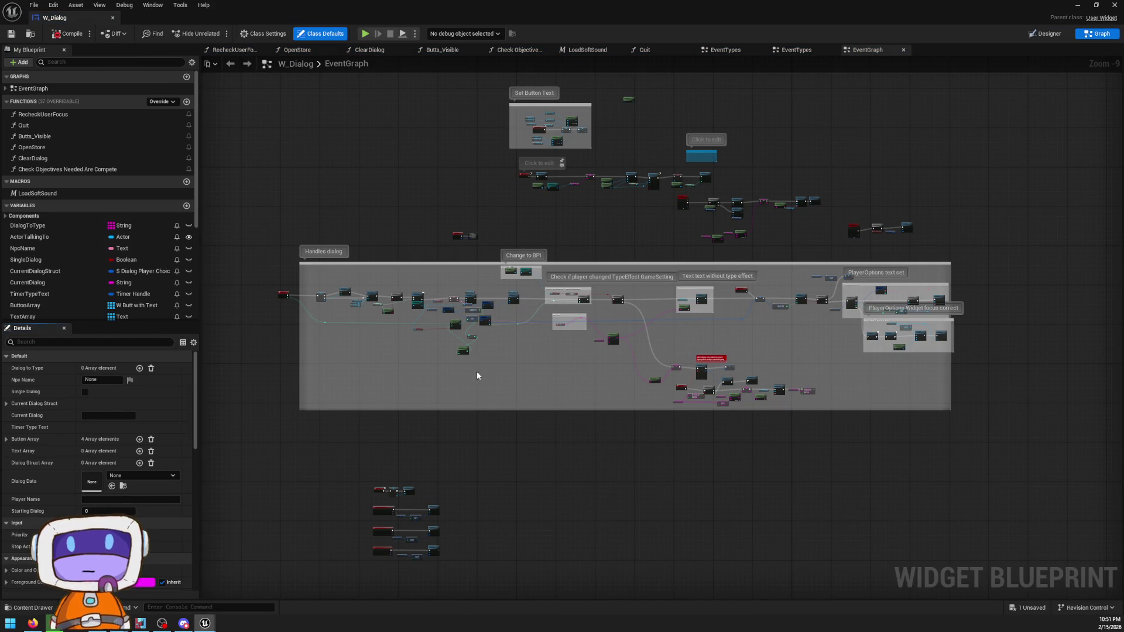
scroll(671, 320, up, 5)
scroll(550, 290, down, 3)
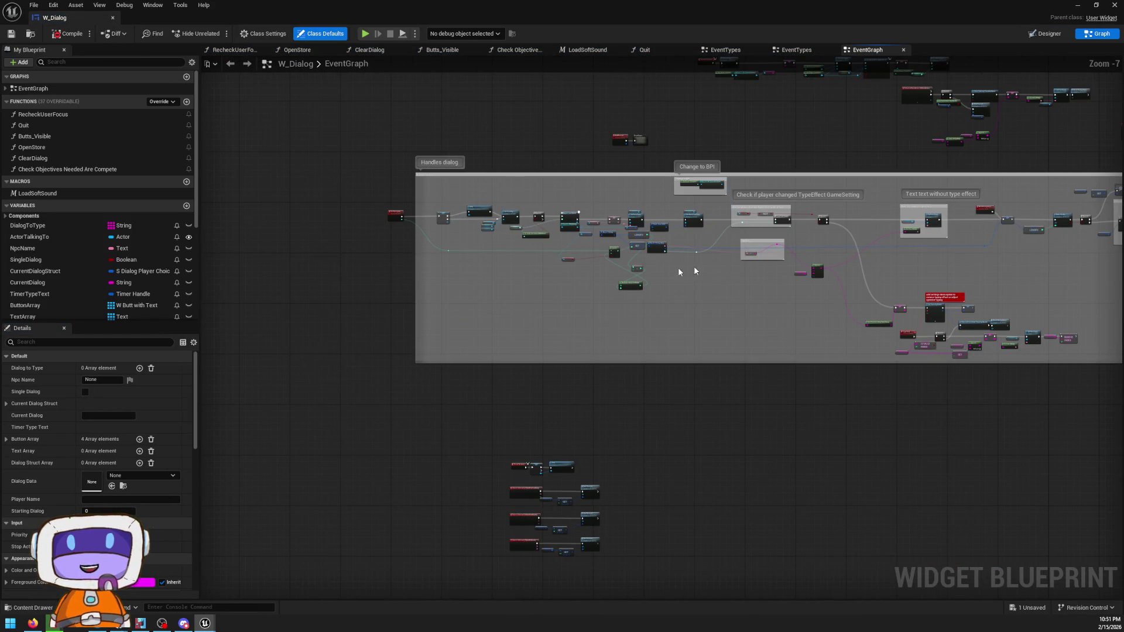
click(78, 34)
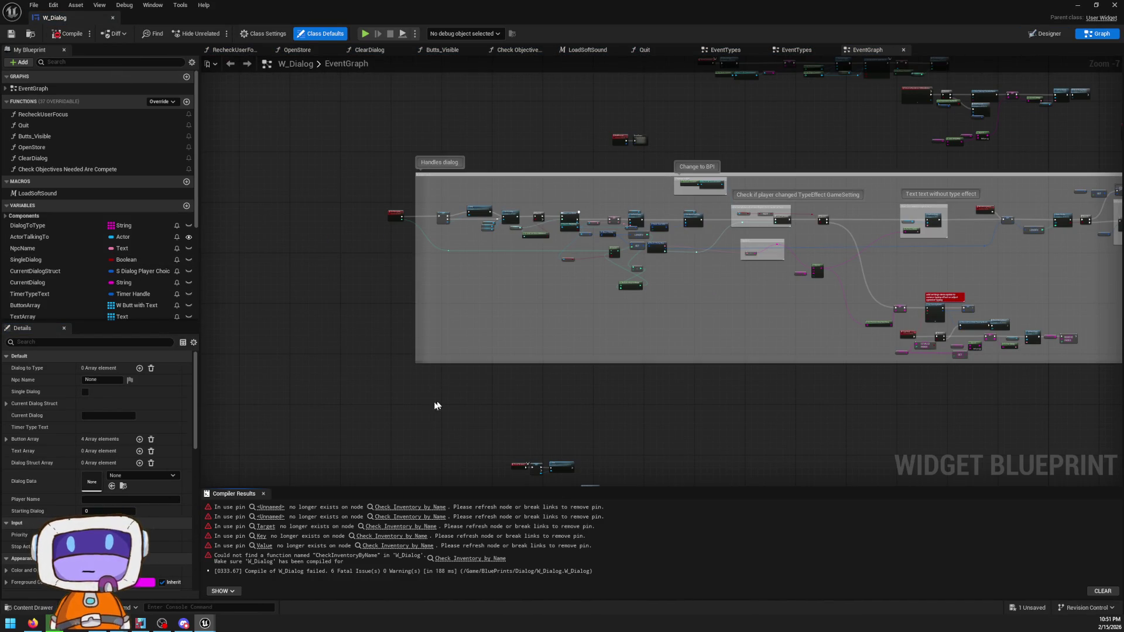
click(418, 508)
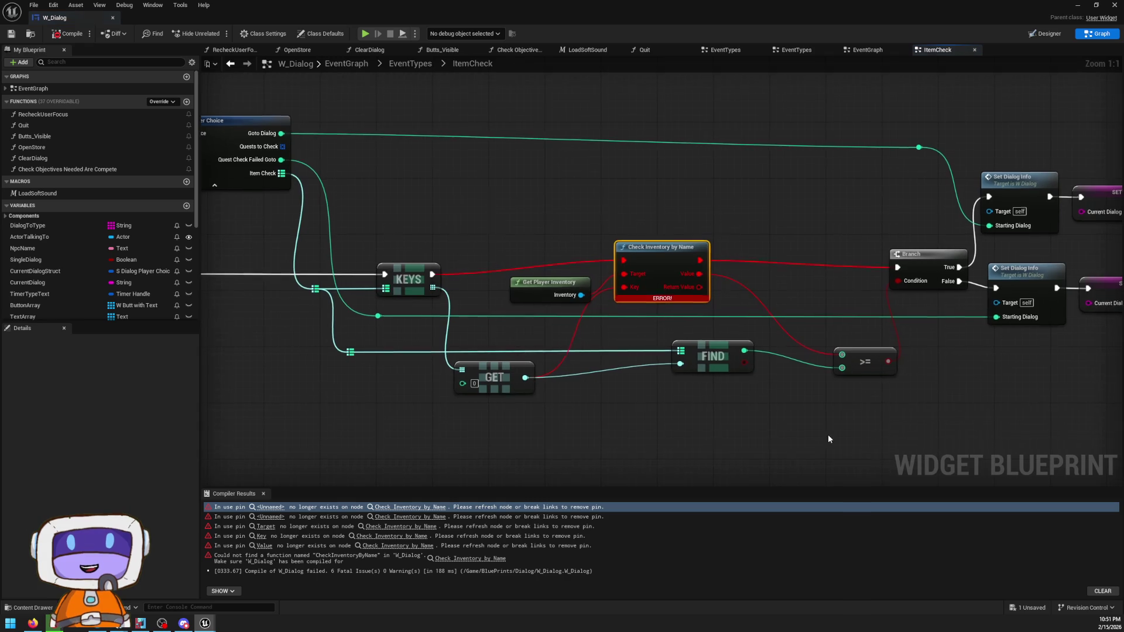
- Place a Check Inventory message node above the old Check Inventory by Name node
mouse_move(569, 286)
mouse_down()
mouse_move(528, 198)
mouse_move(491, 208)
mouse_move(651, 204)
mouse_up()
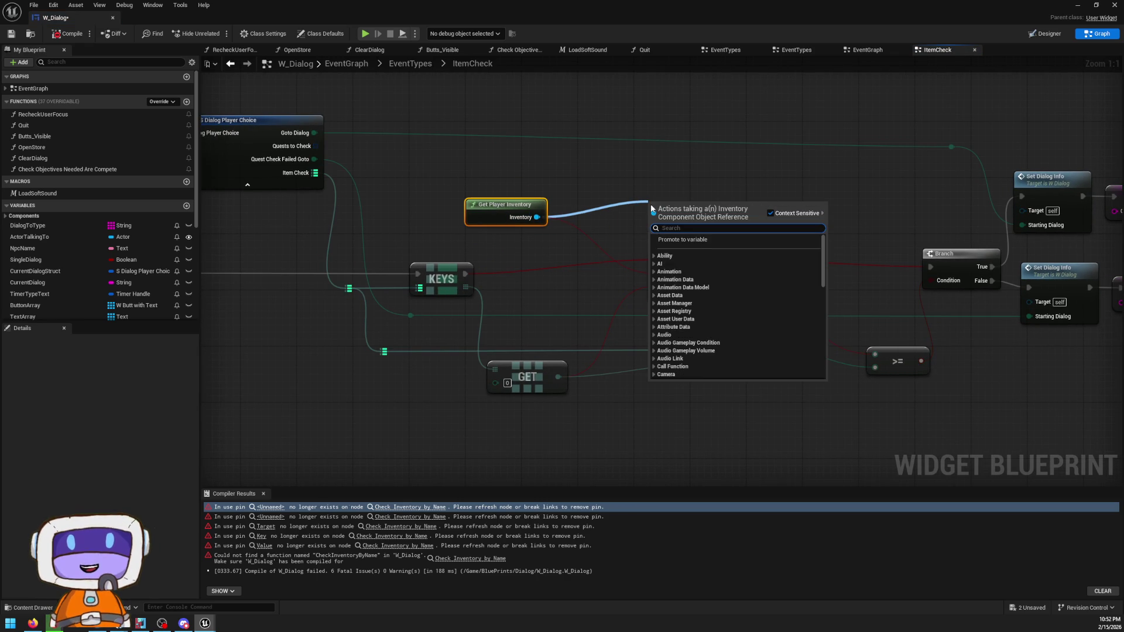
text(check)
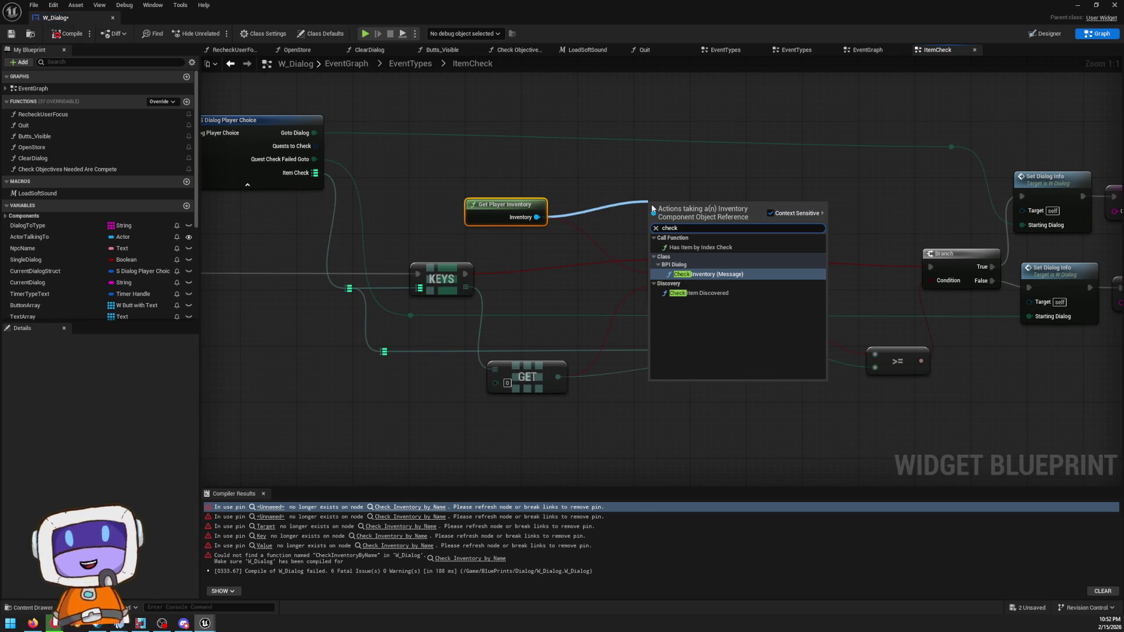
key(Return)
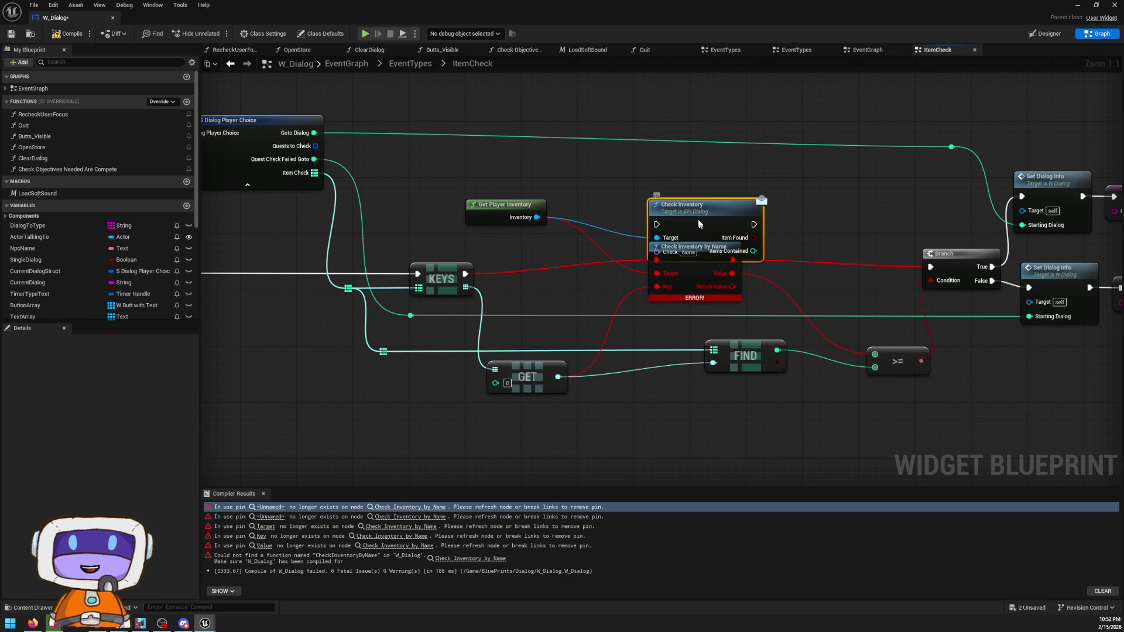
mouse_move(698, 216)
mouse_down()
mouse_move(705, 236)
mouse_move(701, 195)
mouse_up()
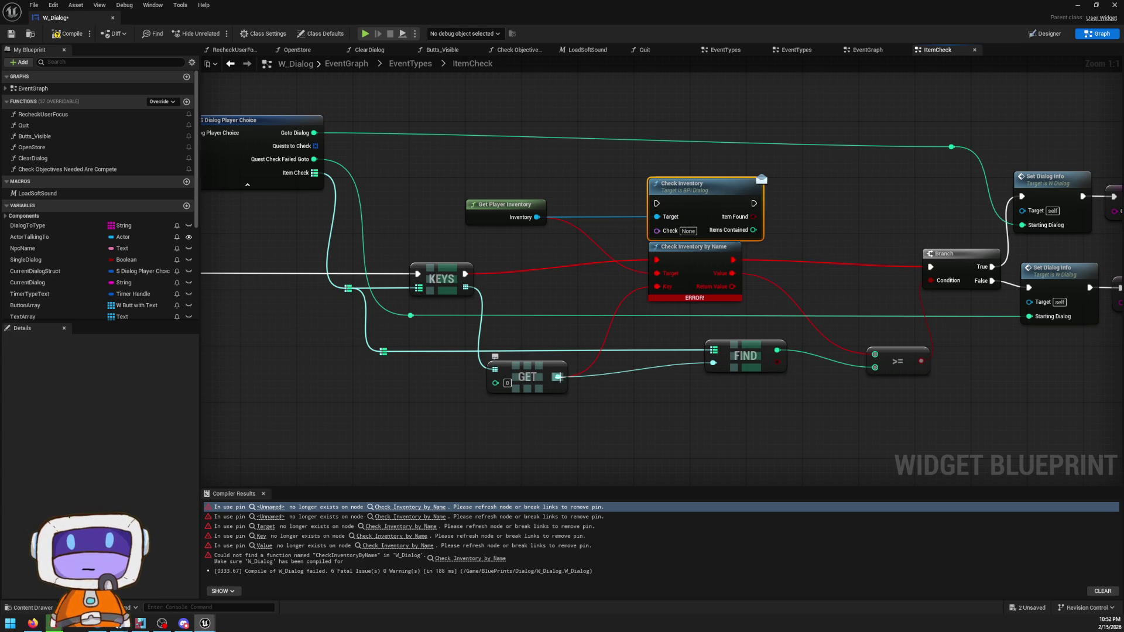
drag(559, 377, 533, 361)
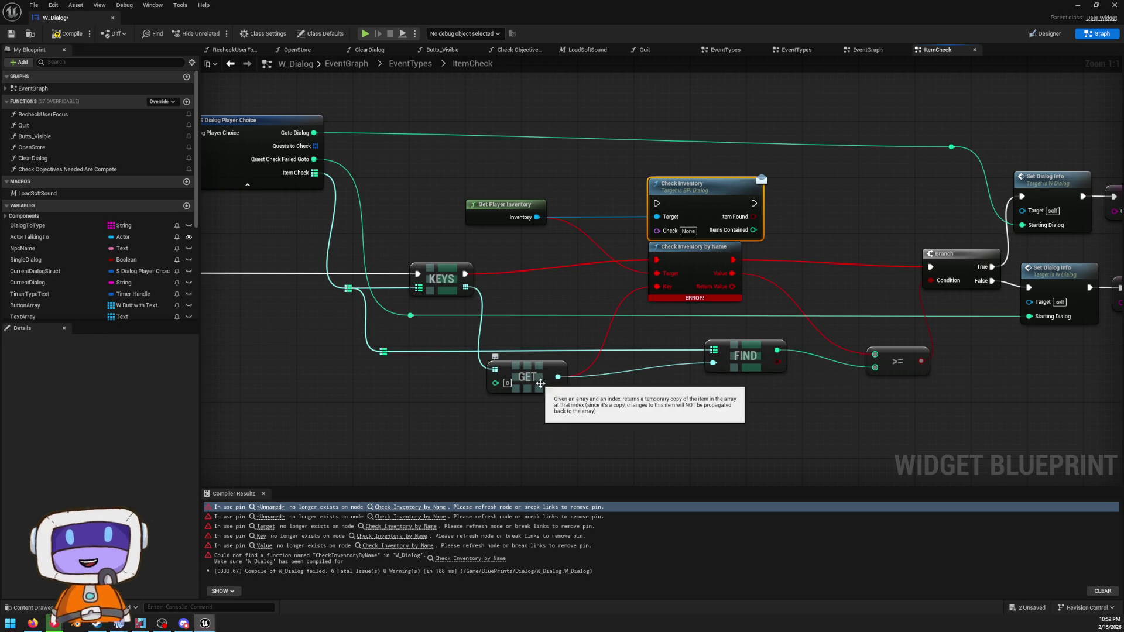
drag(699, 276, 762, 275)
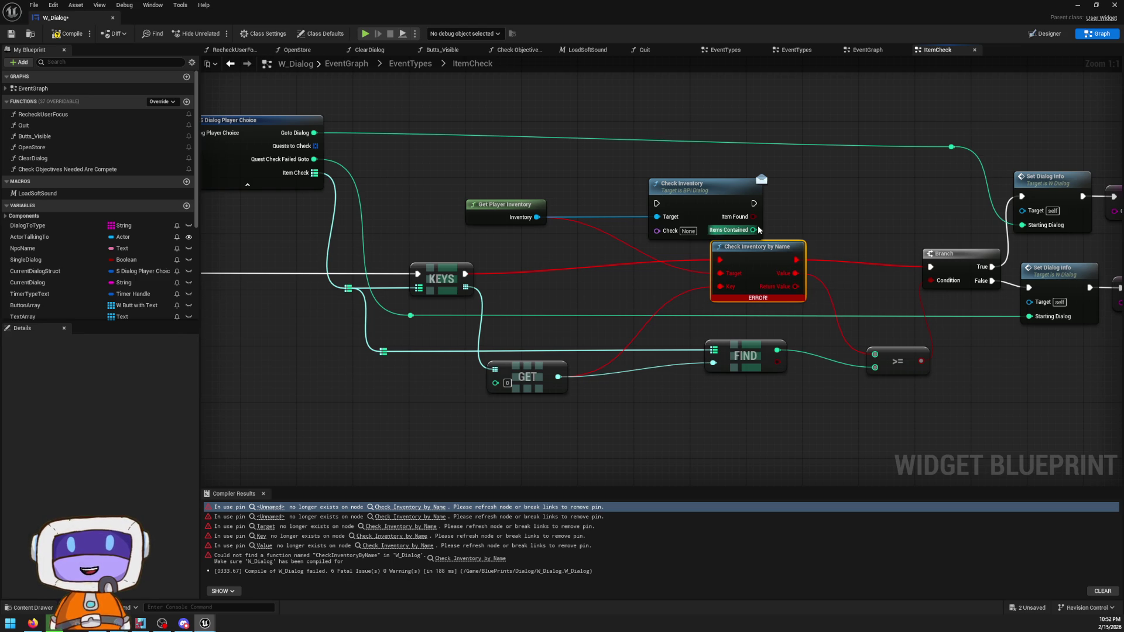
- From the Inventory pin, add the 'bpi dialog' Check Inventory call and open its interface definition
drag(544, 218, 649, 147)
text(check)
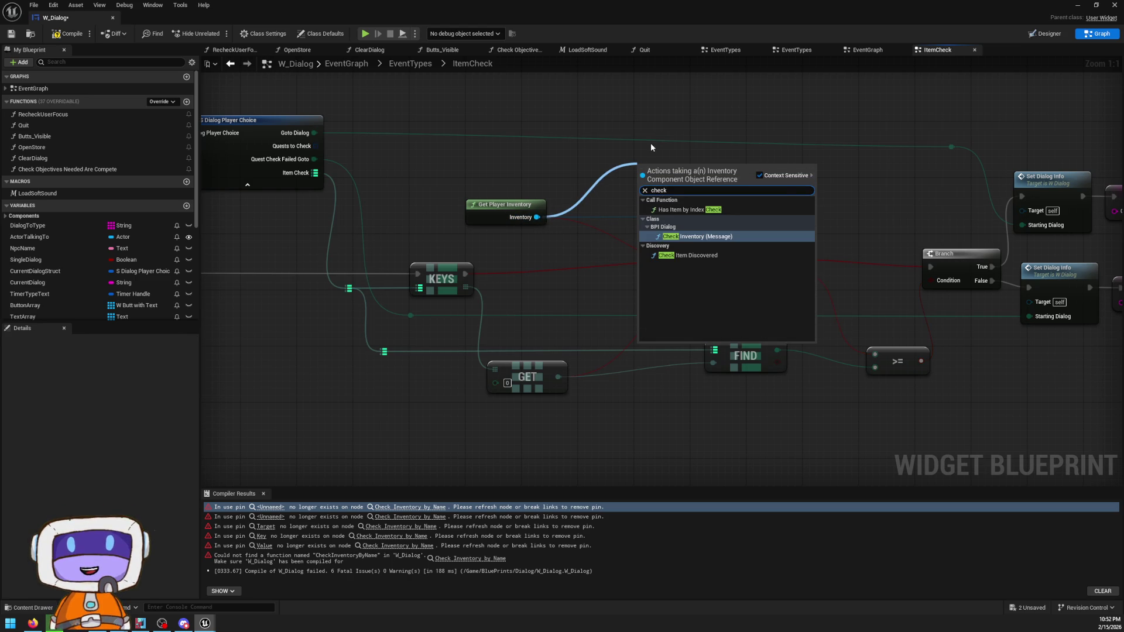
key(BackSpace)
key(BackSpace)
key(BackSpace)
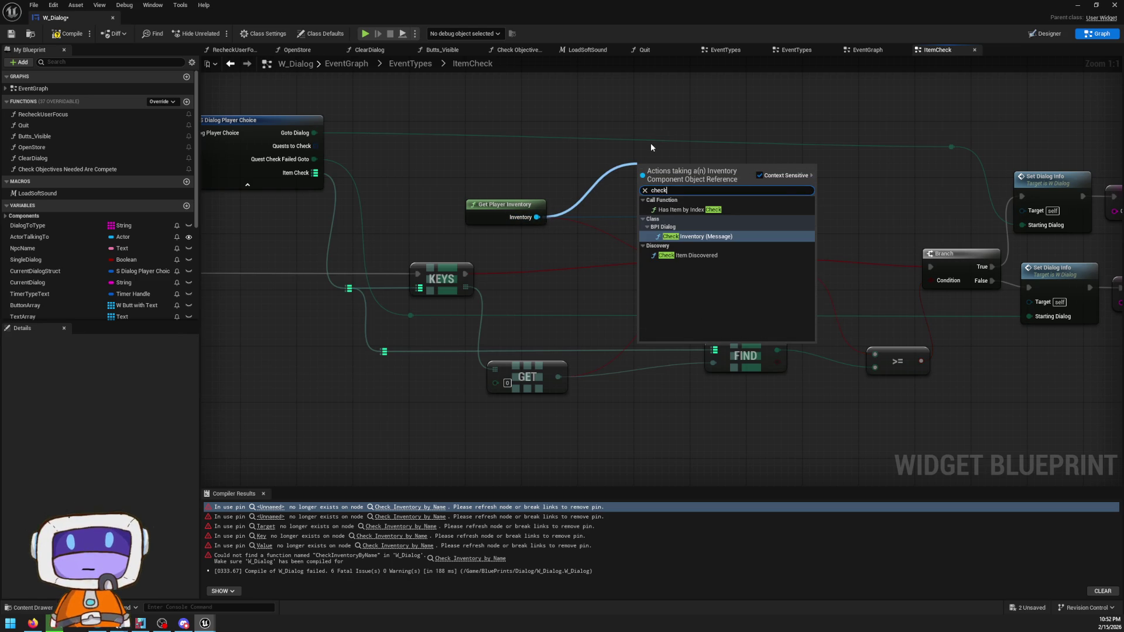
text(bpi)
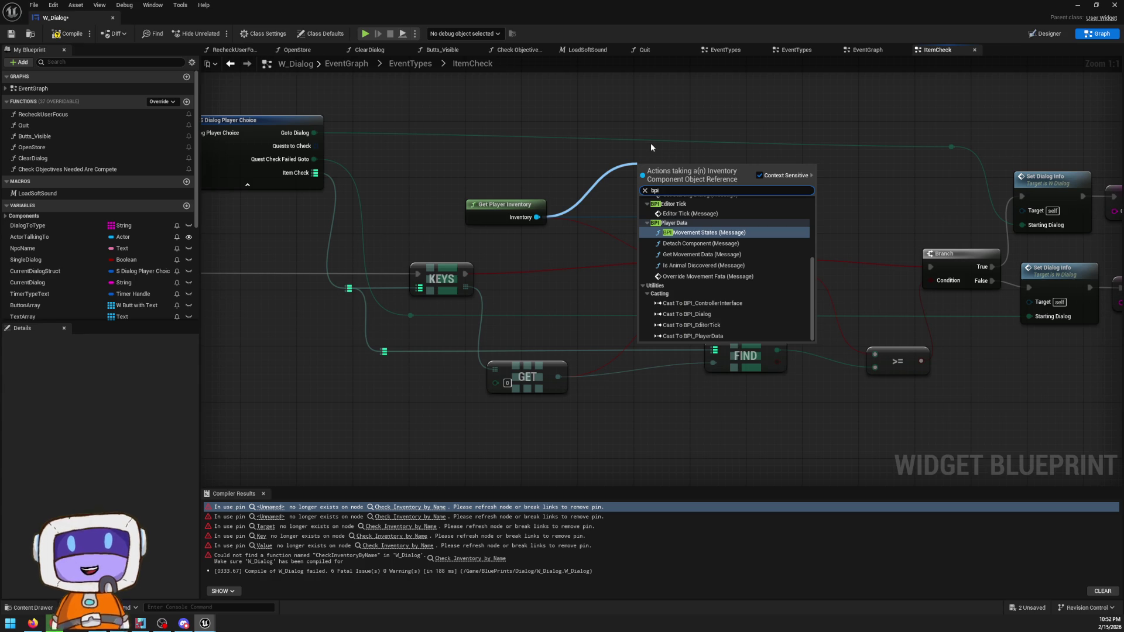
text( dialog)
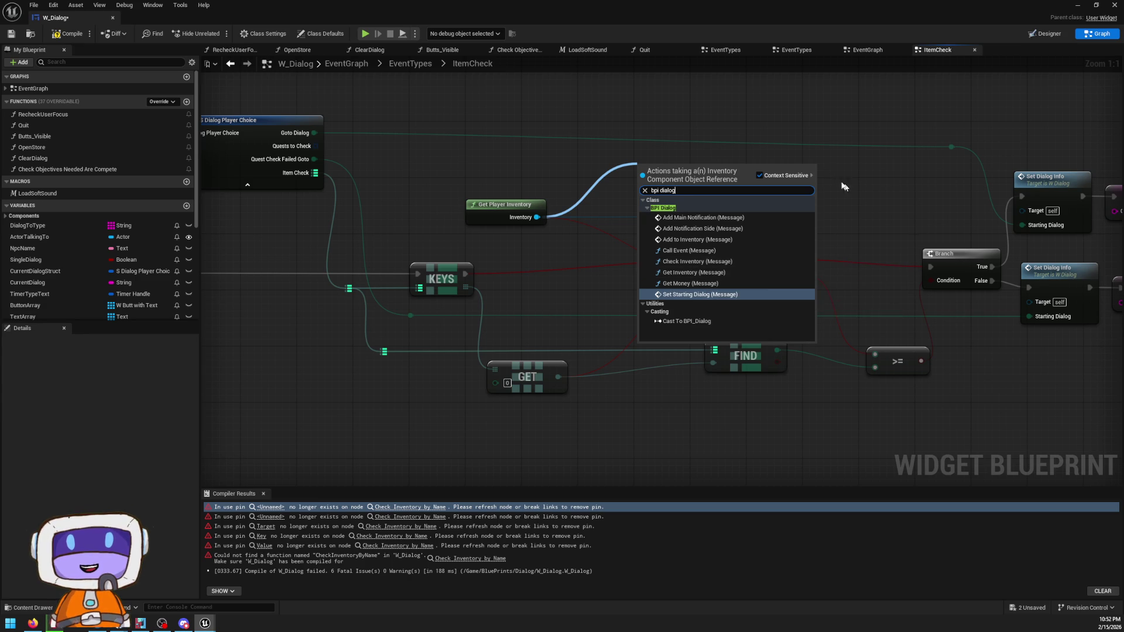
click(696, 261)
mouse_move(657, 230)
mouse_down()
mouse_move(581, 368)
mouse_move(558, 375)
mouse_move(583, 404)
mouse_move(558, 377)
mouse_move(533, 378)
mouse_move(668, 230)
mouse_up()
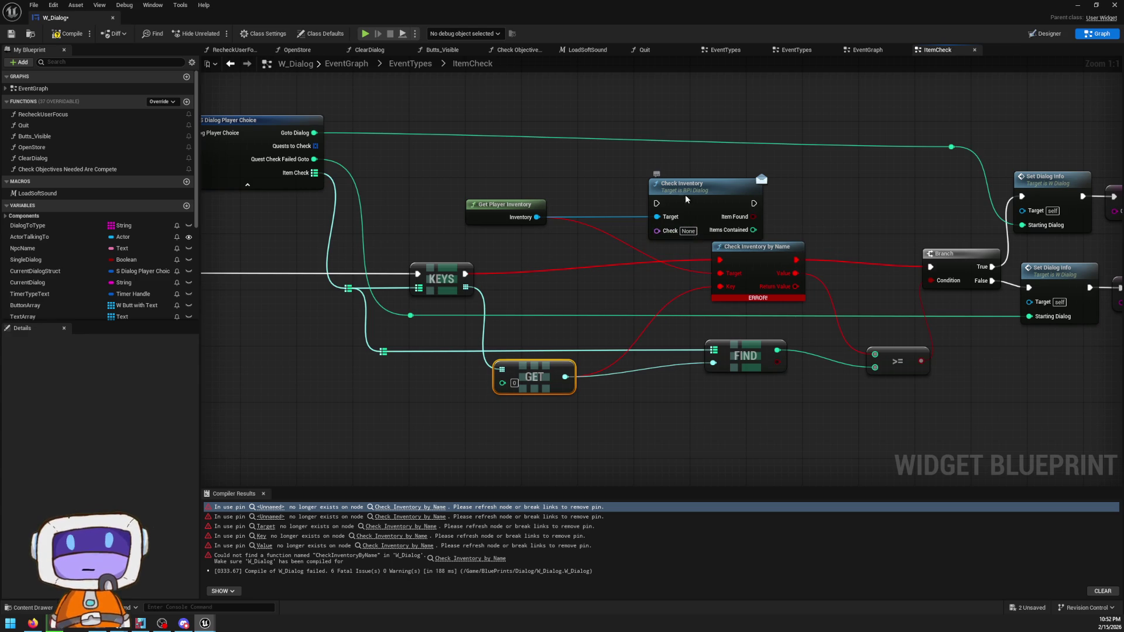
double_click(687, 200)
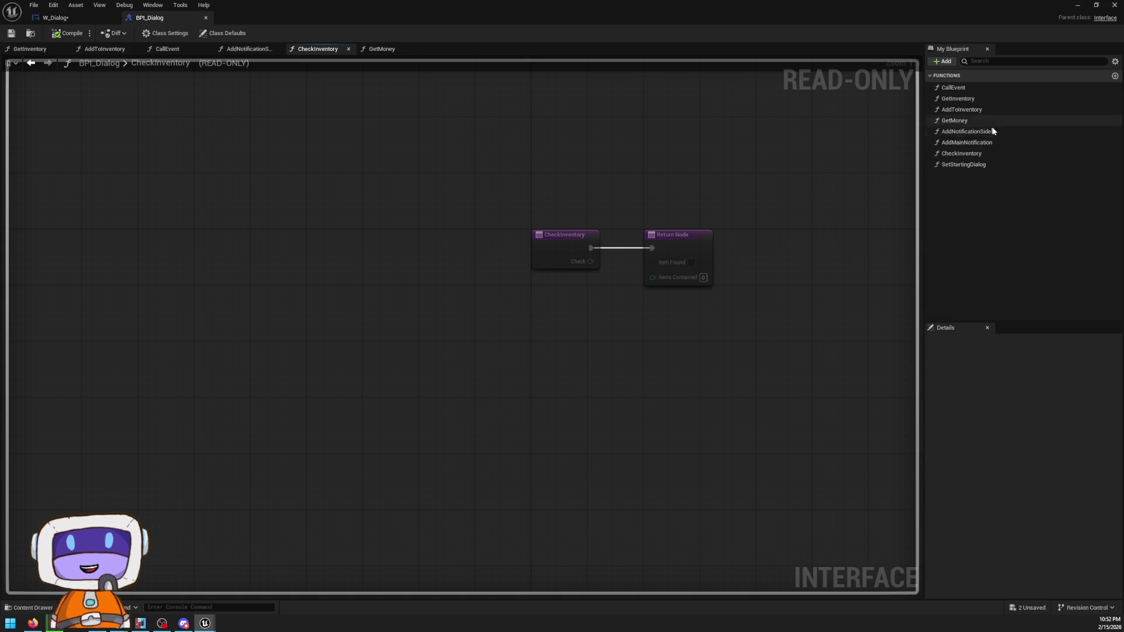
- Glance at BPI_Dialog's AddToInventory, then go back to W_Dialog's ItemCheck graph and view the Set Dialog Info nodes
double_click(980, 111)
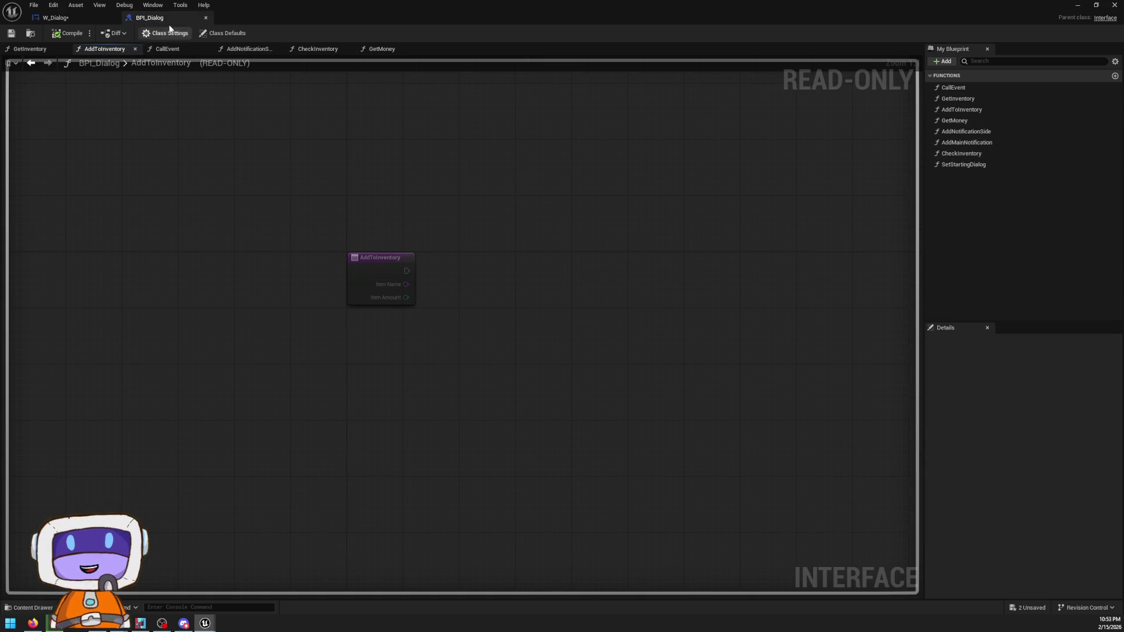
click(77, 19)
mouse_move(545, 267)
mouse_down()
mouse_move(826, 247)
mouse_move(673, 242)
mouse_up()
drag(839, 204, 702, 204)
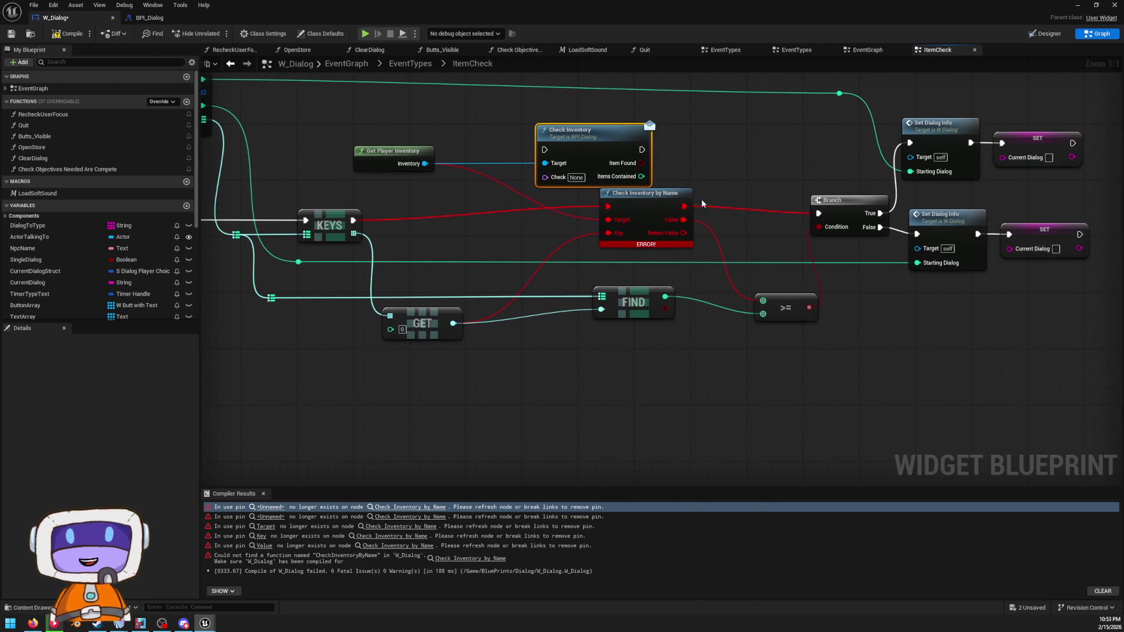
- Wire Check Inventory's execution and Item Found into the Branch, and move the FIND node left
drag(642, 163, 819, 227)
drag(640, 149, 818, 213)
mouse_move(641, 177)
mouse_down()
mouse_move(671, 195)
mouse_move(711, 309)
mouse_move(762, 314)
mouse_move(819, 227)
mouse_up()
mouse_move(724, 244)
mouse_down()
mouse_move(924, 244)
mouse_move(890, 259)
mouse_up()
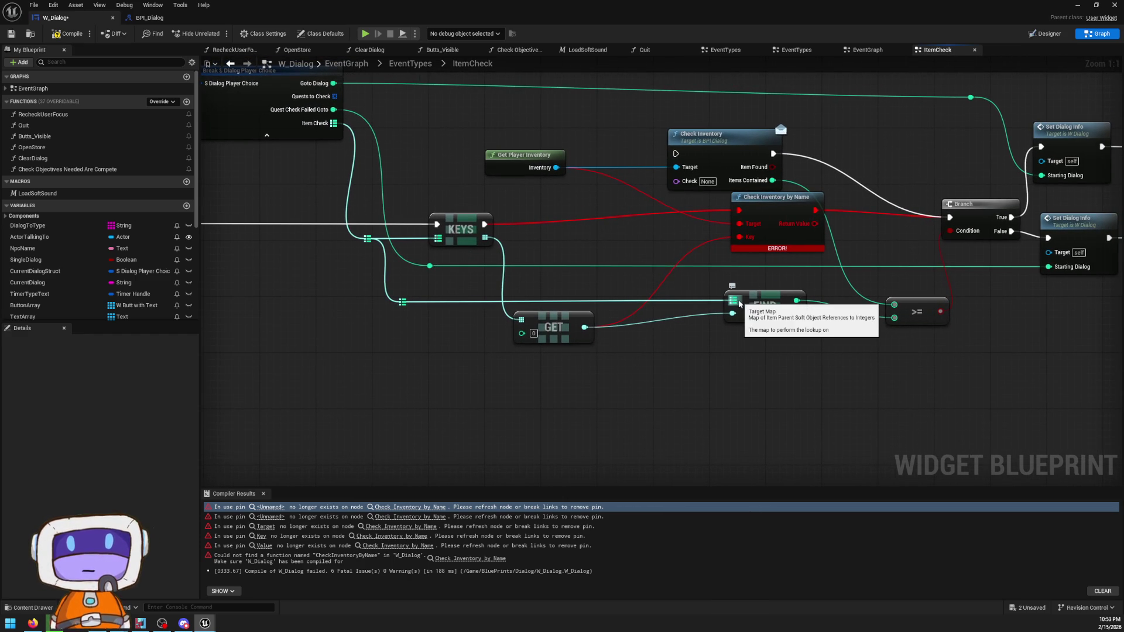
drag(776, 305, 673, 303)
drag(669, 210, 682, 228)
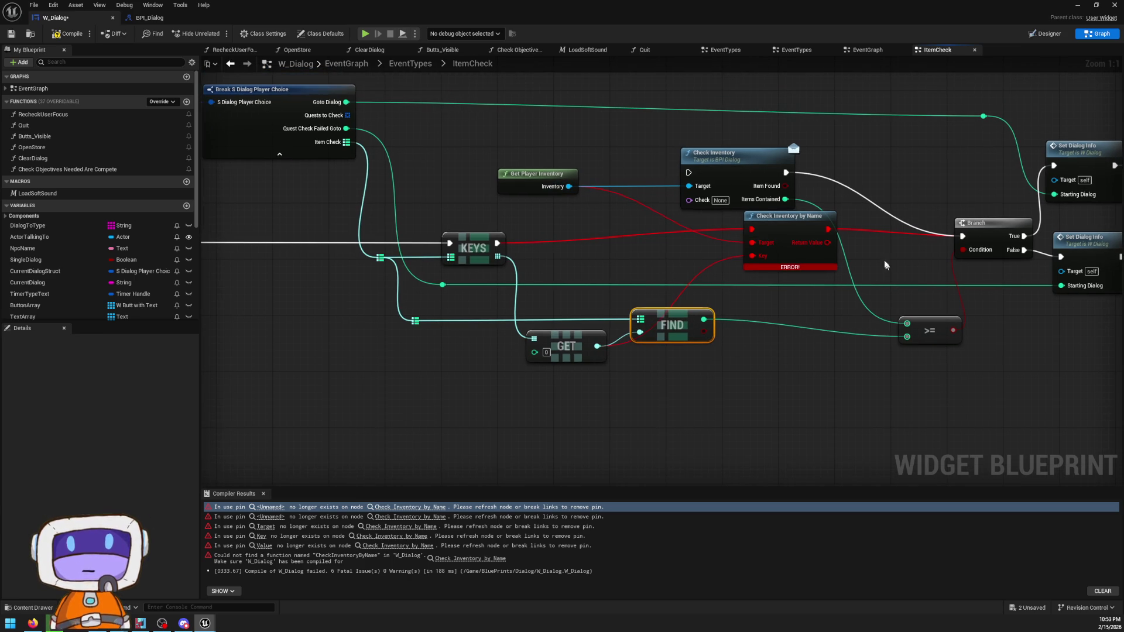
- Delete the broken Check Inventory by Name node and reposition the inventory nodes
click(785, 230)
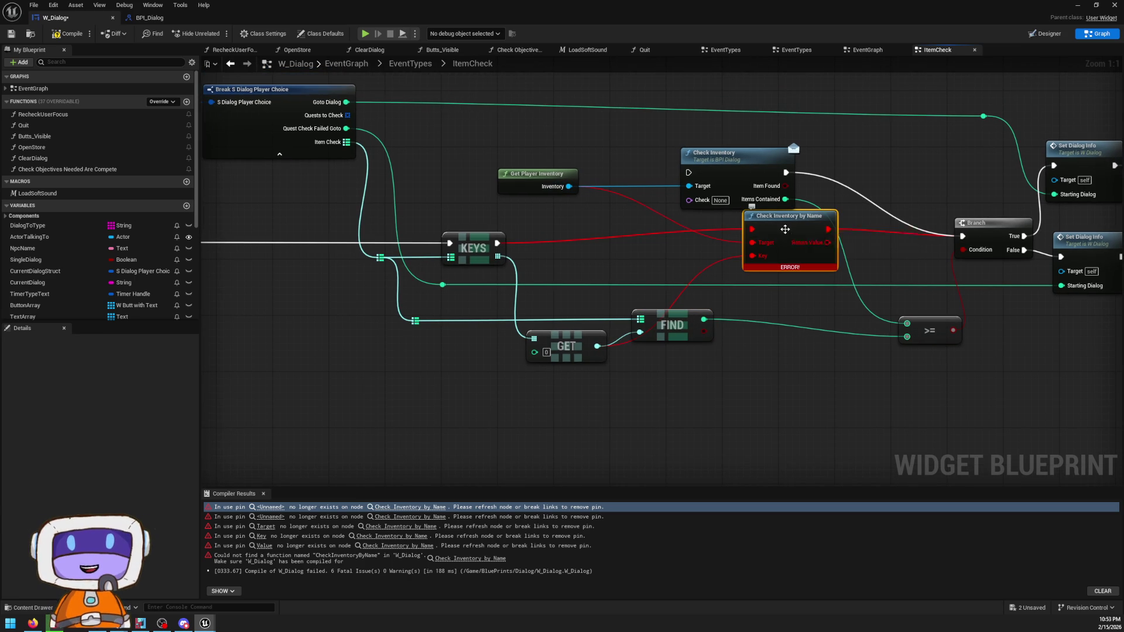
key(Delete)
drag(670, 209, 759, 220)
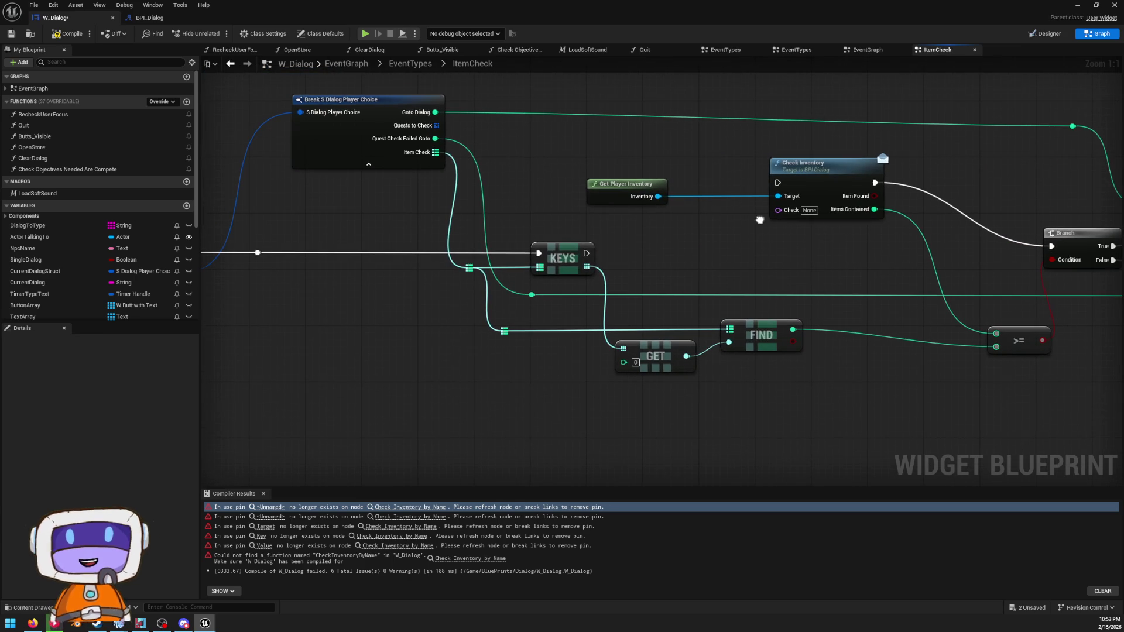
drag(627, 183, 626, 246)
mouse_move(566, 188)
mouse_down()
mouse_move(1054, 194)
mouse_move(670, 223)
mouse_up()
drag(755, 273, 775, 196)
click(833, 277)
drag(833, 277, 725, 282)
drag(674, 364, 987, 288)
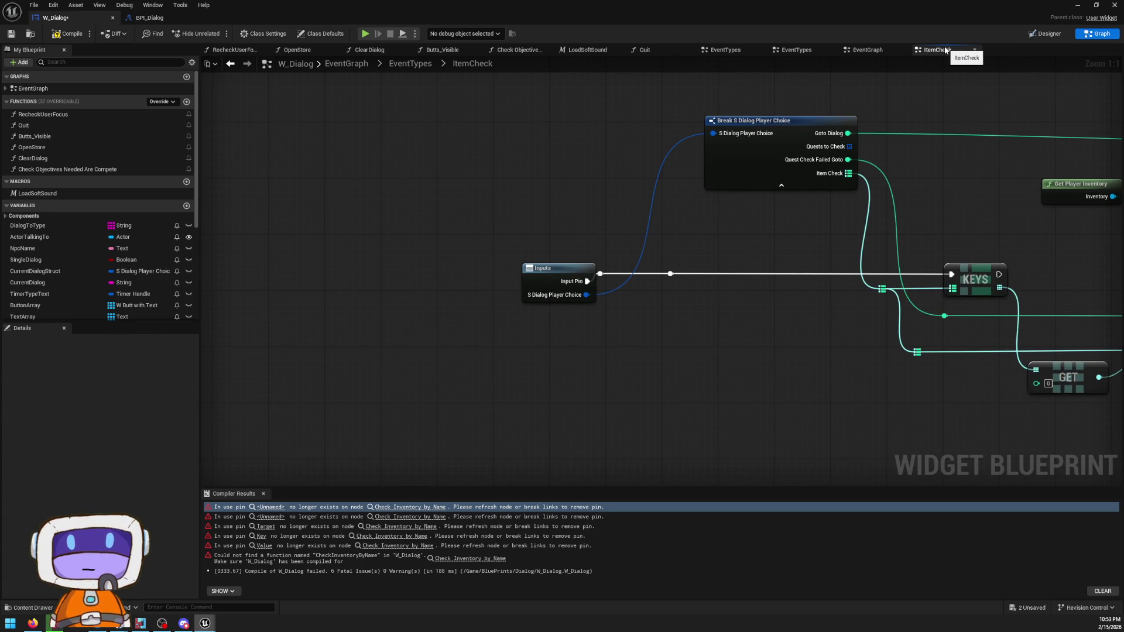
- Arrange the KEYS, FIND and Check Inventory by Name nodes so they sit together
drag(993, 237, 766, 230)
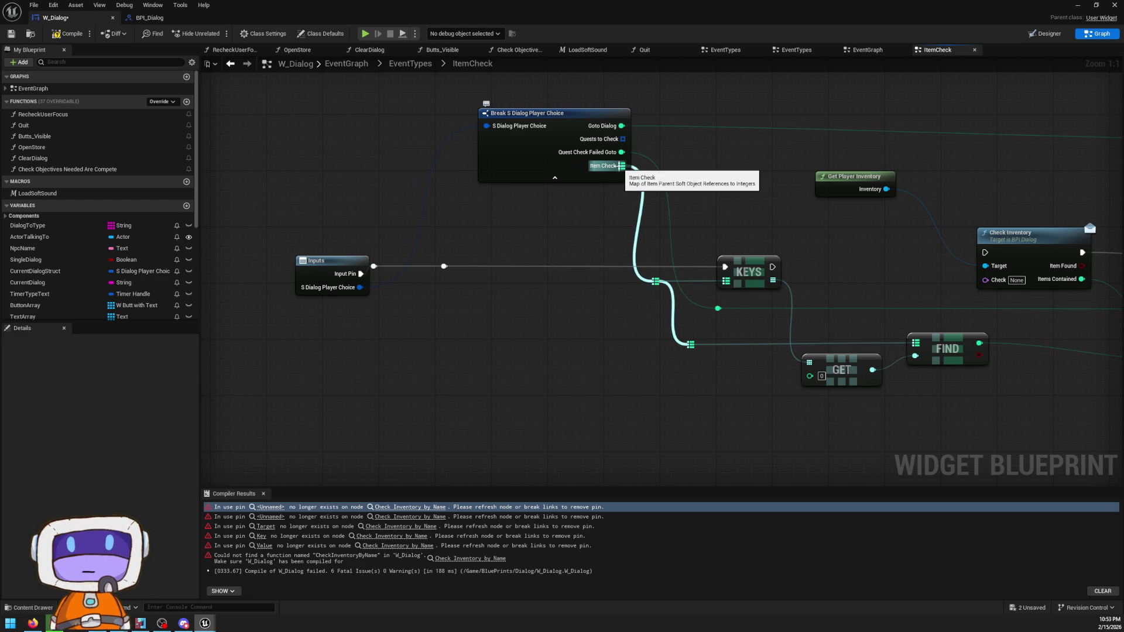
drag(887, 293, 752, 260)
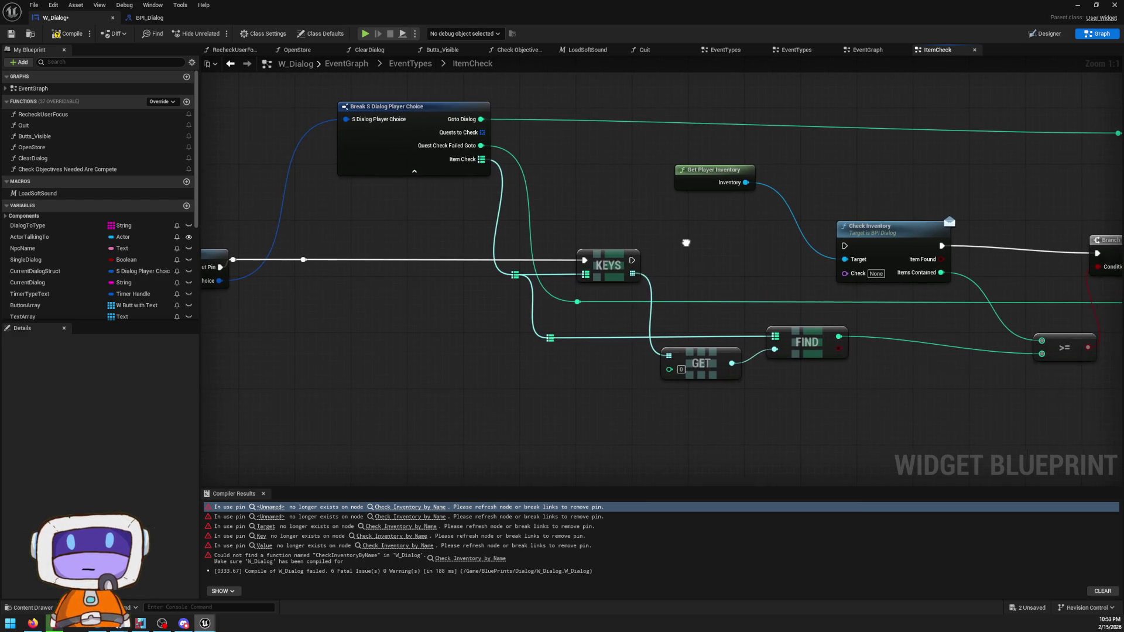
drag(839, 301, 754, 265)
drag(708, 307, 722, 307)
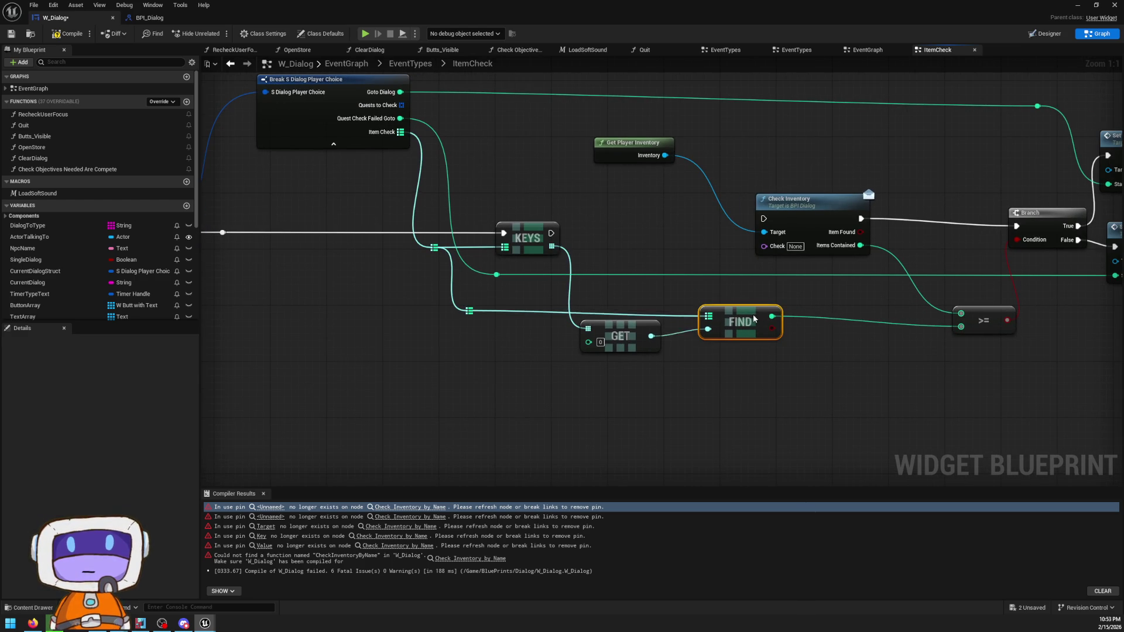
mouse_move(937, 312)
mouse_down()
mouse_move(497, 299)
mouse_move(1095, 373)
mouse_move(1011, 333)
mouse_up()
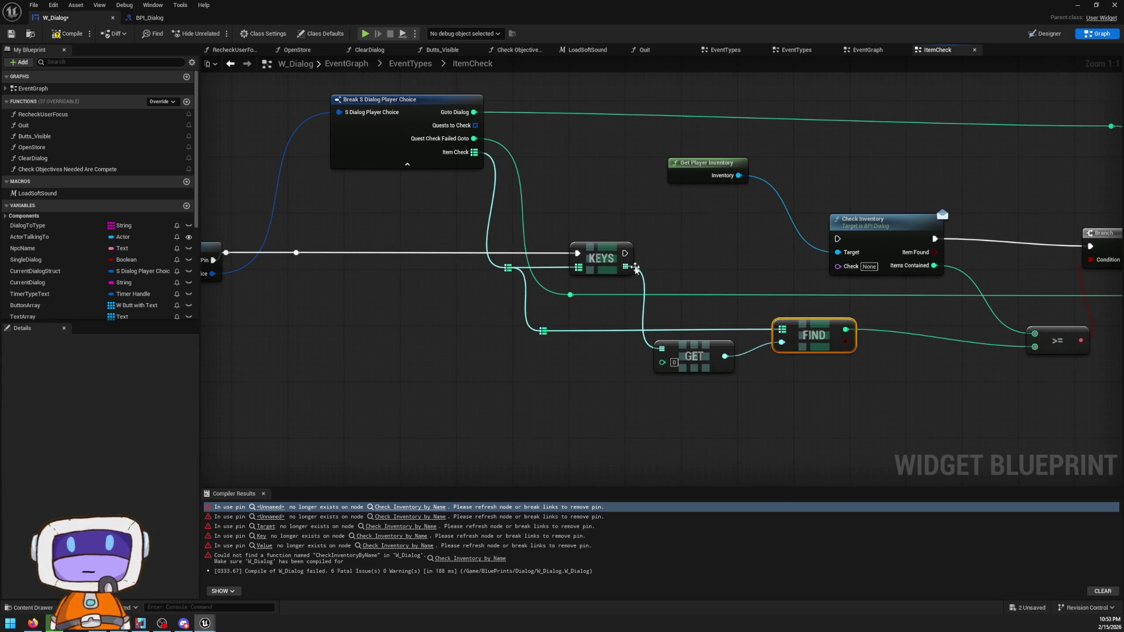
mouse_move(623, 269)
mouse_down()
mouse_move(657, 266)
mouse_move(719, 230)
mouse_up()
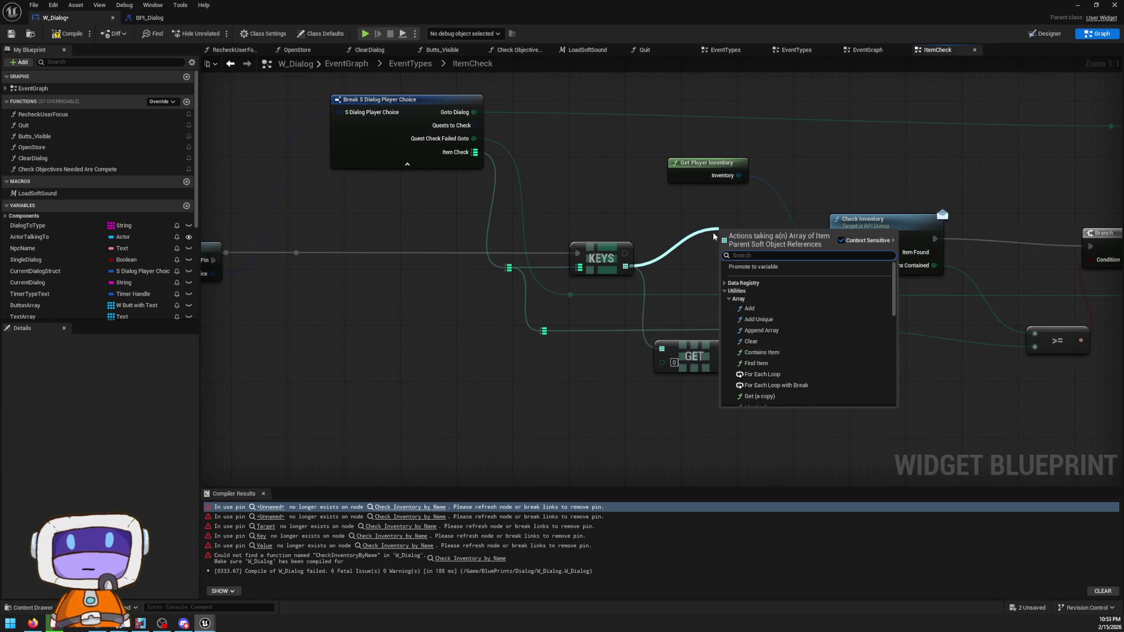
scroll(849, 349, down, 10)
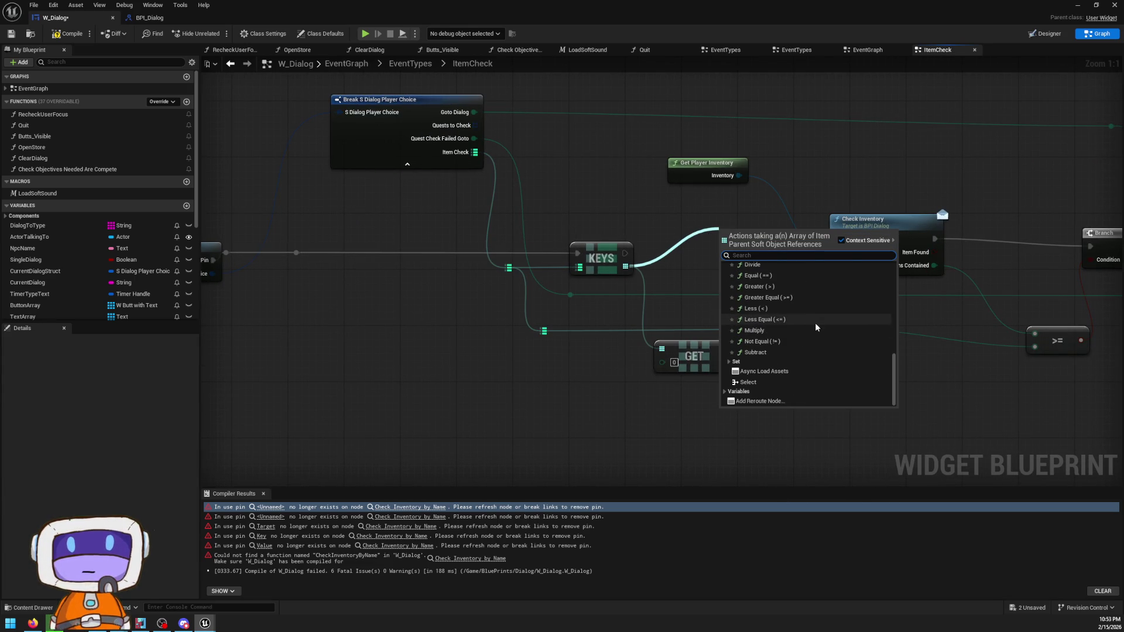
click(648, 216)
key(ctrl+z)
key(ctrl+z)
key(ctrl+z)
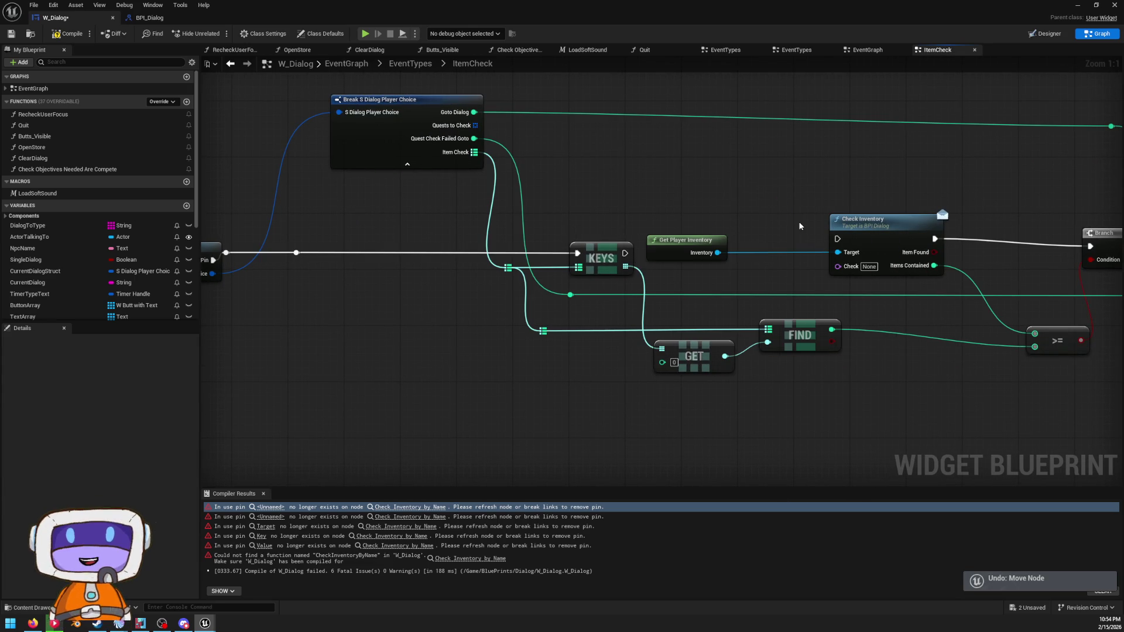
mouse_move(917, 240)
mouse_down()
mouse_move(849, 251)
mouse_move(875, 258)
mouse_up()
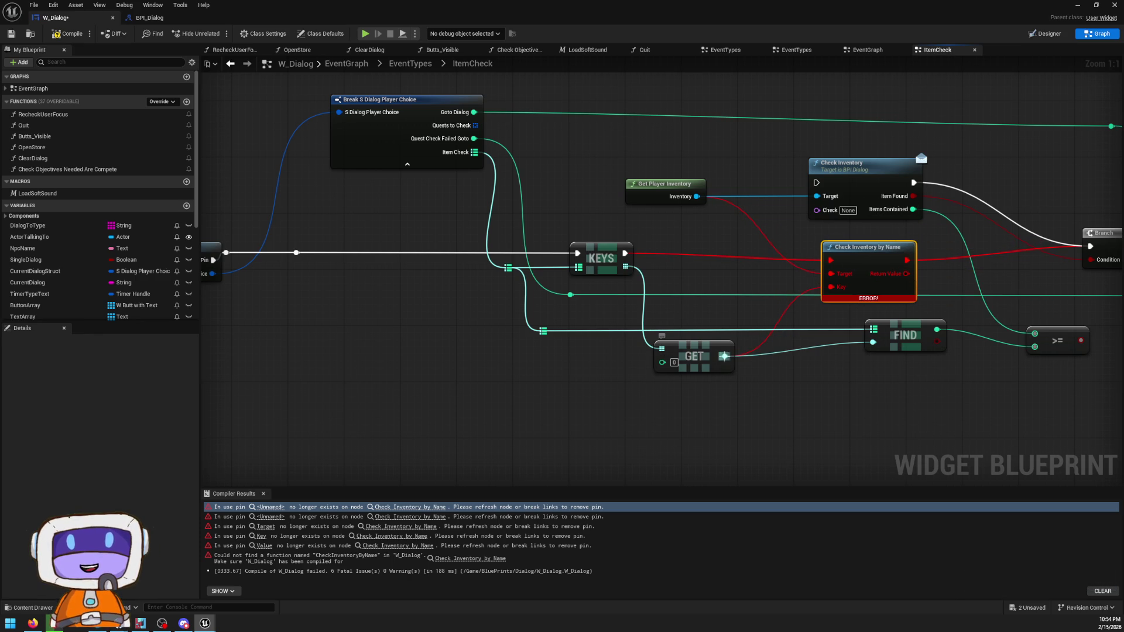
- Convert the GET result with To String (SoftObjectReference) and feed it into Check Inventory's Check input
drag(724, 356, 830, 211)
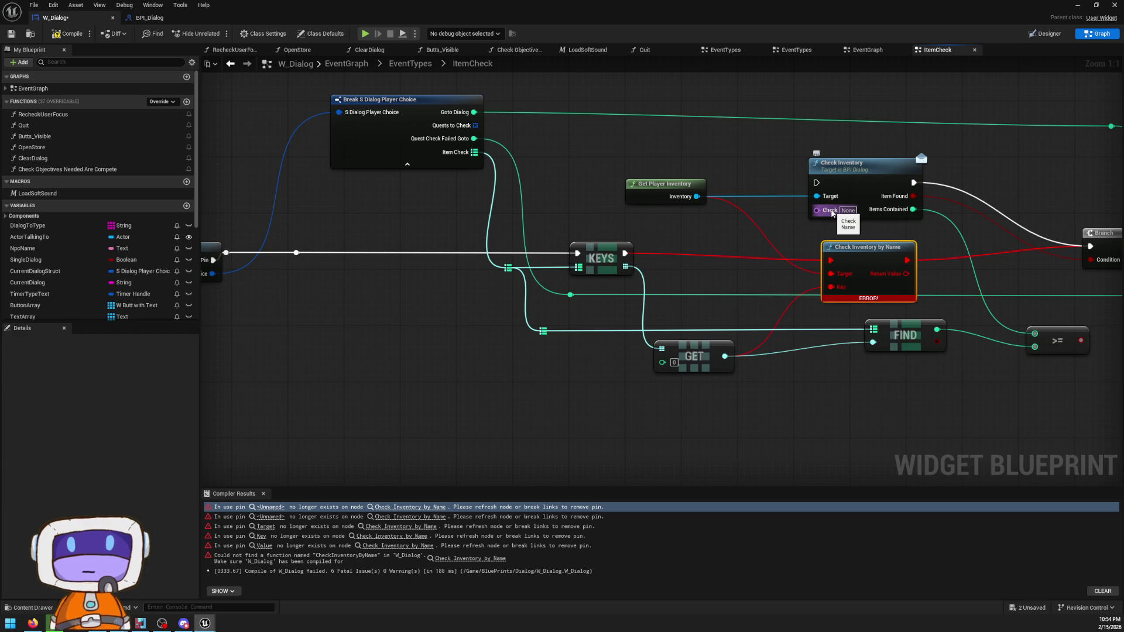
drag(724, 356, 844, 503)
drag(725, 296, 736, 332)
text(to nname)
key(BackSpace)
key(BackSpace)
key(BackSpace)
text(ame)
key(BackSpace)
key(BackSpace)
key(BackSpace)
text(nam,e)
key(BackSpace)
key(BackSpace)
key(BackSpace)
text(soft)
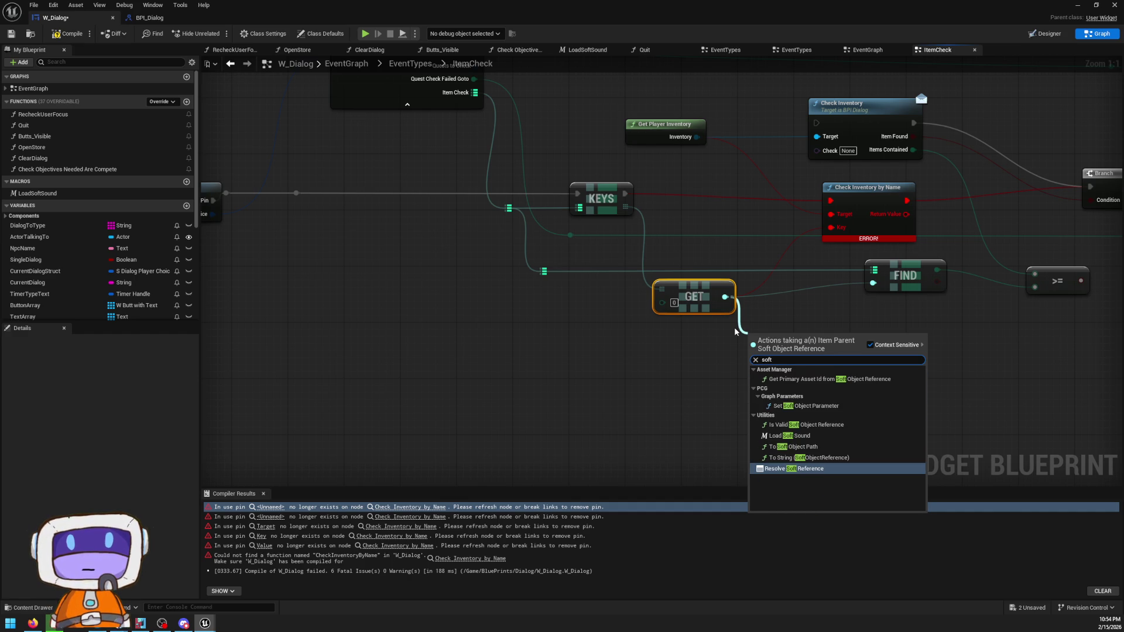
key(Up)
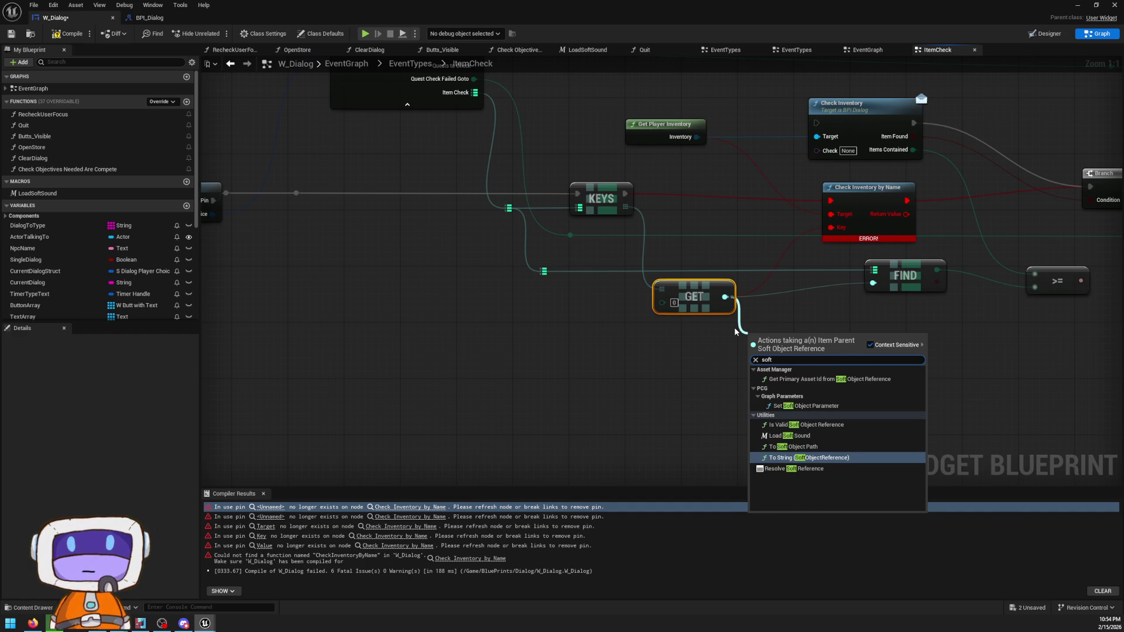
key(Return)
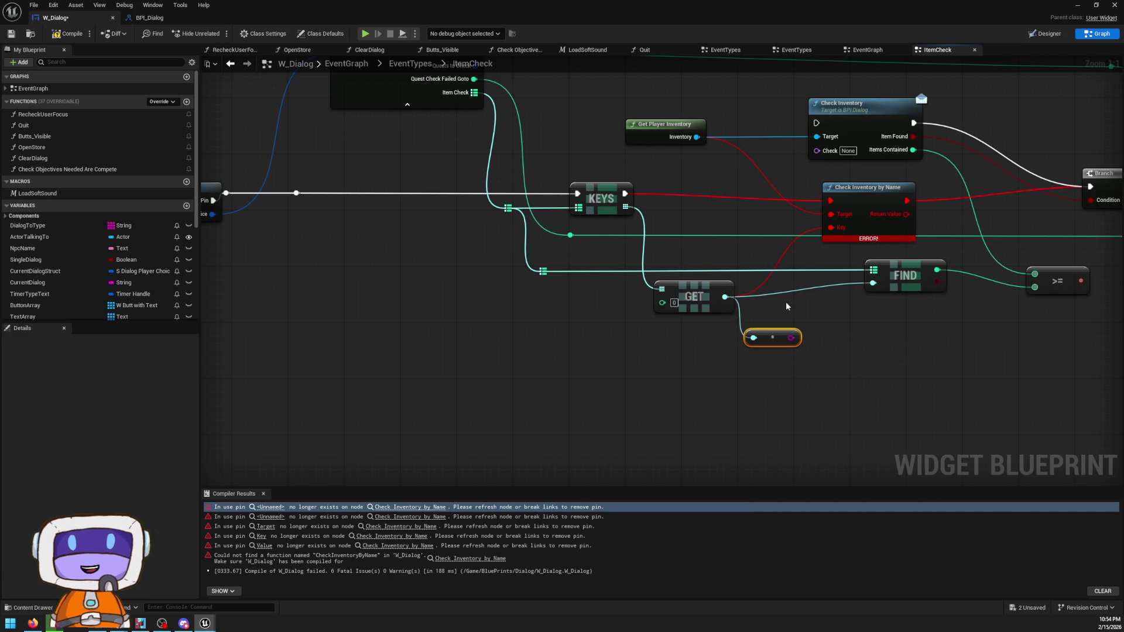
mouse_move(791, 338)
mouse_down()
mouse_move(827, 234)
mouse_move(817, 151)
mouse_up()
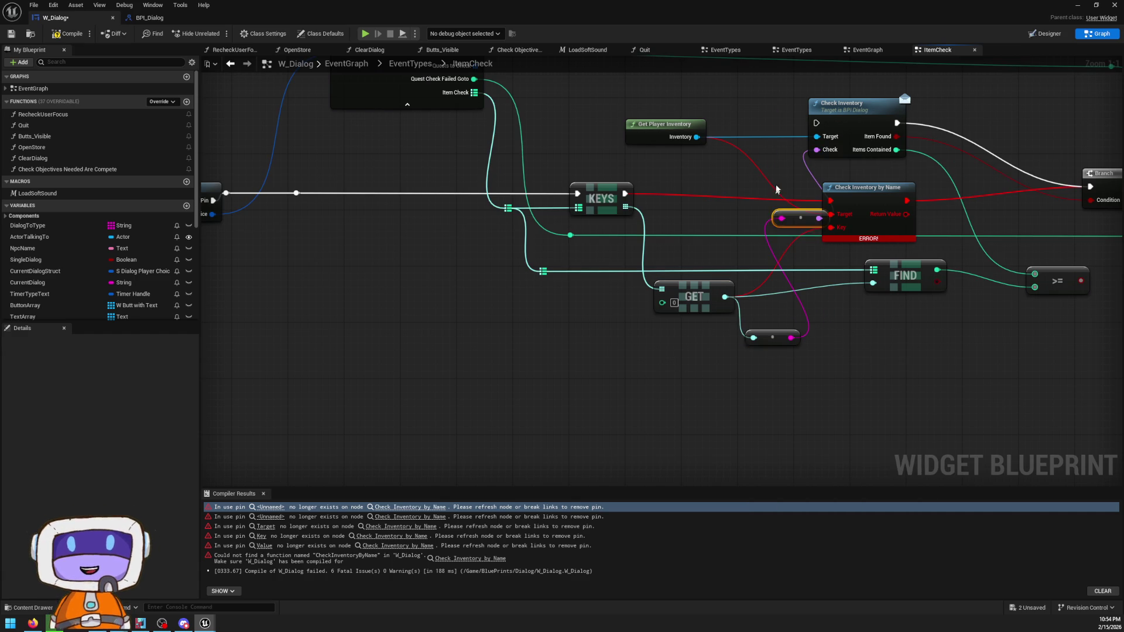
drag(800, 218, 773, 224)
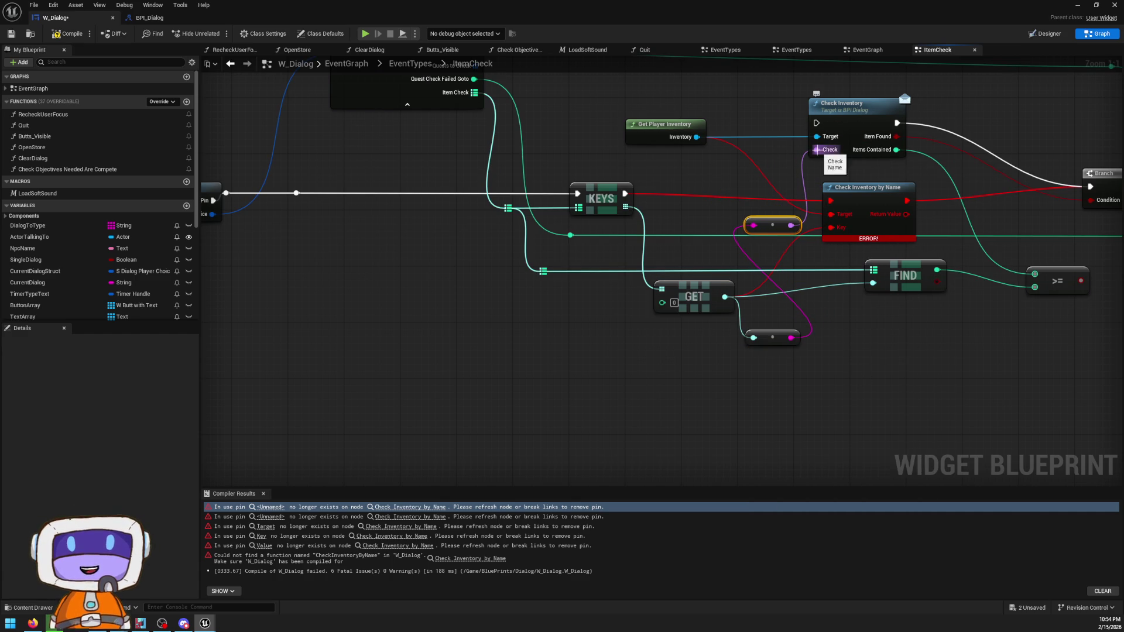
- Run KEYS execution into Check Inventory, wire >= to the Branch, delete the old node, and comment the GET nodes
mouse_move(817, 123)
mouse_down()
mouse_move(657, 207)
mouse_move(625, 194)
mouse_up()
mouse_move(905, 132)
mouse_down()
mouse_move(725, 162)
mouse_move(767, 250)
mouse_move(851, 309)
mouse_move(823, 304)
mouse_move(866, 252)
mouse_move(903, 234)
mouse_up()
click(718, 186)
drag(894, 315, 903, 234)
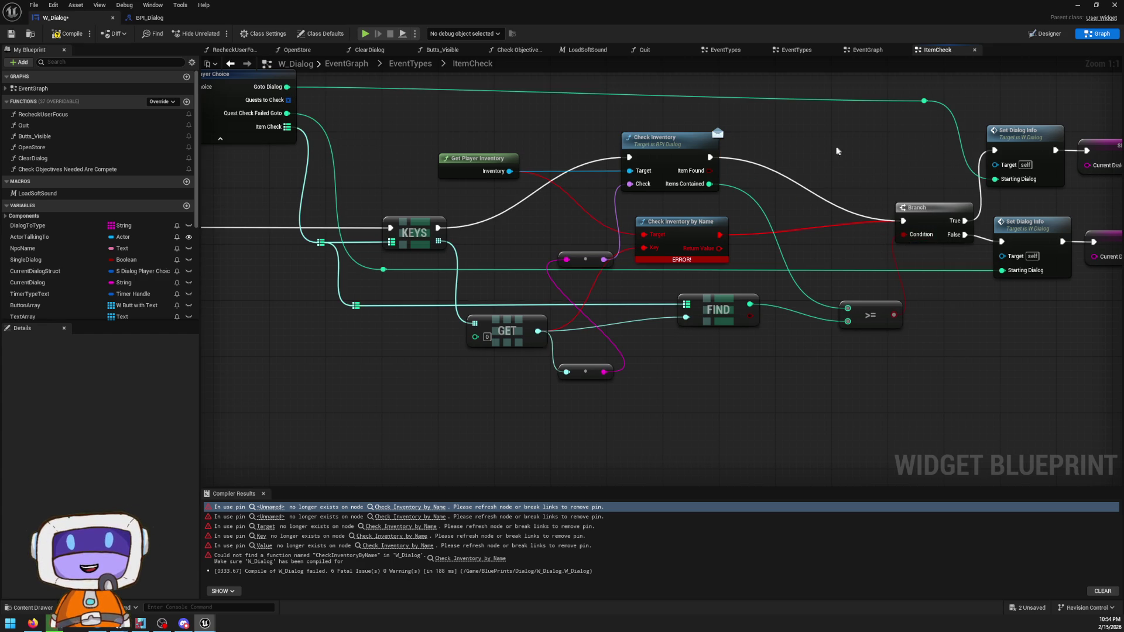
click(698, 223)
key(Delete)
mouse_move(684, 151)
mouse_down()
mouse_move(743, 236)
mouse_move(759, 232)
mouse_up()
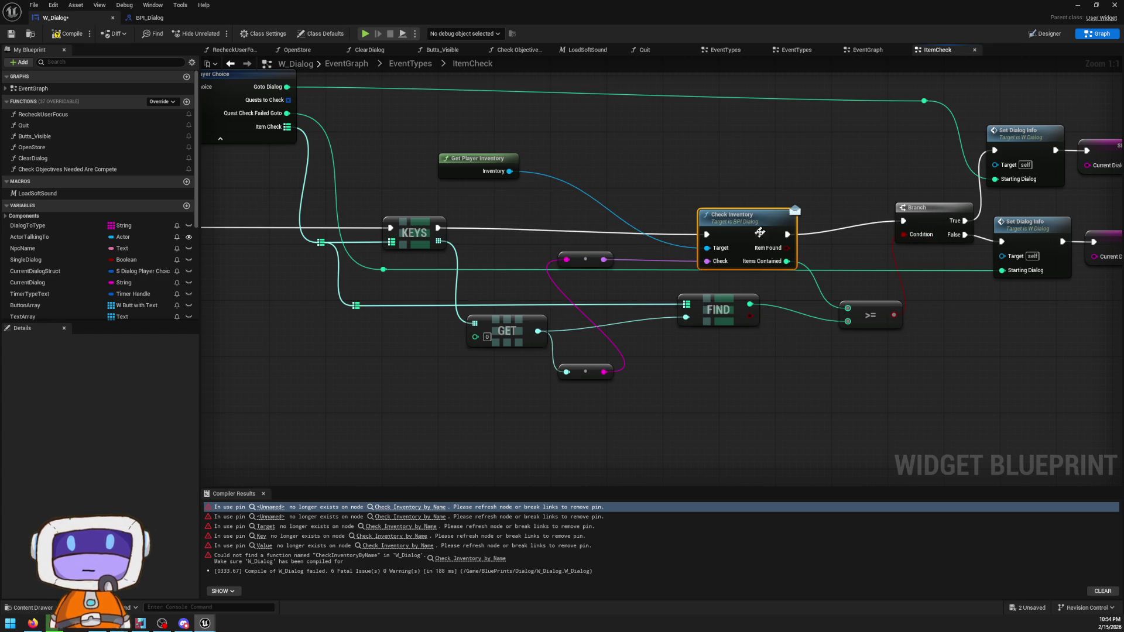
mouse_move(611, 209)
mouse_down()
mouse_move(793, 436)
mouse_move(787, 388)
mouse_up()
- Write the comment noting Check Inventory By Name had been passed a soft reference
text(c)
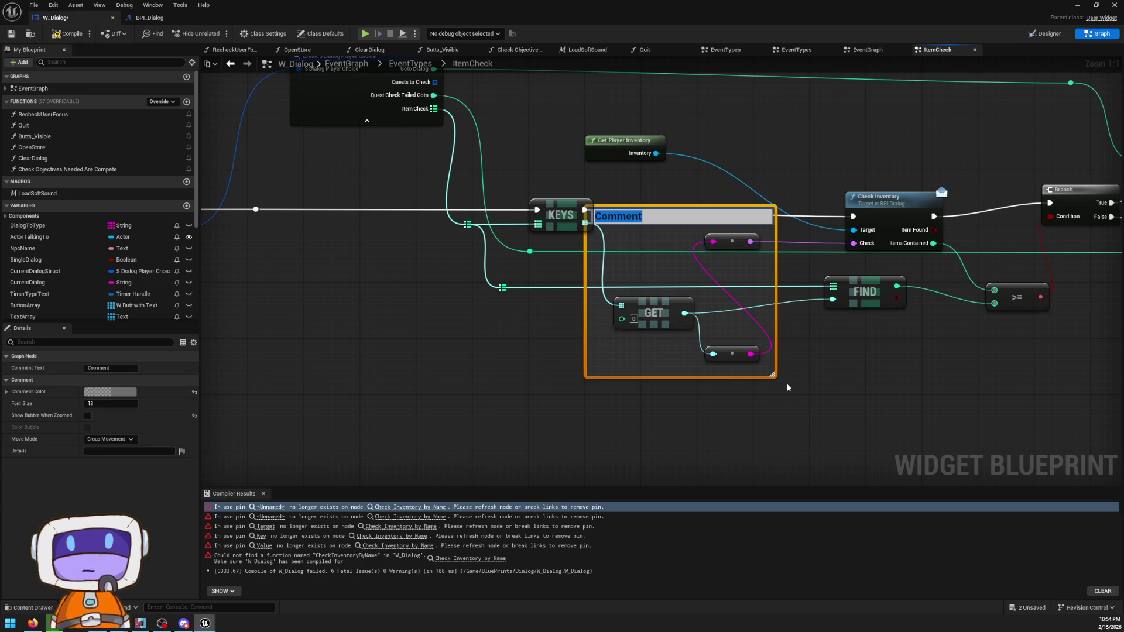
text(Thi)
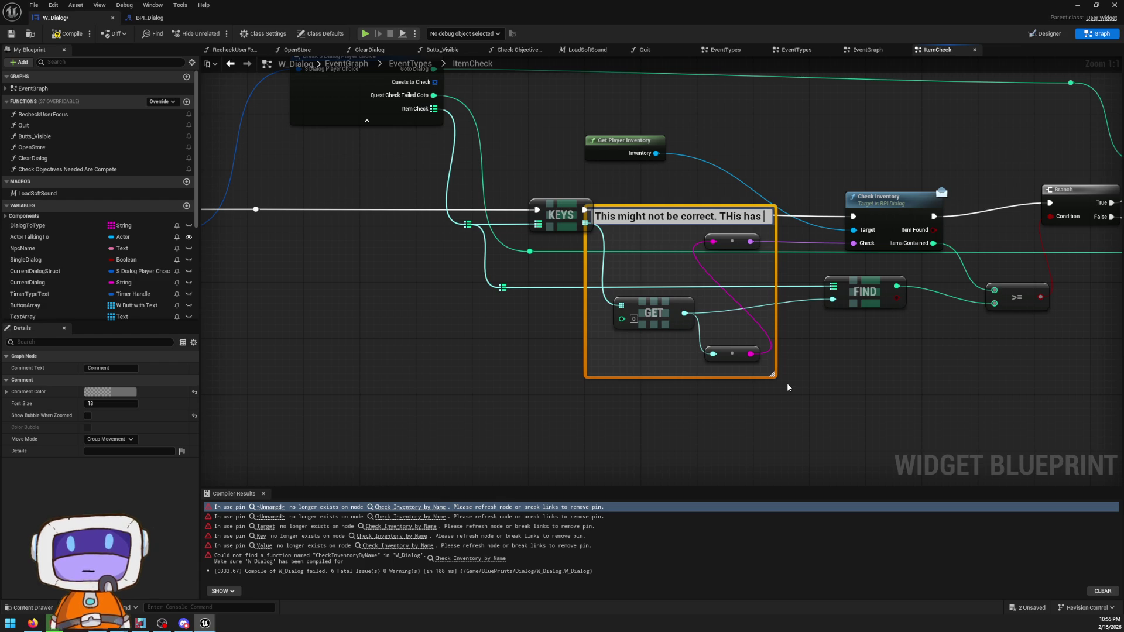
text(been using a function called)
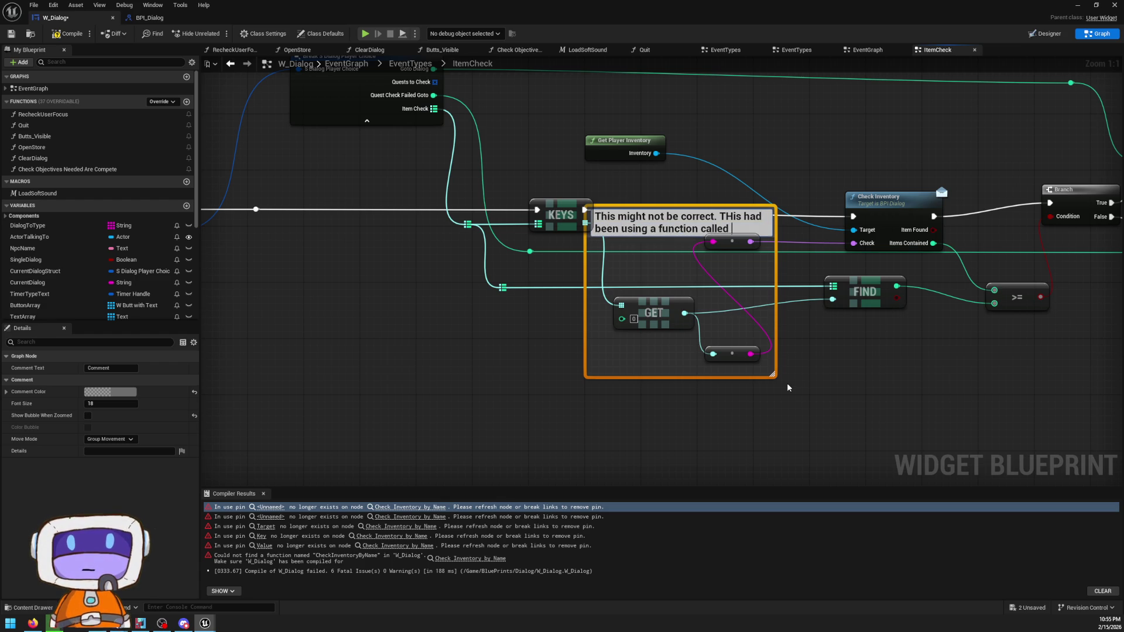
text(IN)
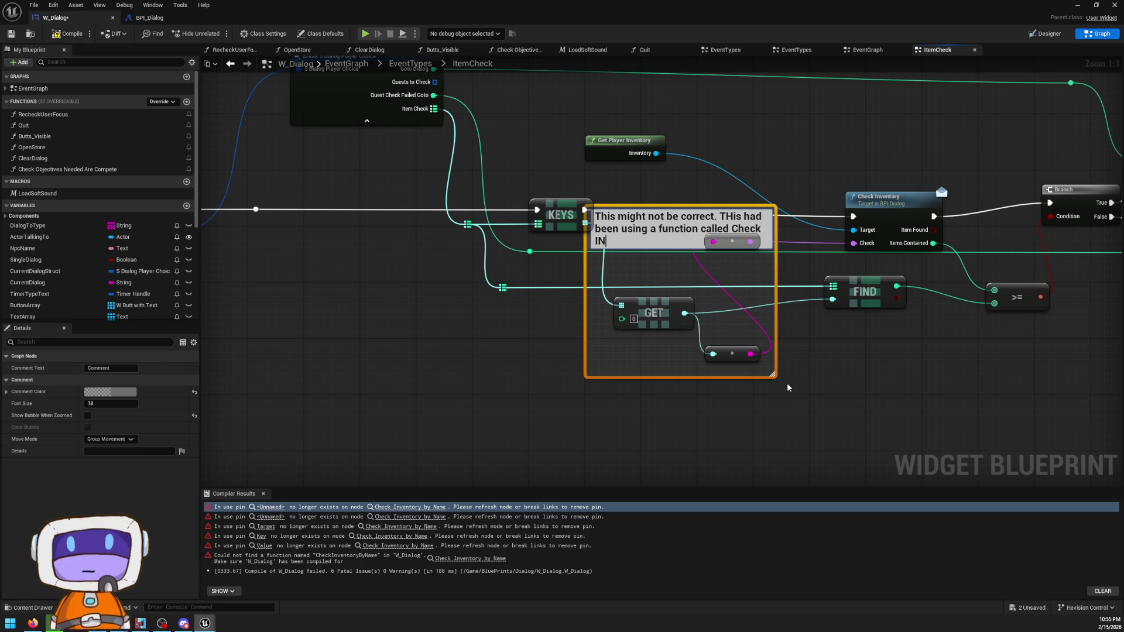
key(BackSpace)
key(BackSpace)
text(nventory By name and it accep)
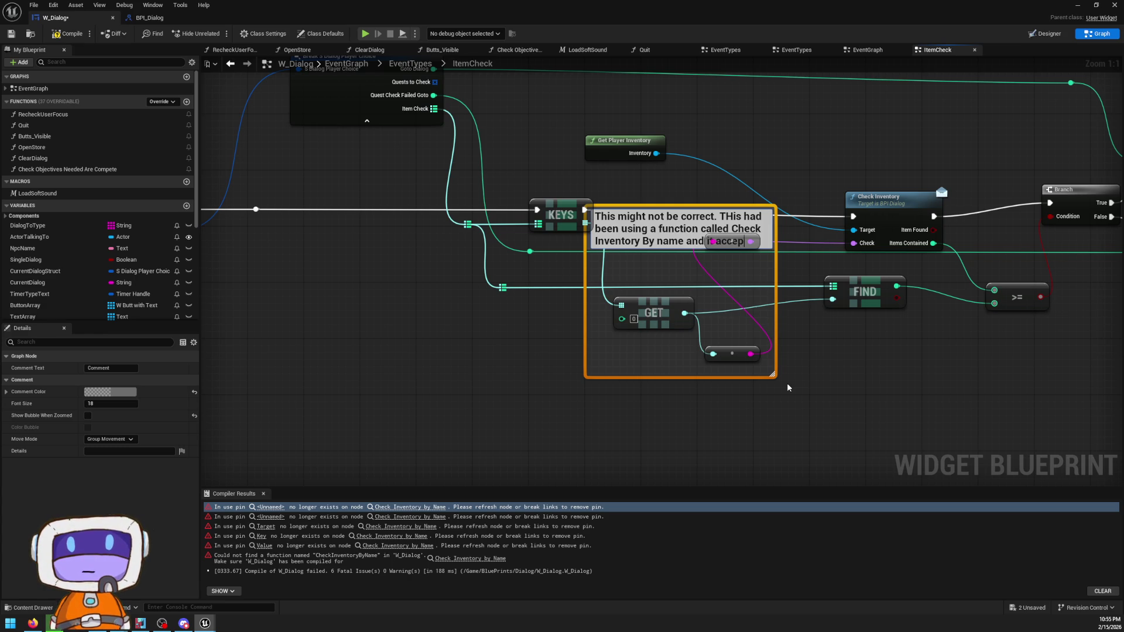
text(ted a)
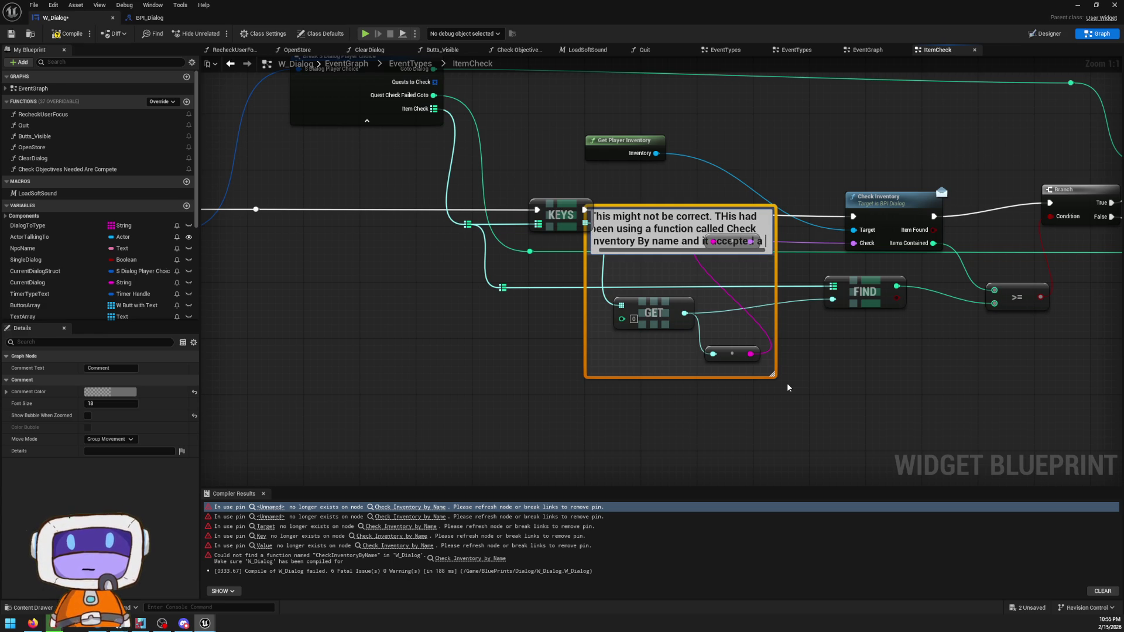
text( soft reference directly)
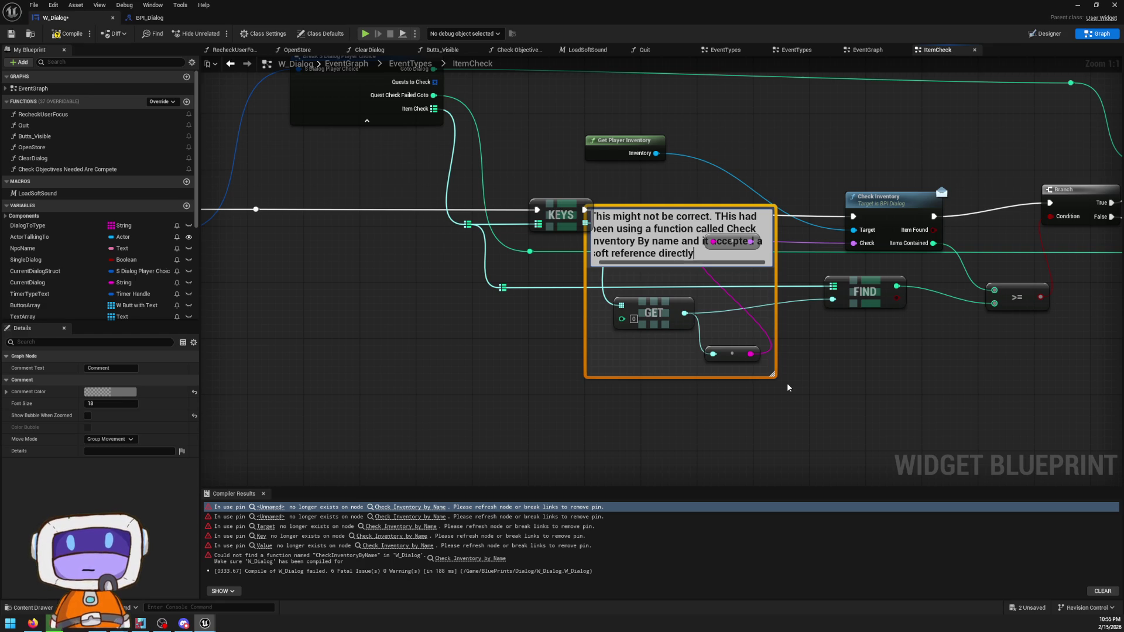
key(Return)
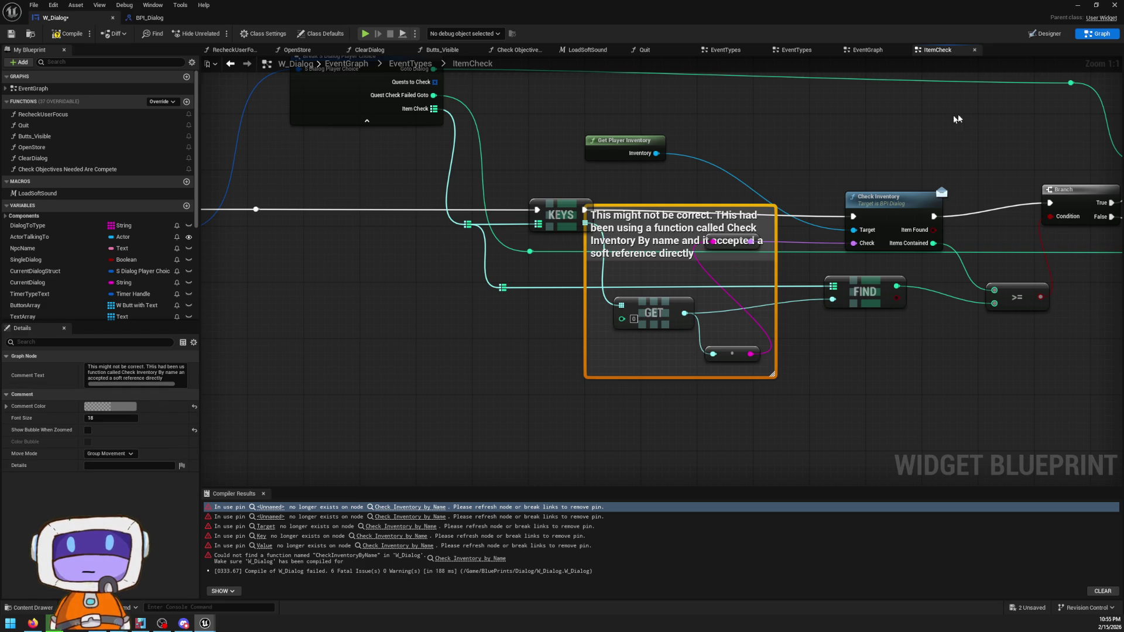
- Shrink the comment box around its text and move it below the GET node
mouse_move(766, 209)
mouse_down()
mouse_move(764, 176)
mouse_move(737, 366)
mouse_up()
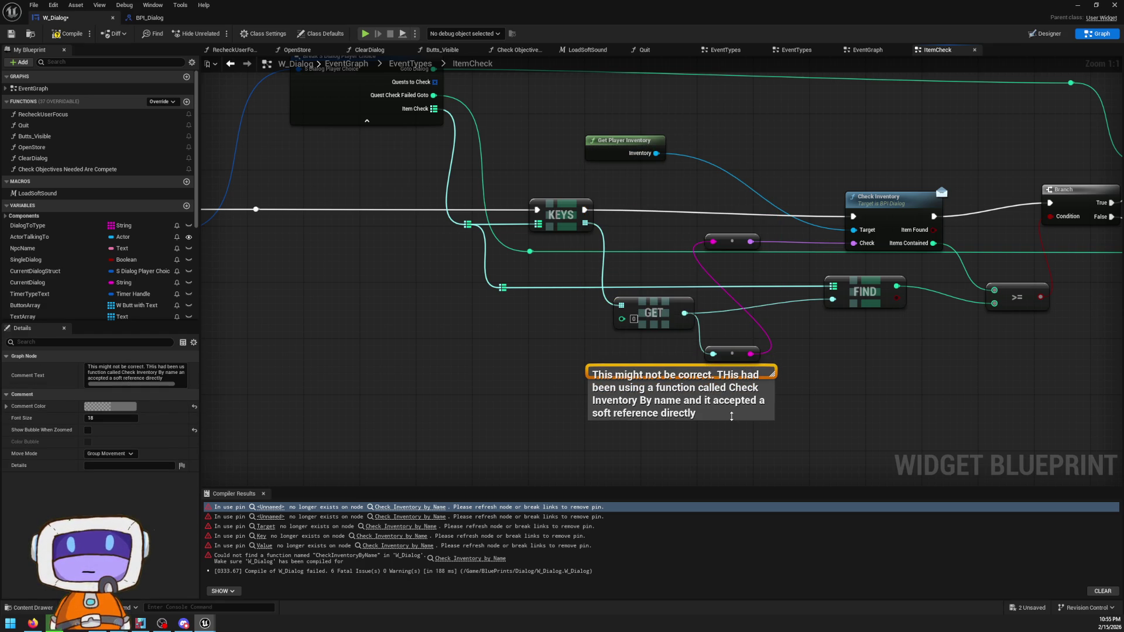
double_click(731, 413)
click(796, 420)
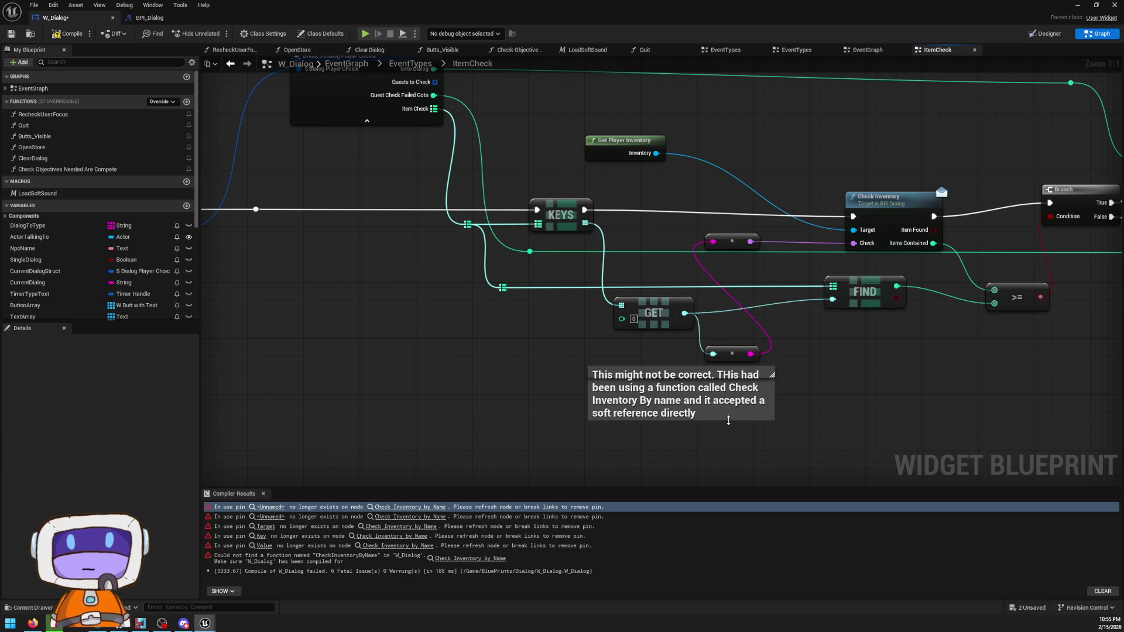
key(alt+Left)
right_click(638, 220)
key(alt+Right)
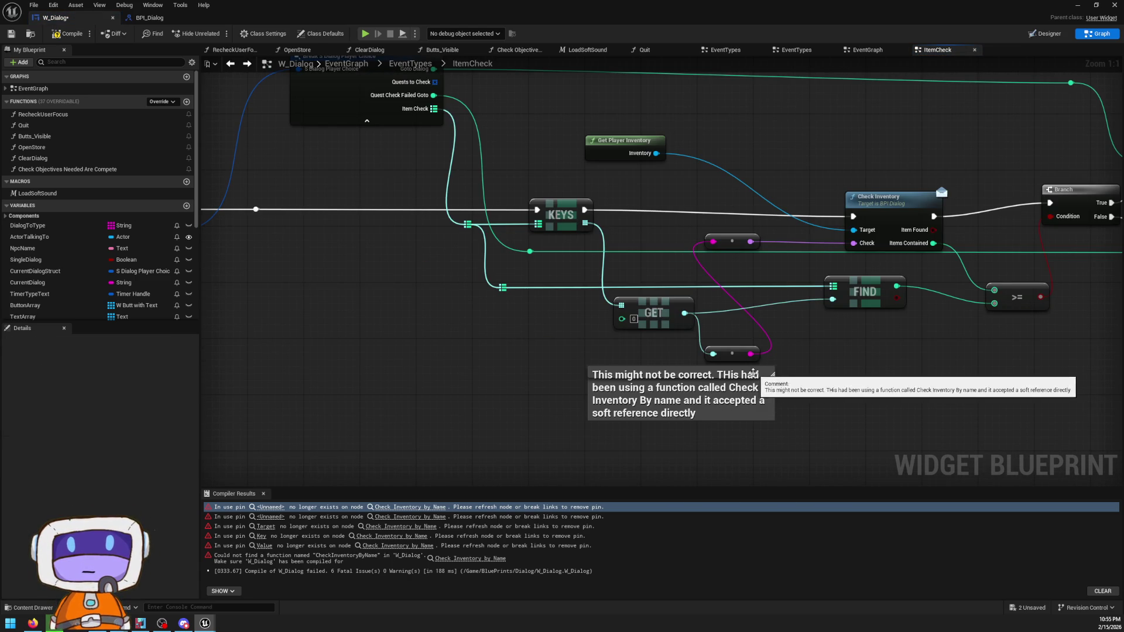
drag(767, 371, 806, 388)
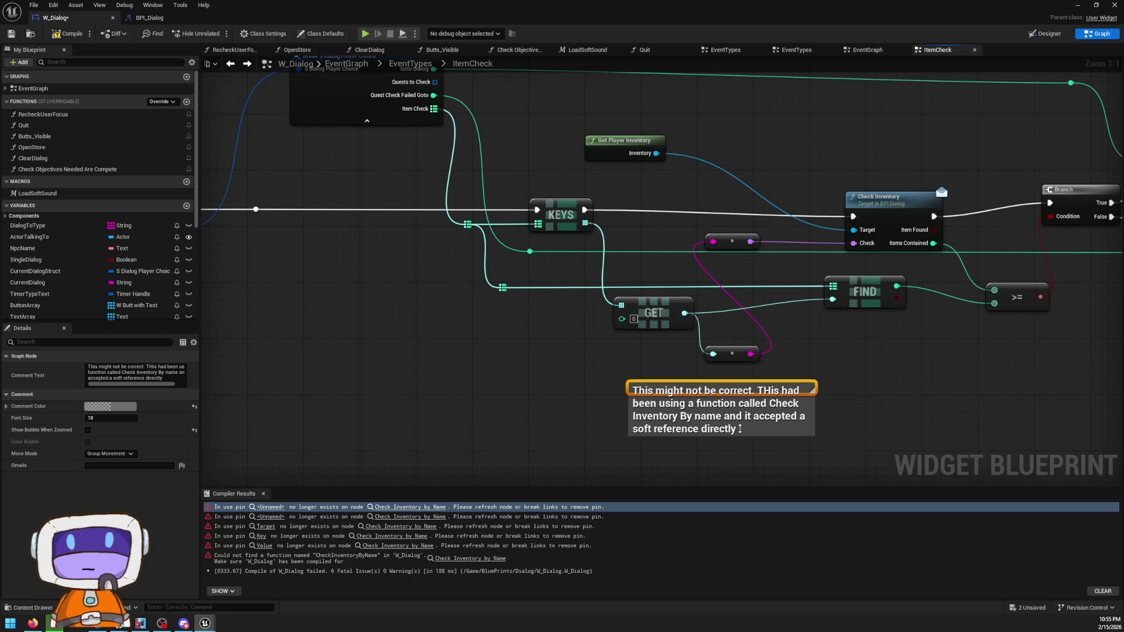
double_click(740, 428)
text(.)
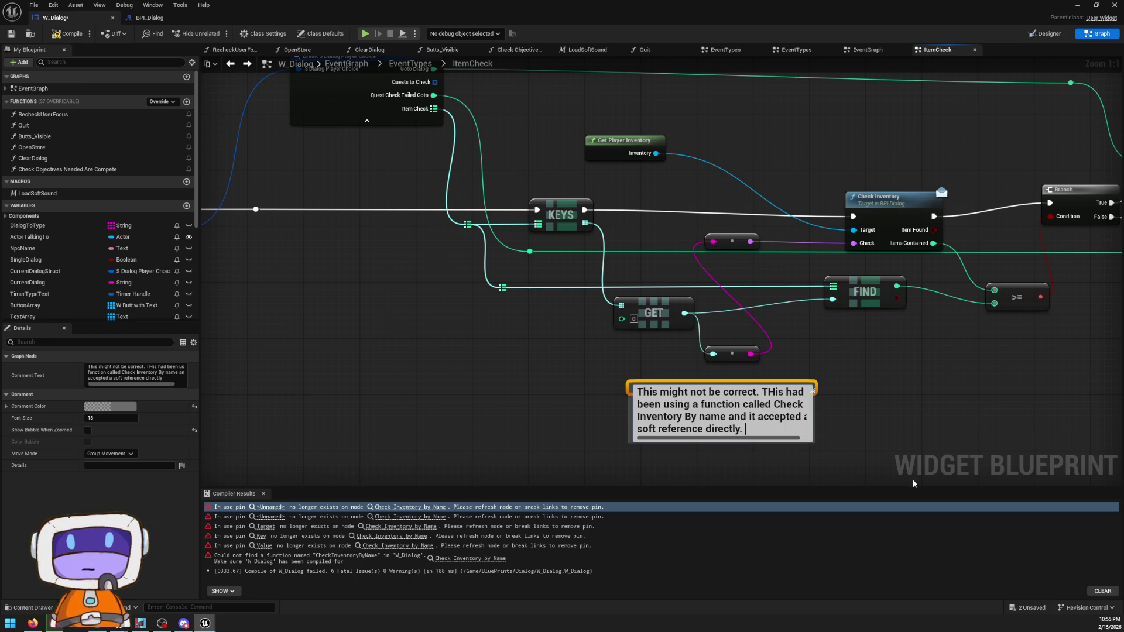
click(338, 370)
- Compile, save and close W_Dialog, then play the level again
click(56, 34)
click(11, 34)
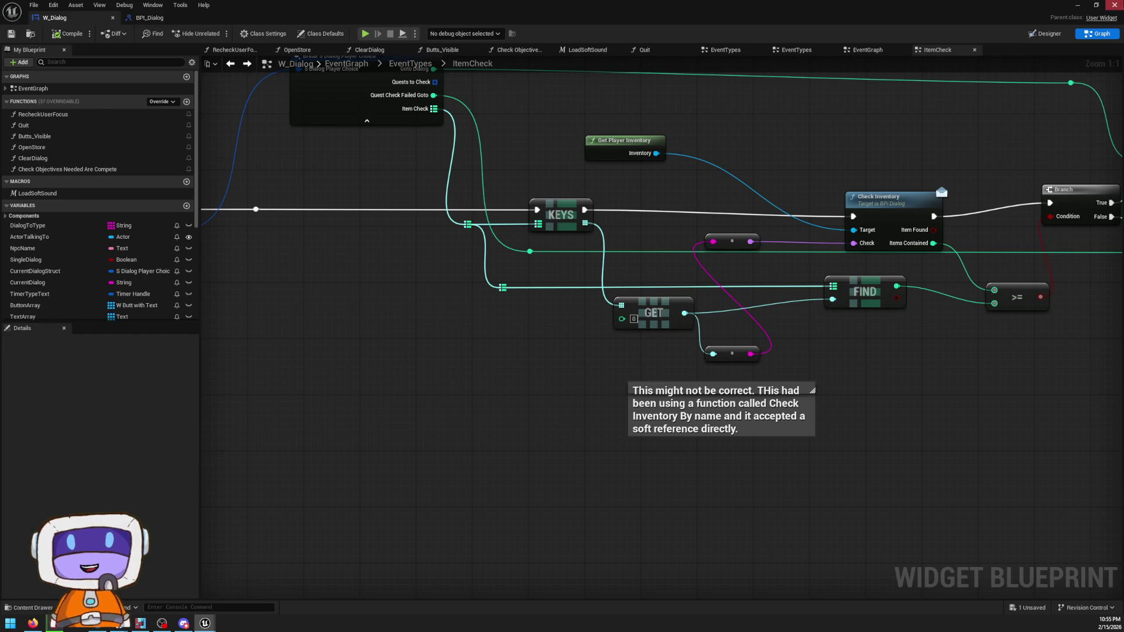
click(1114, 5)
click(222, 34)
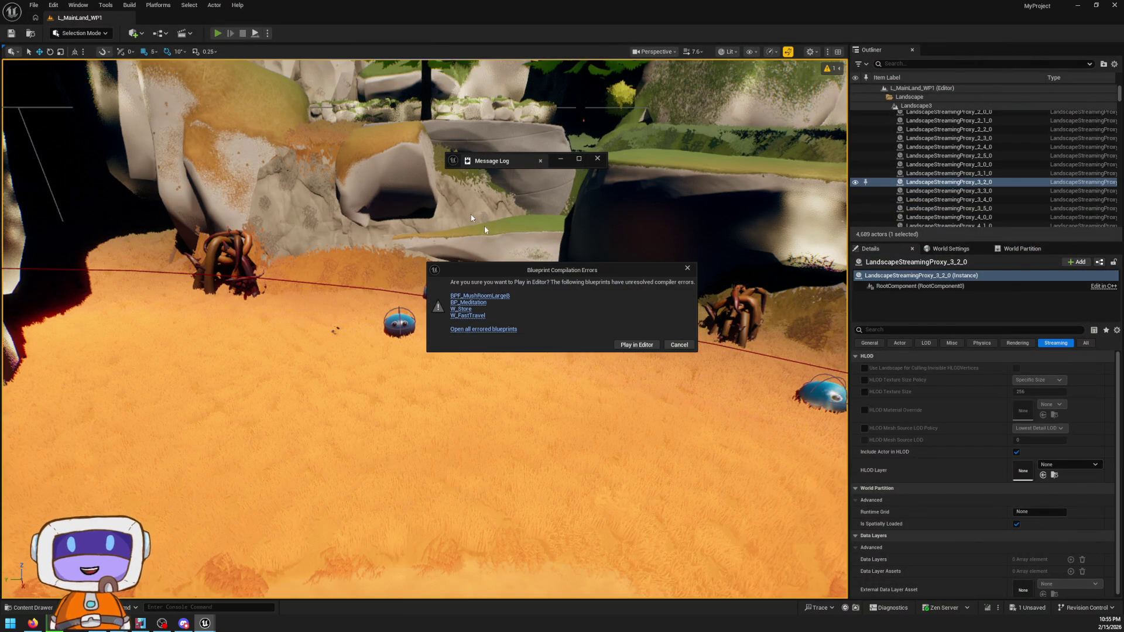
- Open the errored BPF_MushRoomLargeB and arrange its EventGraph around the broken Actor Inventory node
click(505, 295)
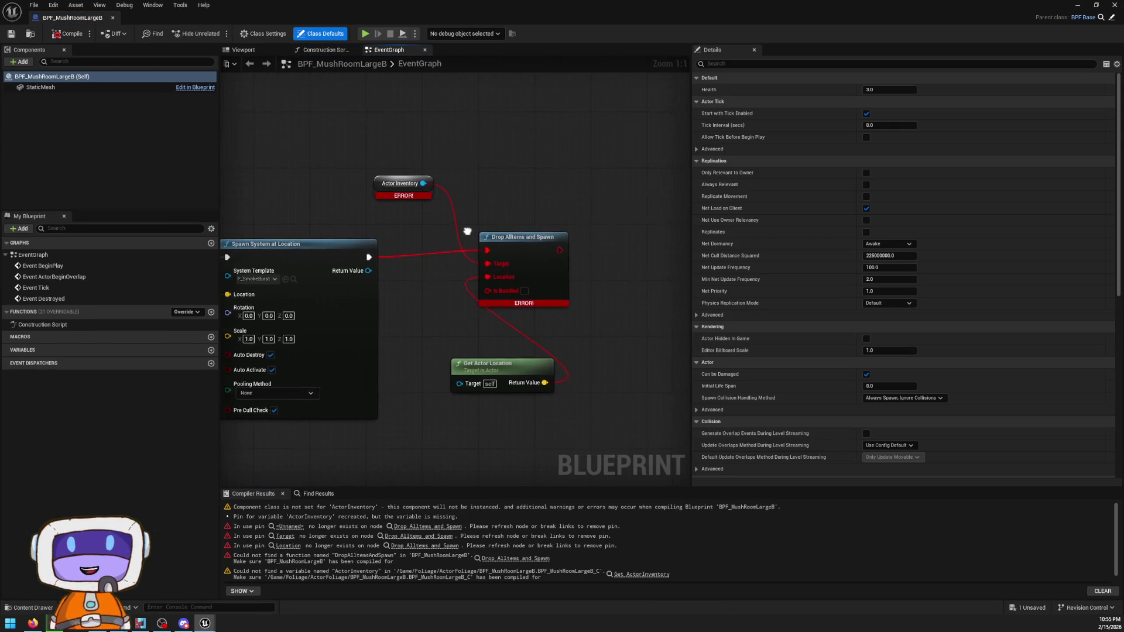
mouse_move(606, 244)
mouse_down()
mouse_move(679, 247)
mouse_move(668, 251)
mouse_up()
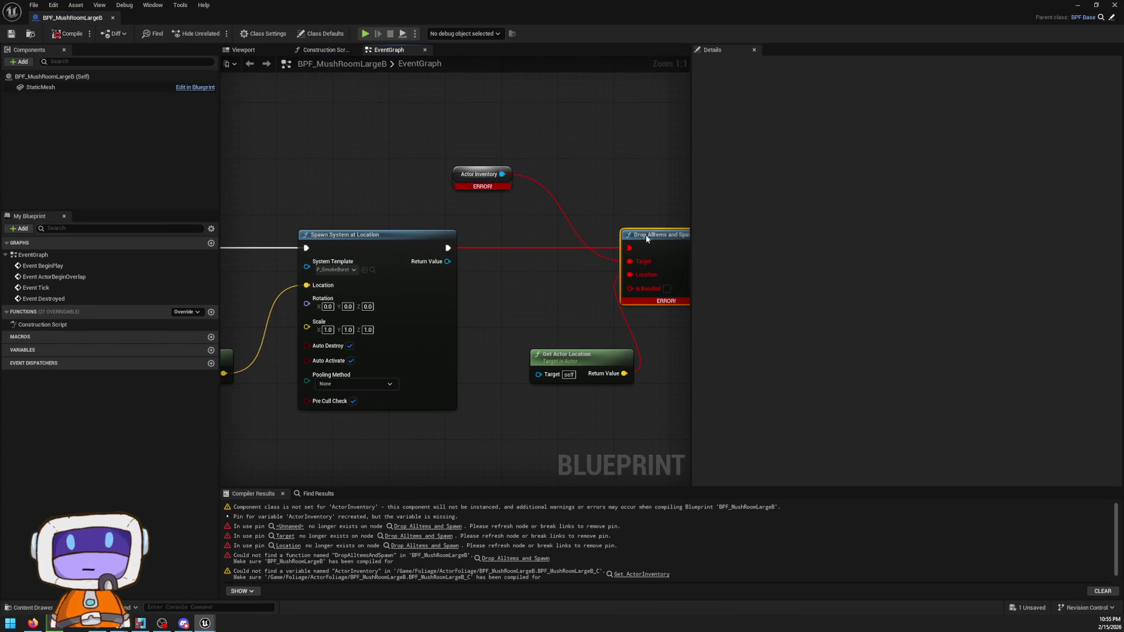
drag(408, 129, 513, 136)
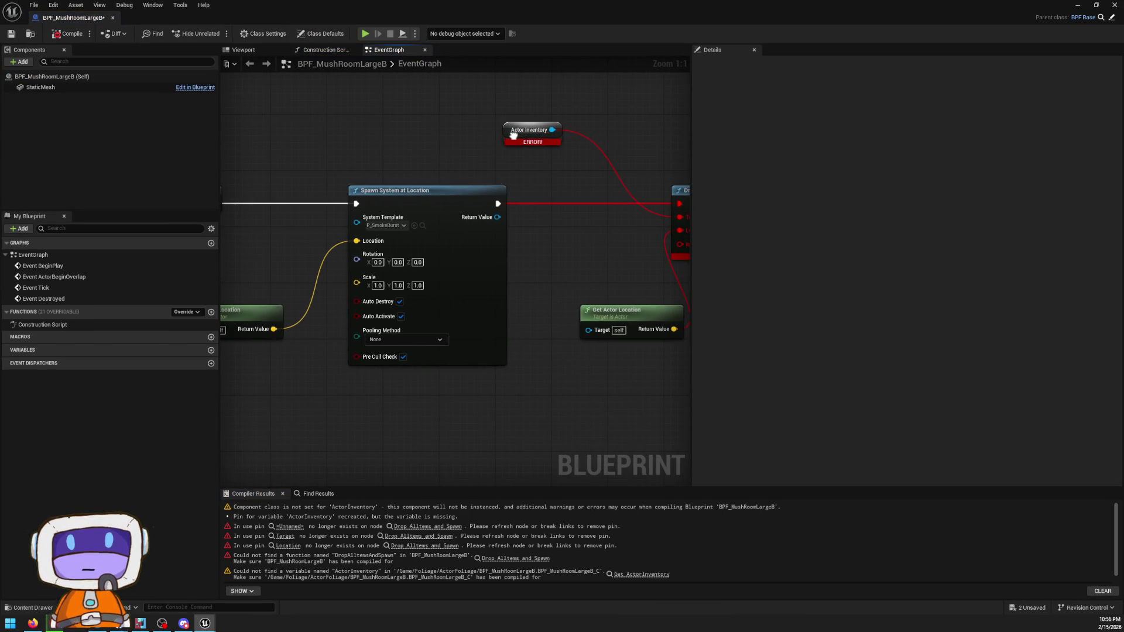
click(513, 135)
mouse_move(607, 176)
mouse_down()
mouse_move(1093, 176)
mouse_move(611, 186)
mouse_up()
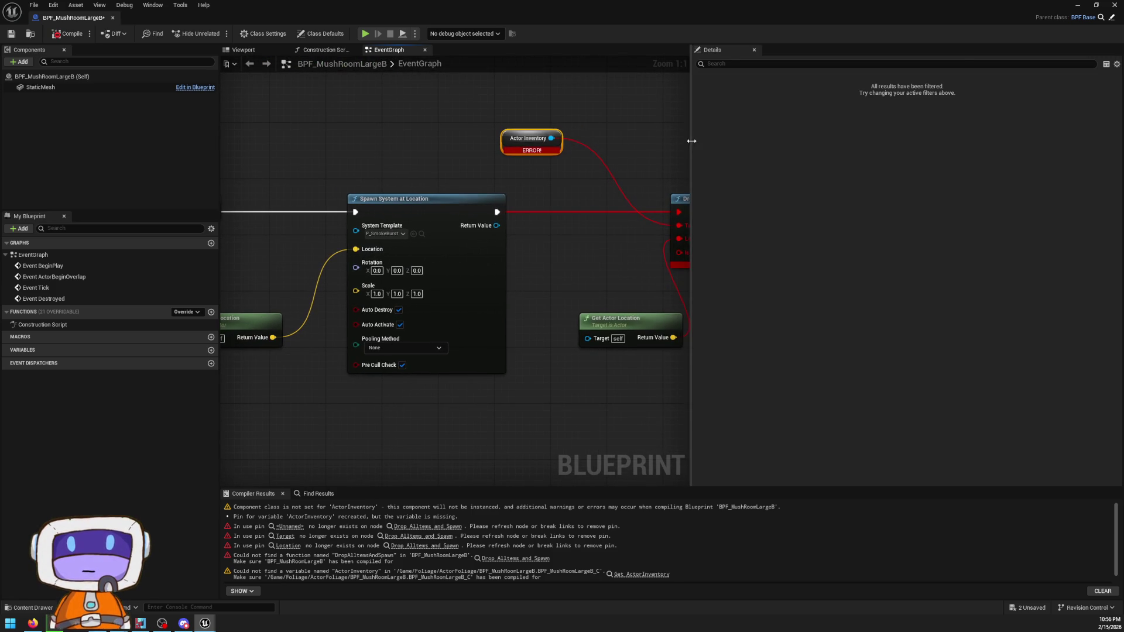
- Add an Inventory component to the Blueprint and place an Inventory reference in the EventGraph
drag(693, 146, 938, 152)
right_click(567, 170)
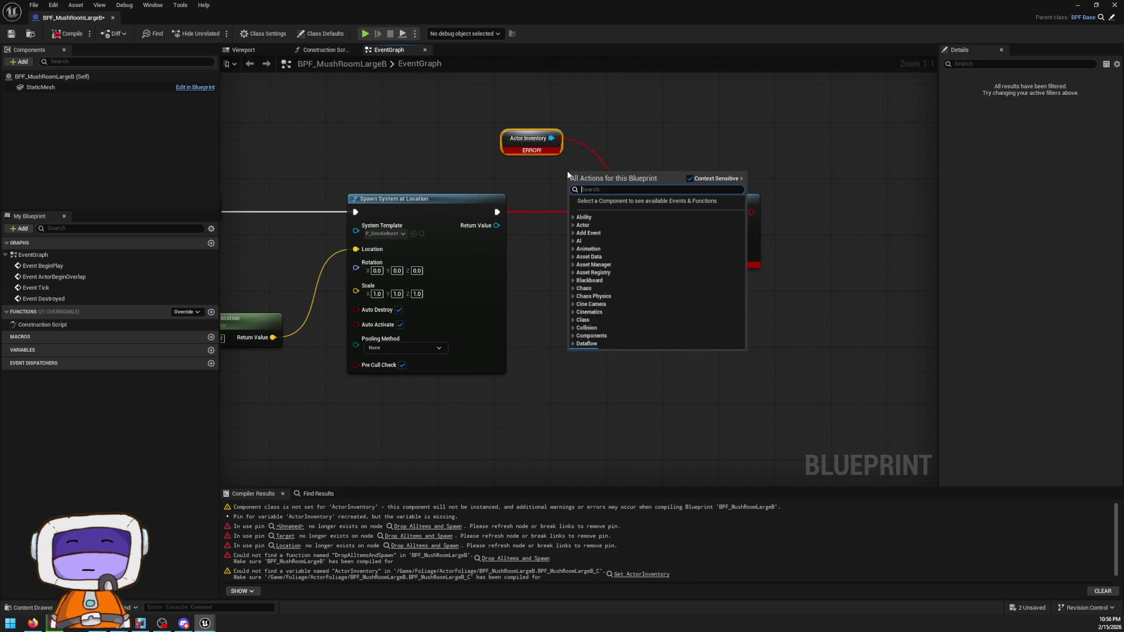
click(20, 61)
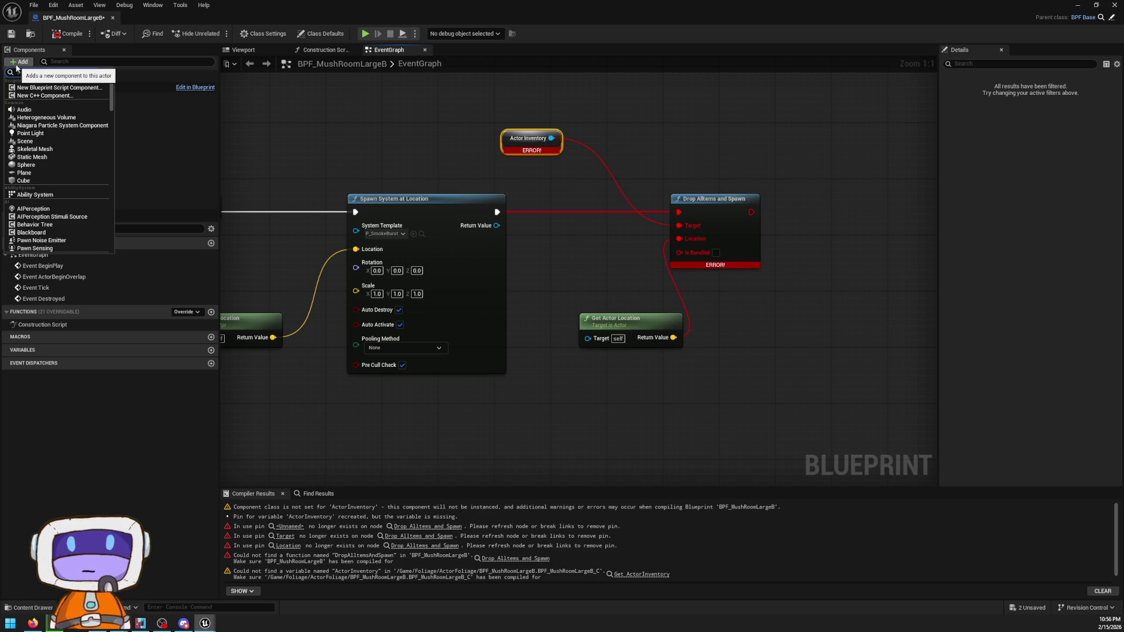
text(actor)
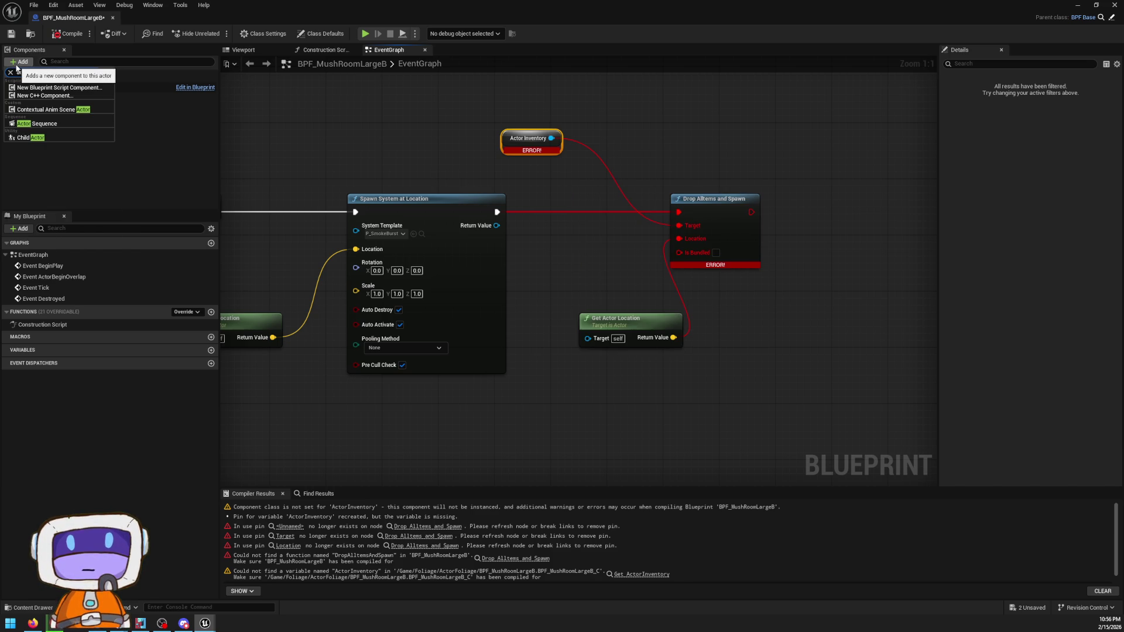
key(BackSpace)
key(BackSpace)
key(BackSpace)
text(inven)
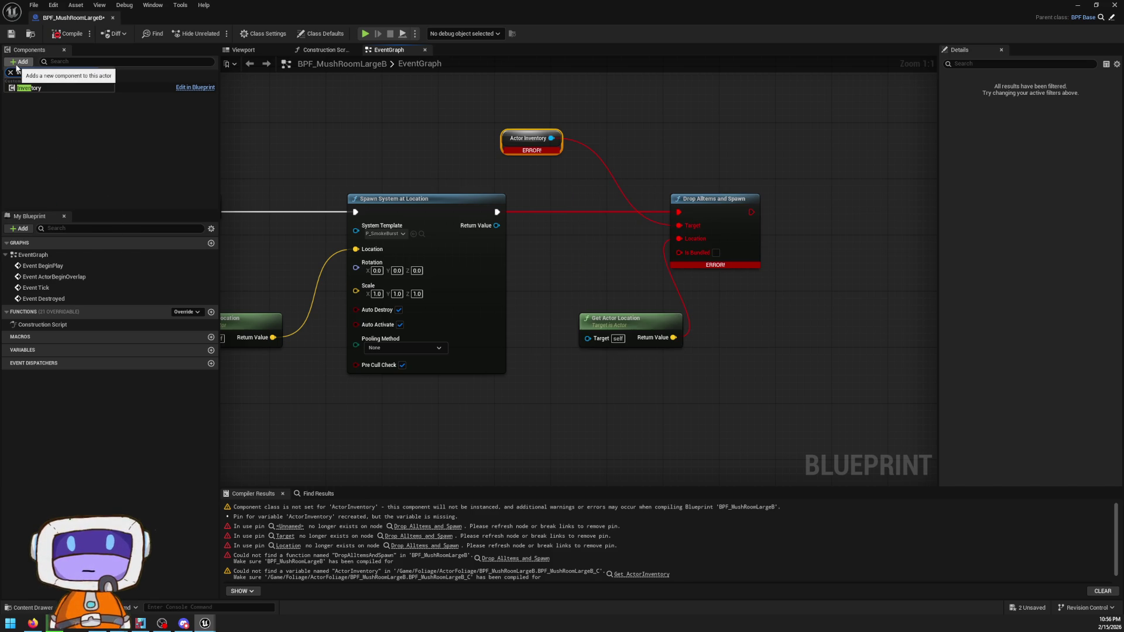
key(Return)
click(100, 147)
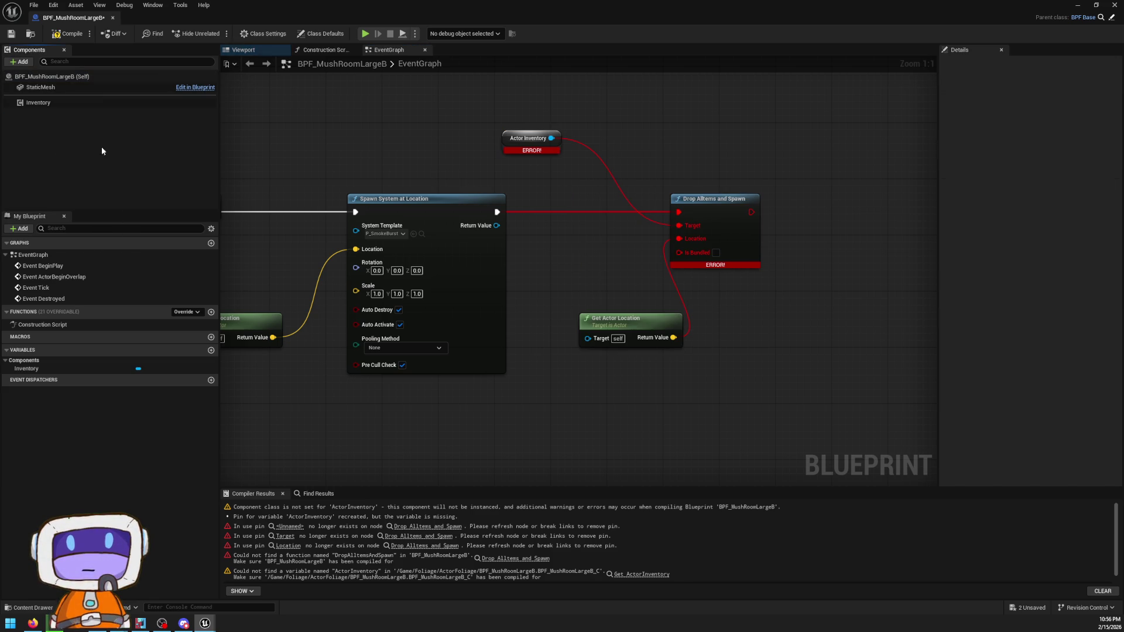
mouse_move(55, 107)
mouse_down()
mouse_move(605, 239)
mouse_move(496, 157)
mouse_move(662, 157)
mouse_move(703, 181)
mouse_up()
- Search the graph actions for 'dro' and 'event', then dismiss the list without adding anything
text(dro)
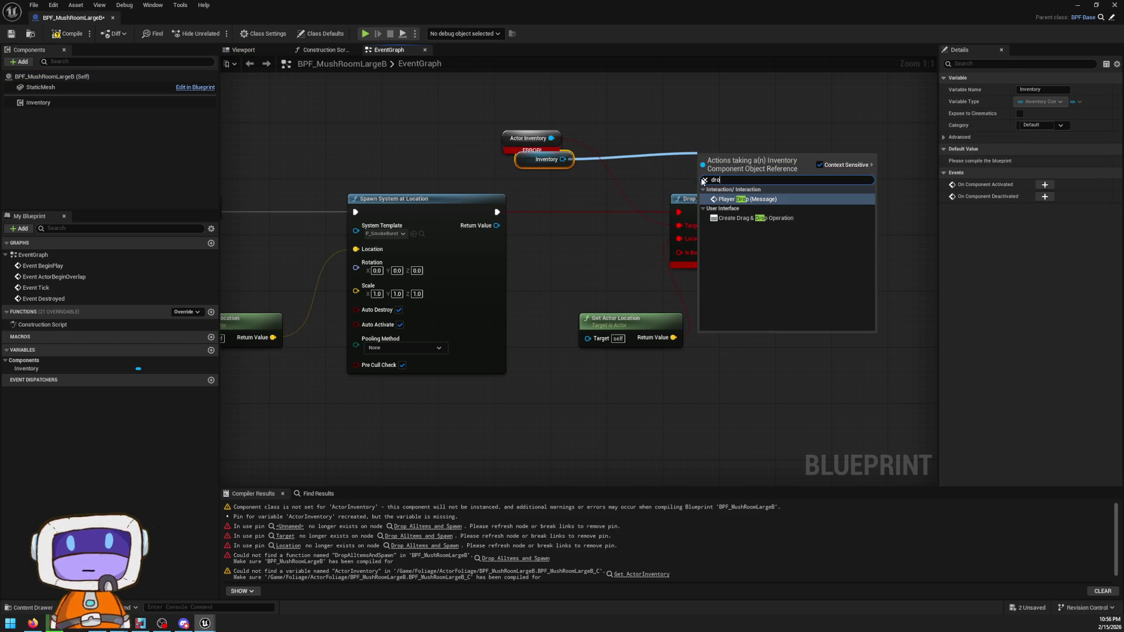
click(704, 180)
text(event)
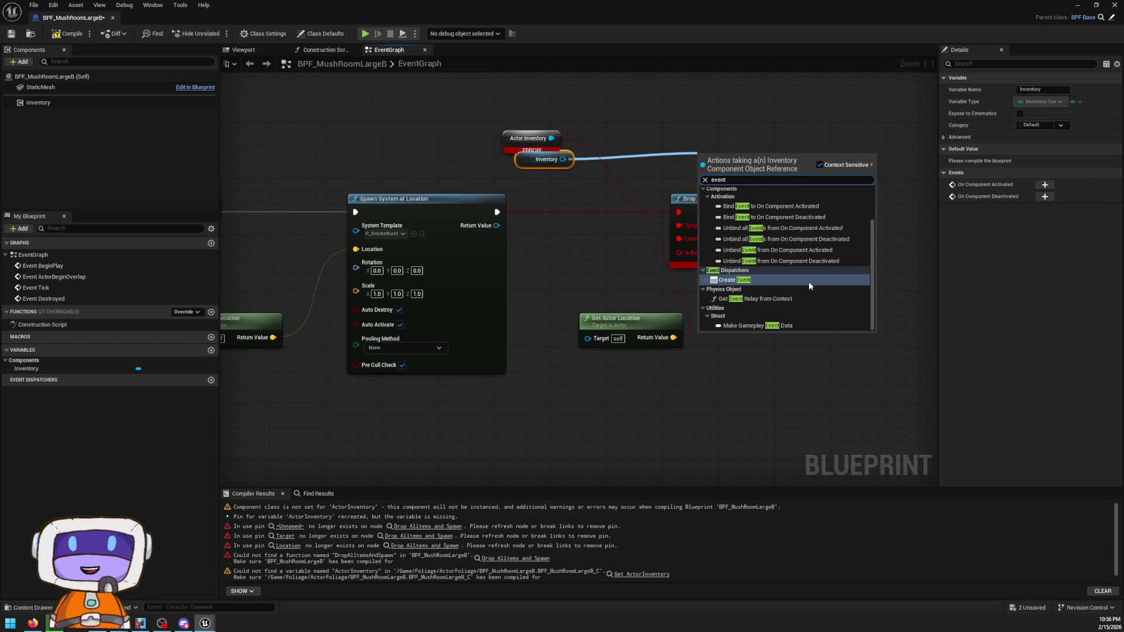
scroll(810, 287, up, 3)
key(Escape)
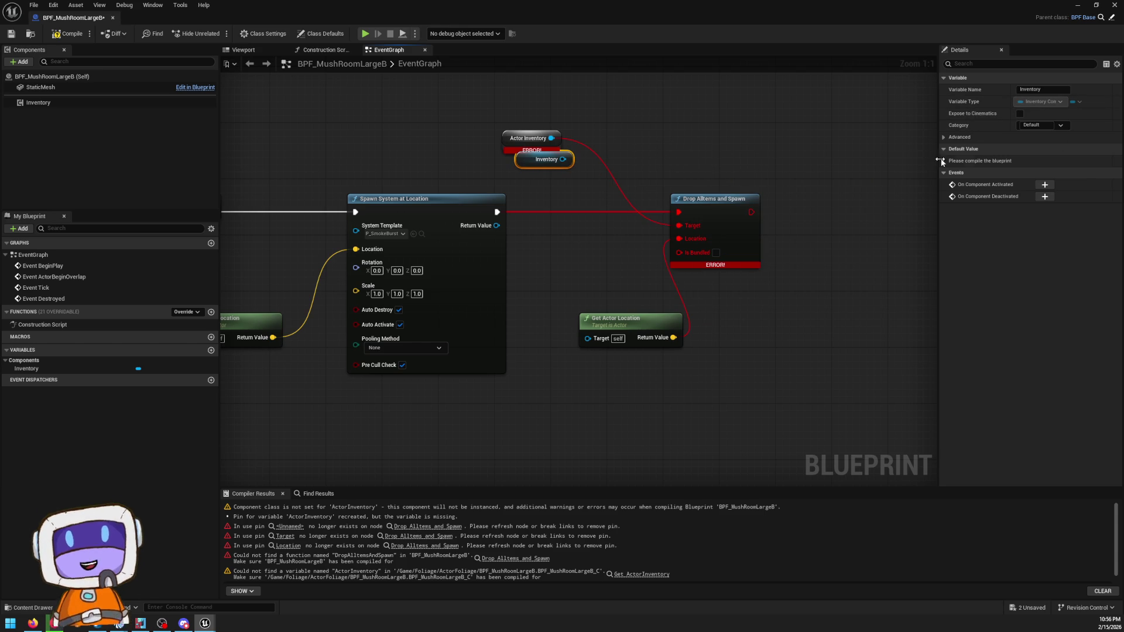
- Compile the Blueprint and review the Inventory variable's default value and advanced settings
click(67, 34)
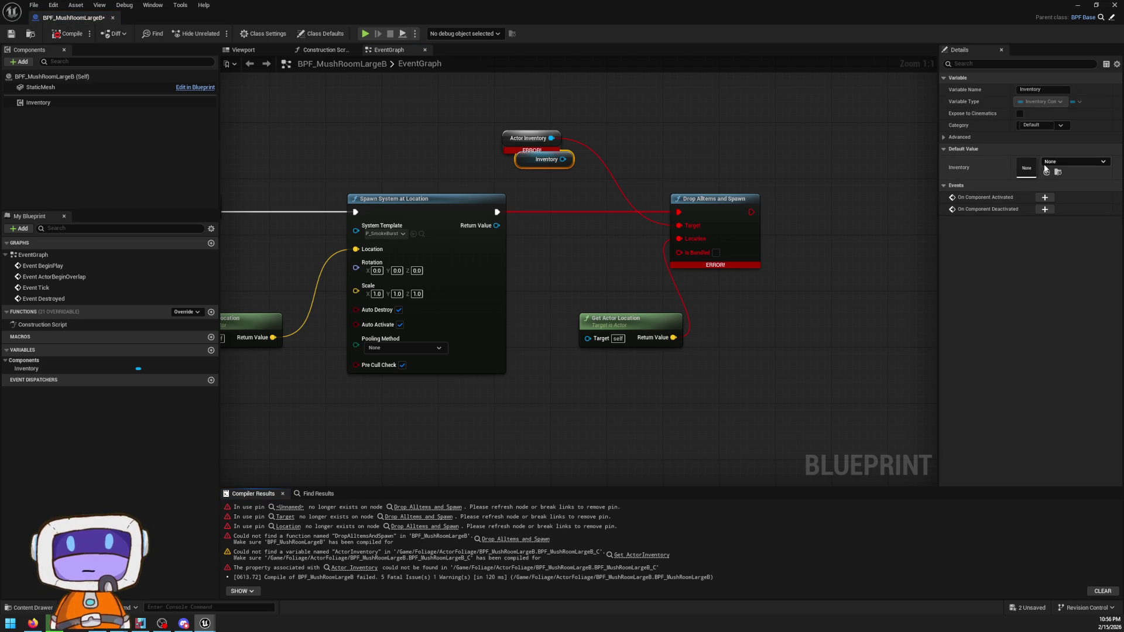
click(1083, 163)
click(1083, 162)
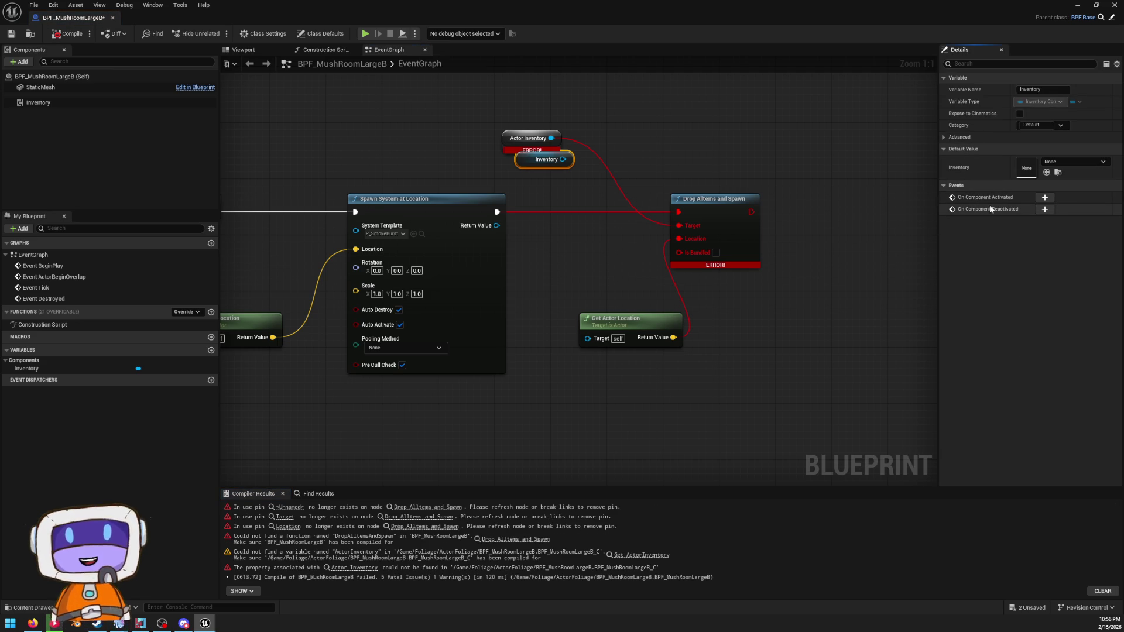
click(957, 136)
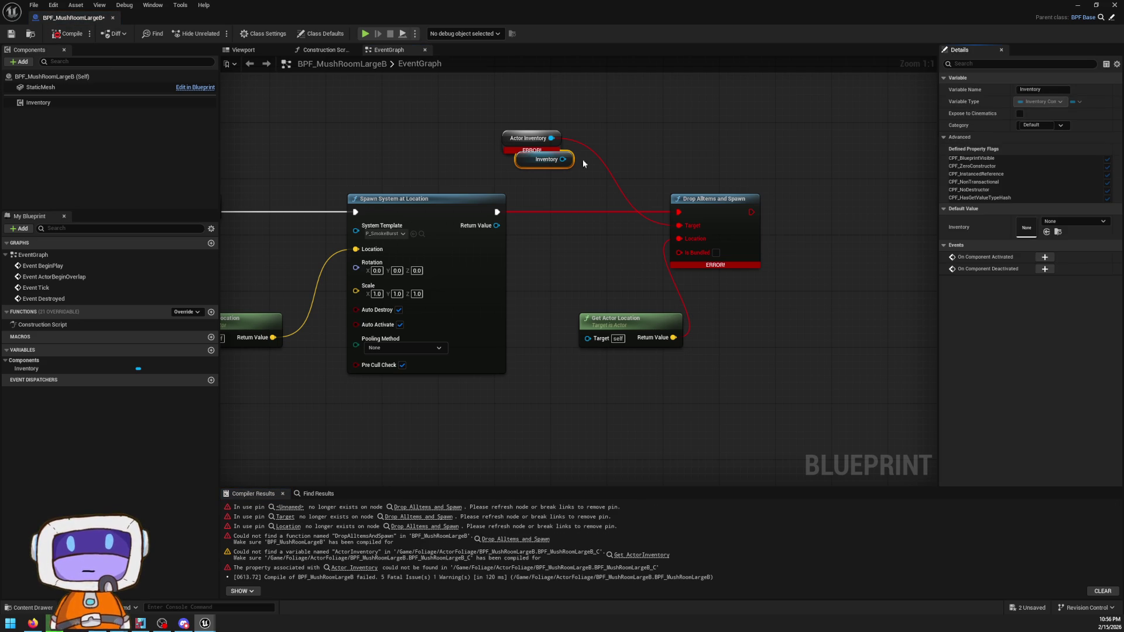
- Position the Inventory node below Actor Inventory and cancel its pending wire connection
mouse_move(565, 168)
mouse_down()
mouse_move(632, 159)
mouse_move(544, 208)
mouse_move(631, 159)
mouse_move(652, 129)
mouse_up()
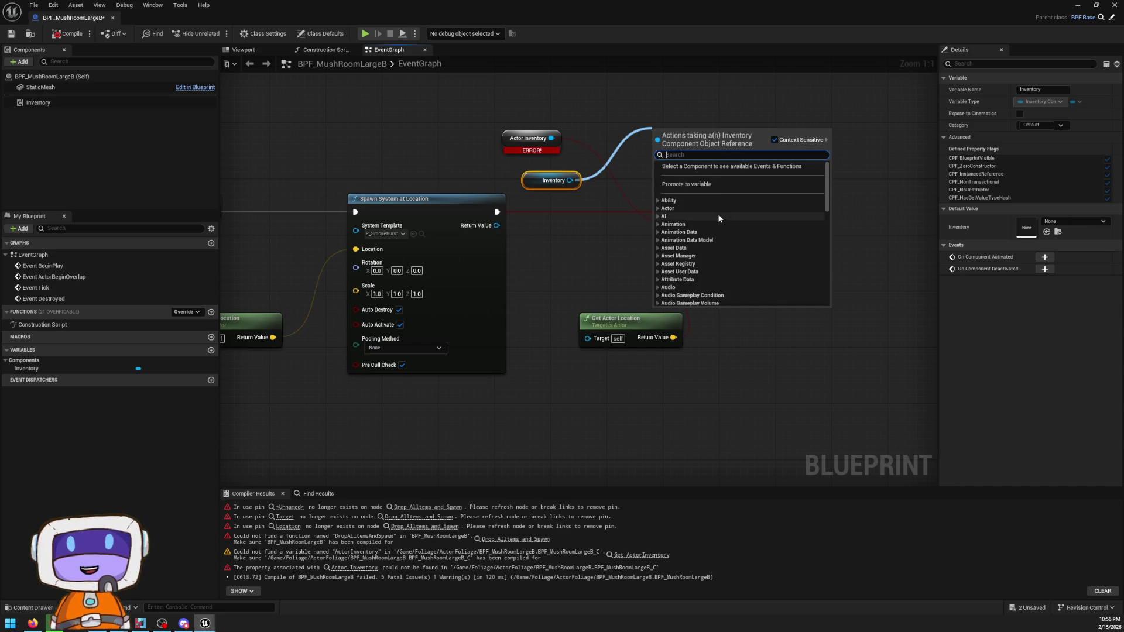
scroll(725, 208, down, 5)
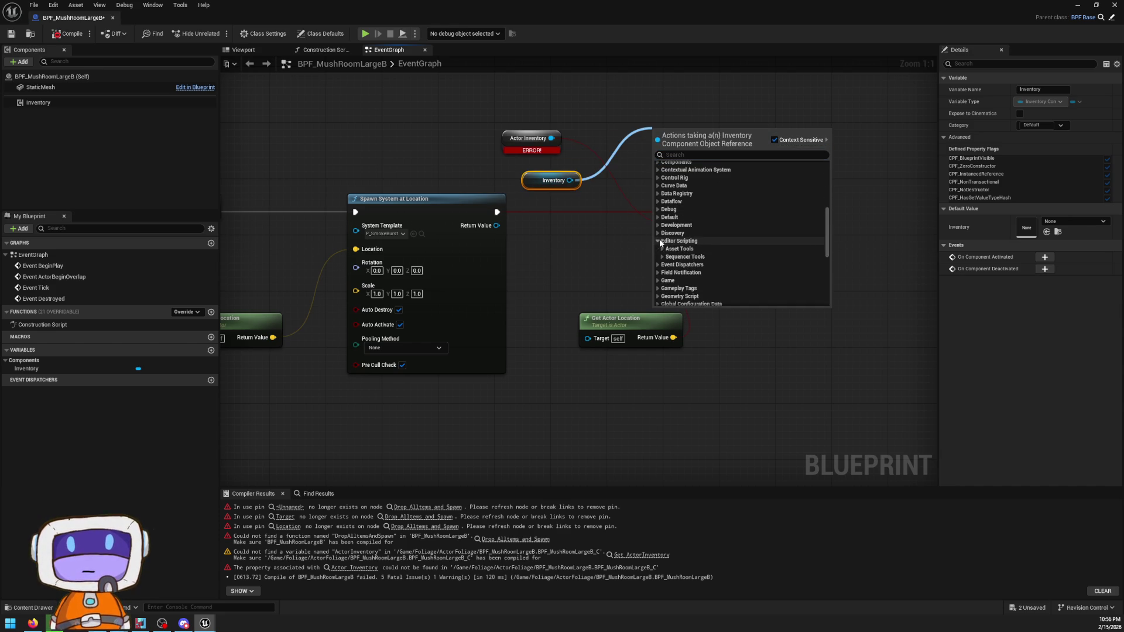
scroll(665, 226, up, 5)
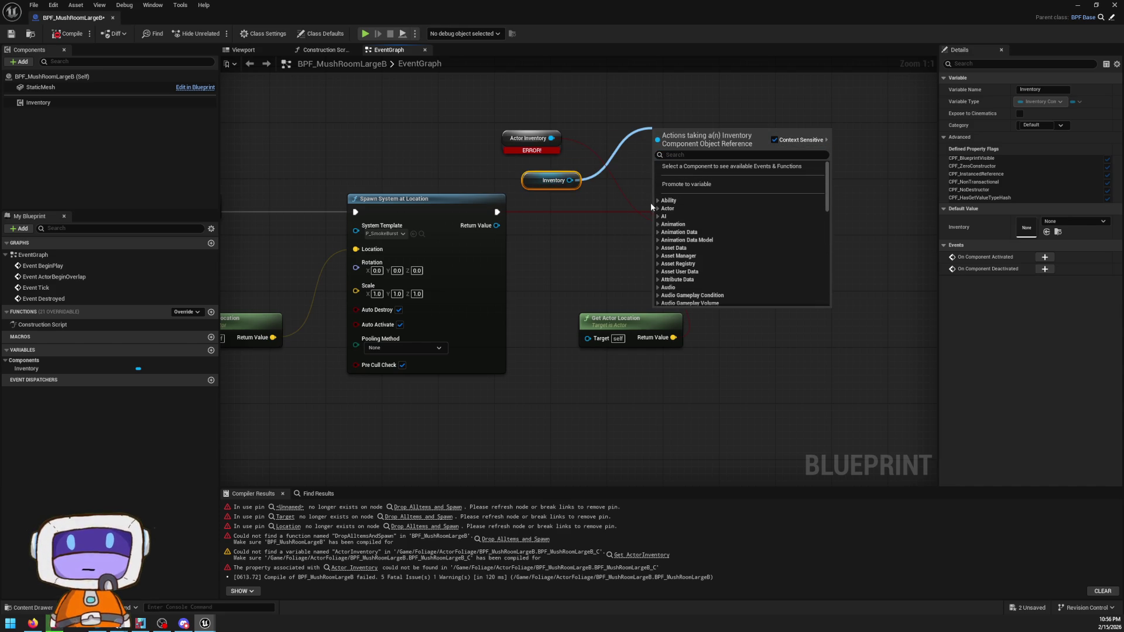
scroll(827, 300, down, 5)
scroll(826, 300, down, 5)
click(665, 284)
scroll(664, 285, down, 3)
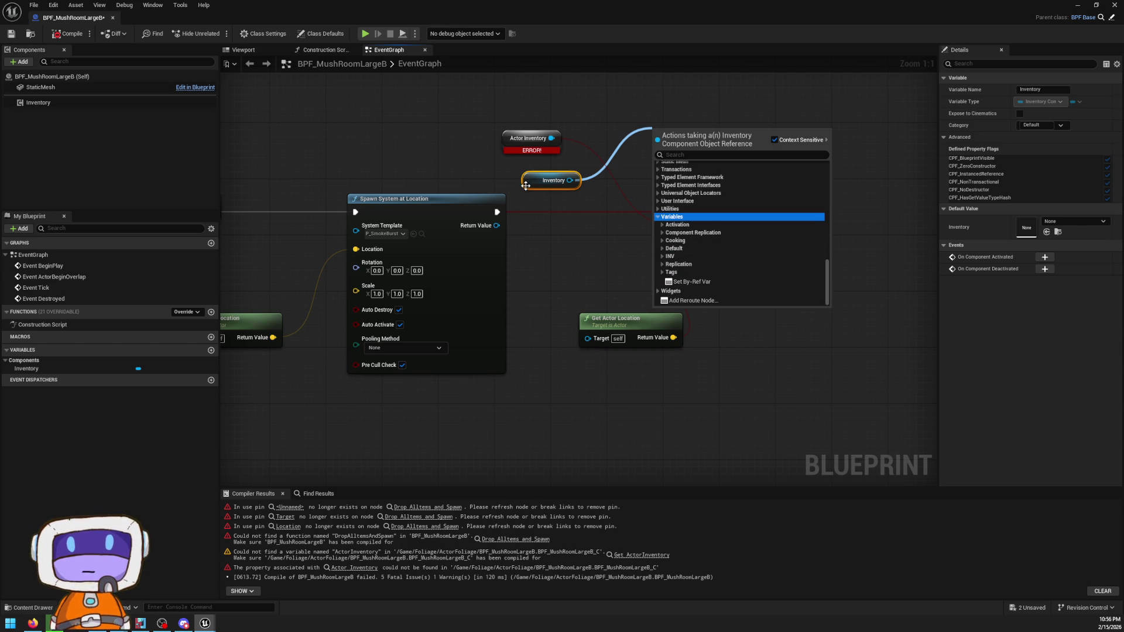
click(549, 240)
- Break the stale links on the Drop AItems and Spawn node and move it right
mouse_move(621, 232)
mouse_down()
mouse_move(725, 185)
mouse_move(577, 234)
mouse_move(720, 243)
mouse_move(720, 258)
mouse_move(636, 221)
mouse_up()
alt+click(777, 184)
alt+click(778, 198)
alt+click(777, 171)
mouse_move(807, 158)
mouse_down()
mouse_move(770, 180)
mouse_move(913, 193)
mouse_up()
key(c)
click(734, 175)
- Add a 'Drop tems and spawn' comment and delete the leftover comment and broken drop node
text(c)
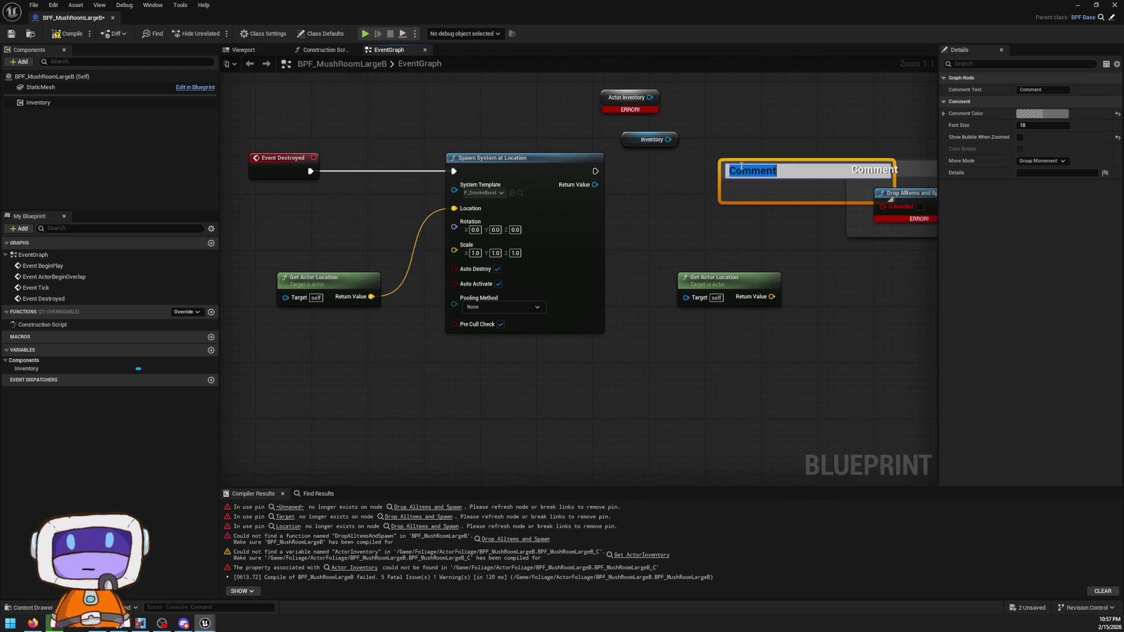
text(Drop items and spawn)
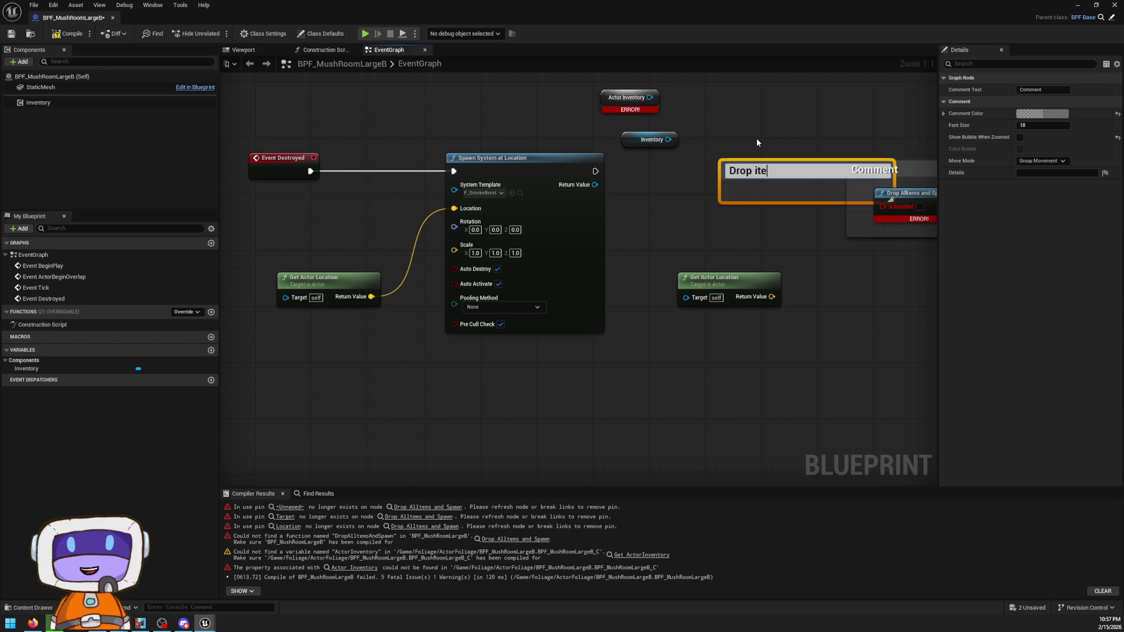
key(Return)
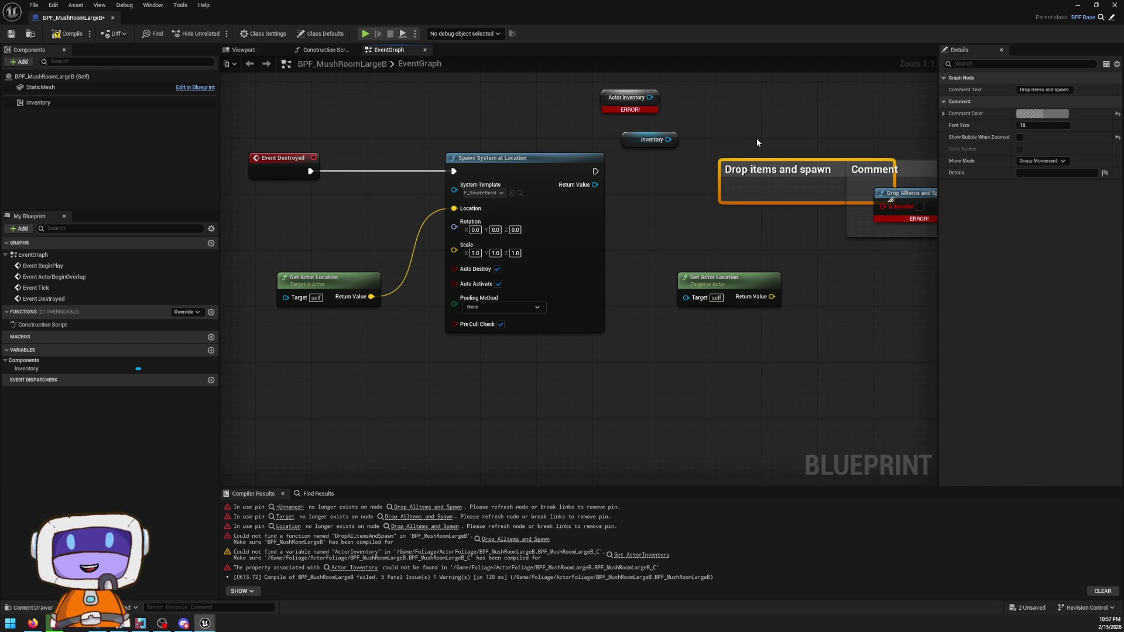
click(649, 139)
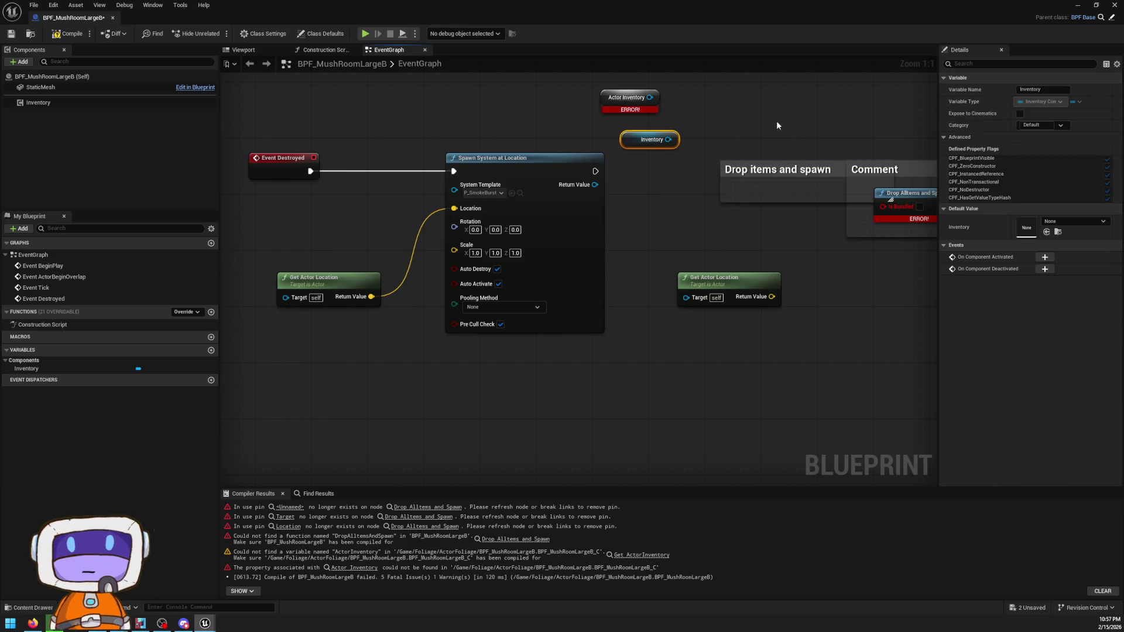
mouse_move(862, 117)
mouse_down()
mouse_move(697, 135)
mouse_move(837, 259)
mouse_up()
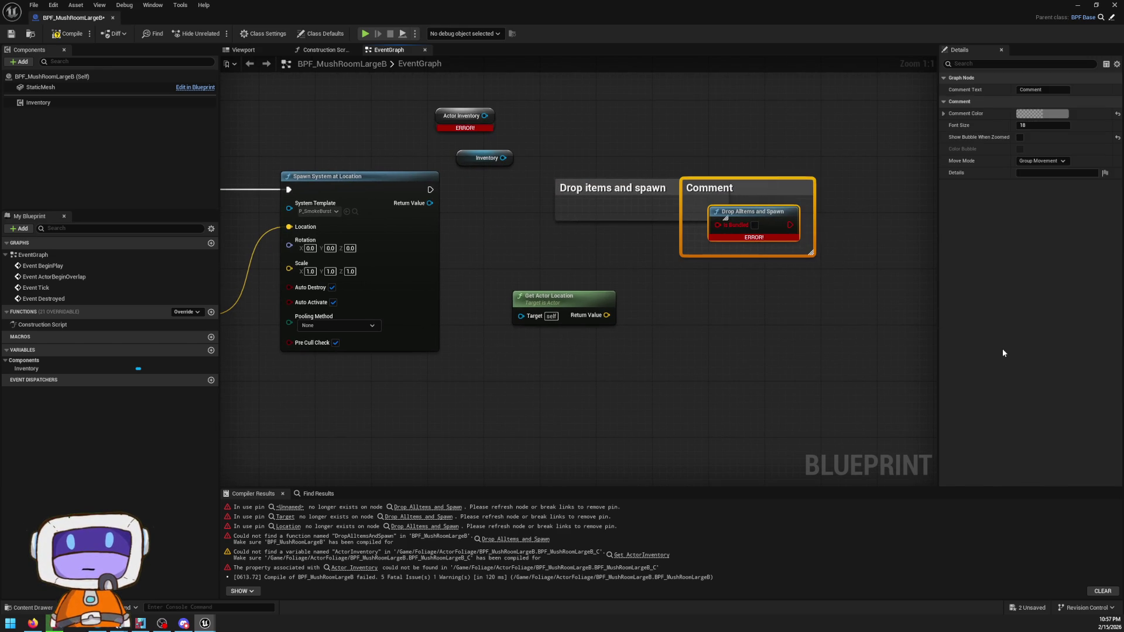
key(Delete)
- Extend the comment title to 'Drop items and spawn actors.' and compile the Blueprint
click(696, 188)
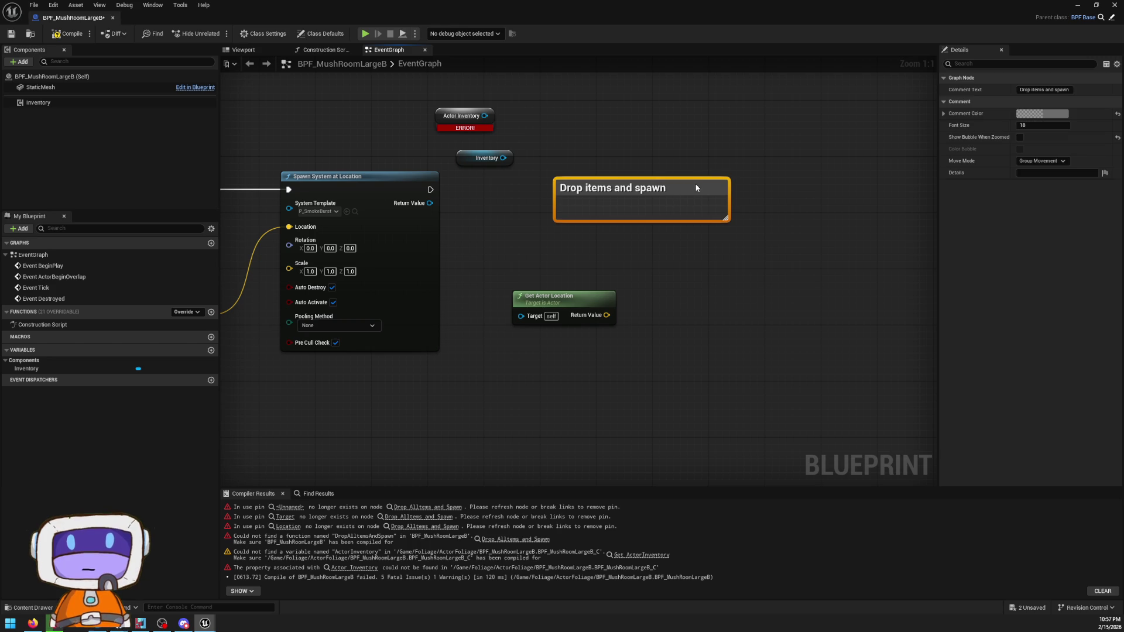
double_click(661, 192)
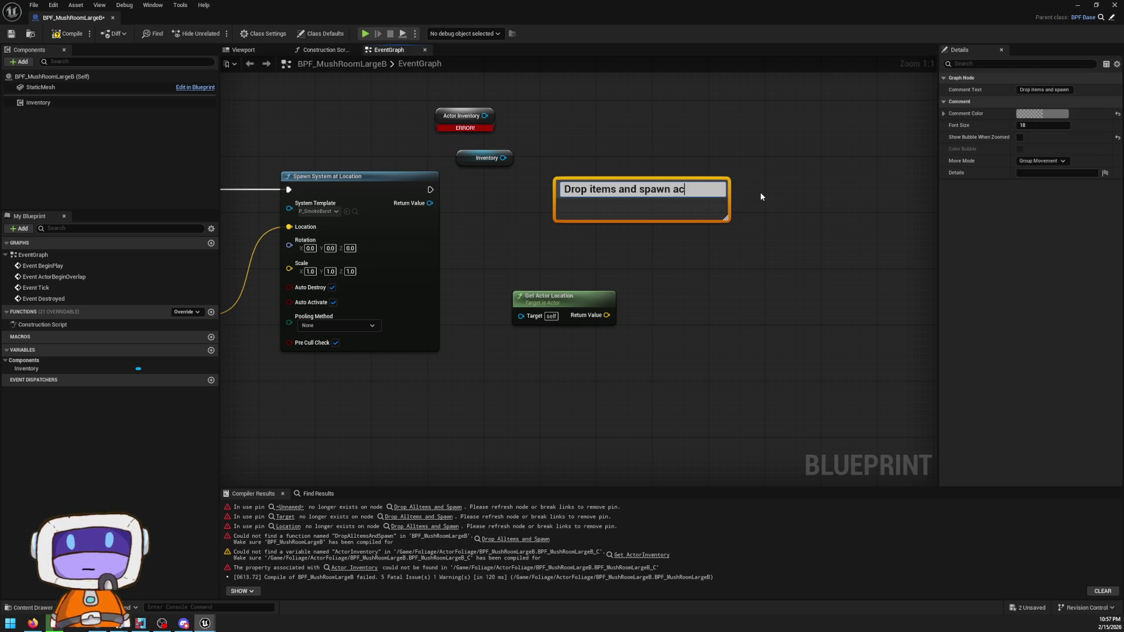
text(actors.)
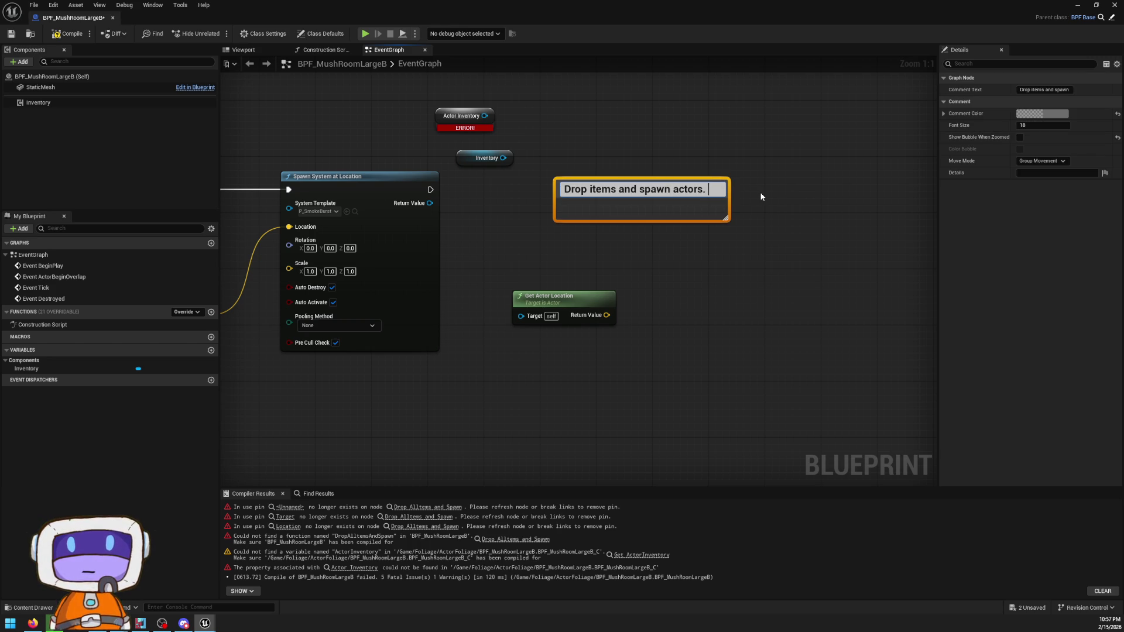
key(Return)
click(70, 33)
- Delete the stray Actor Inventory node, recompile and save, then return to the level editor
drag(421, 100, 465, 125)
key(Delete)
click(69, 33)
click(11, 33)
click(33, 622)
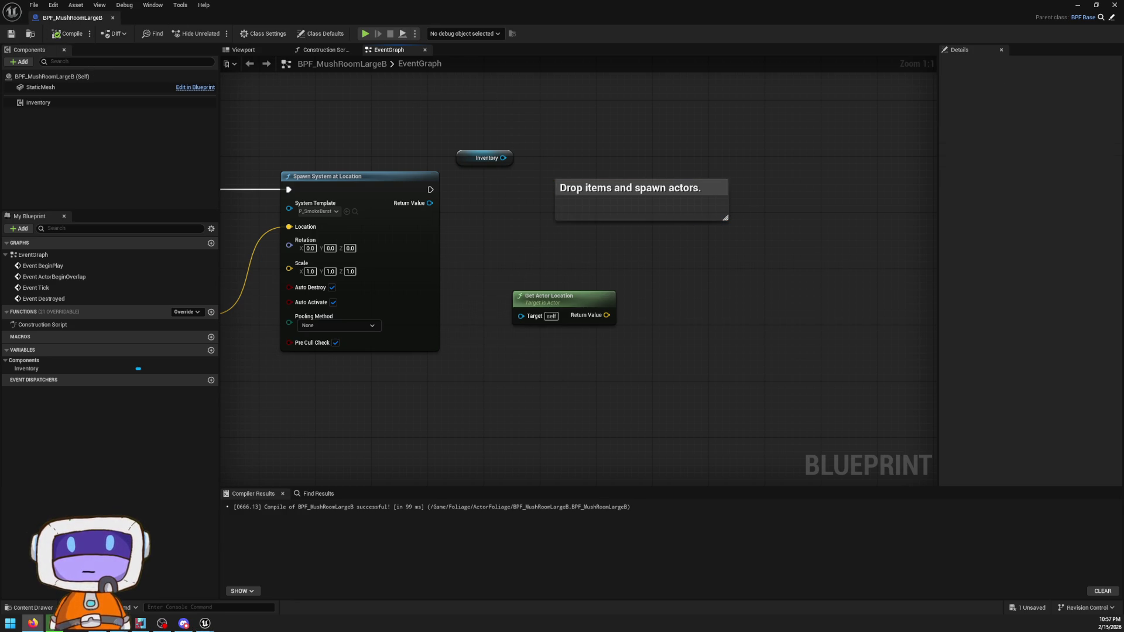
click(1078, 4)
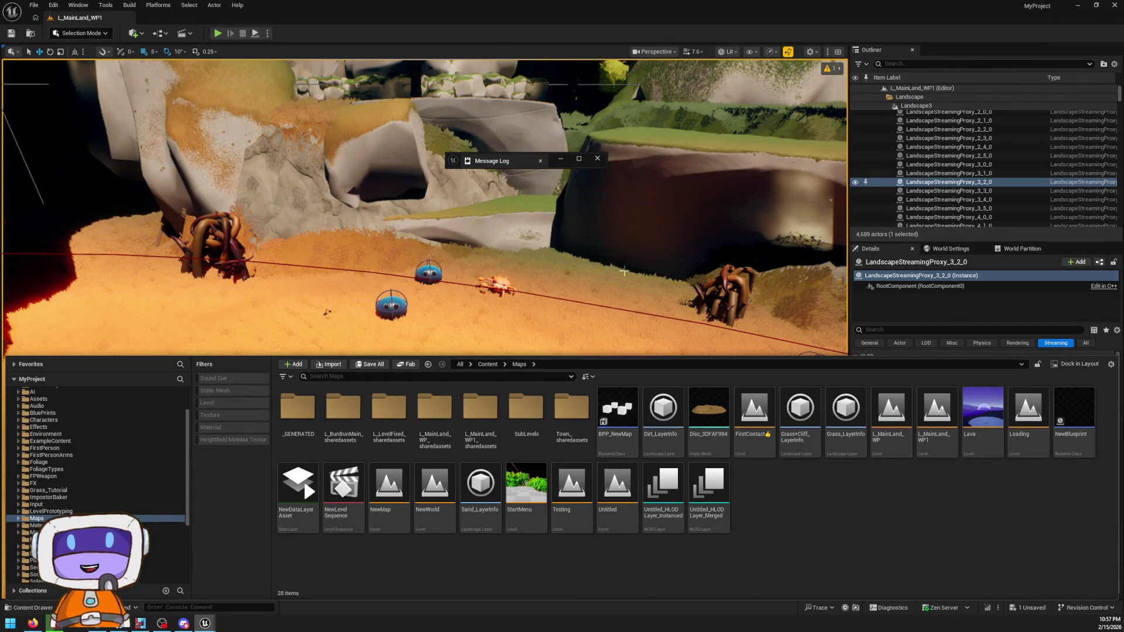
- Search the top-level Content folder for 'chest' and open BP_TreasureChest's event graph
click(487, 364)
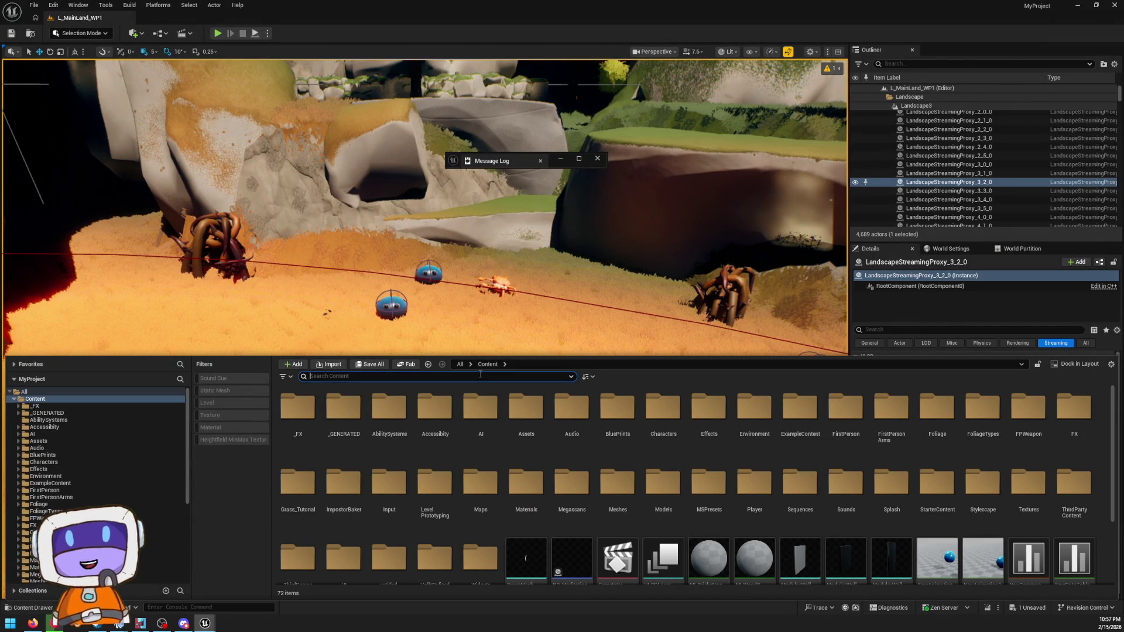
text(chest)
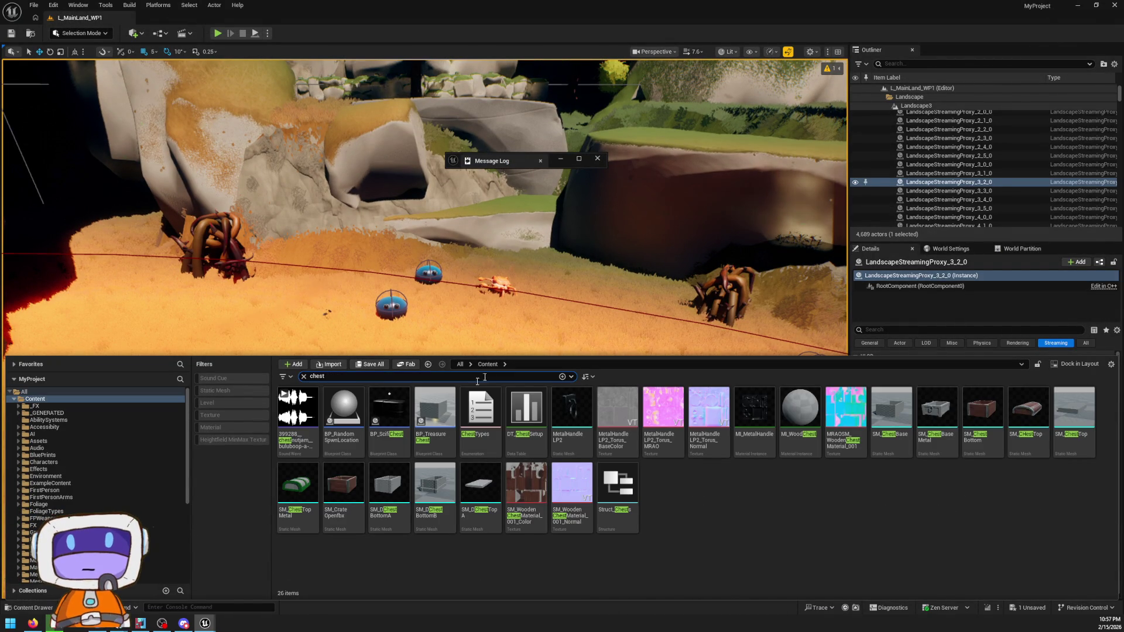
double_click(434, 427)
scroll(544, 188, down, 2)
mouse_move(544, 188)
mouse_down()
mouse_move(629, 124)
mouse_move(730, 127)
mouse_move(410, 135)
mouse_up()
scroll(729, 127, down, 1)
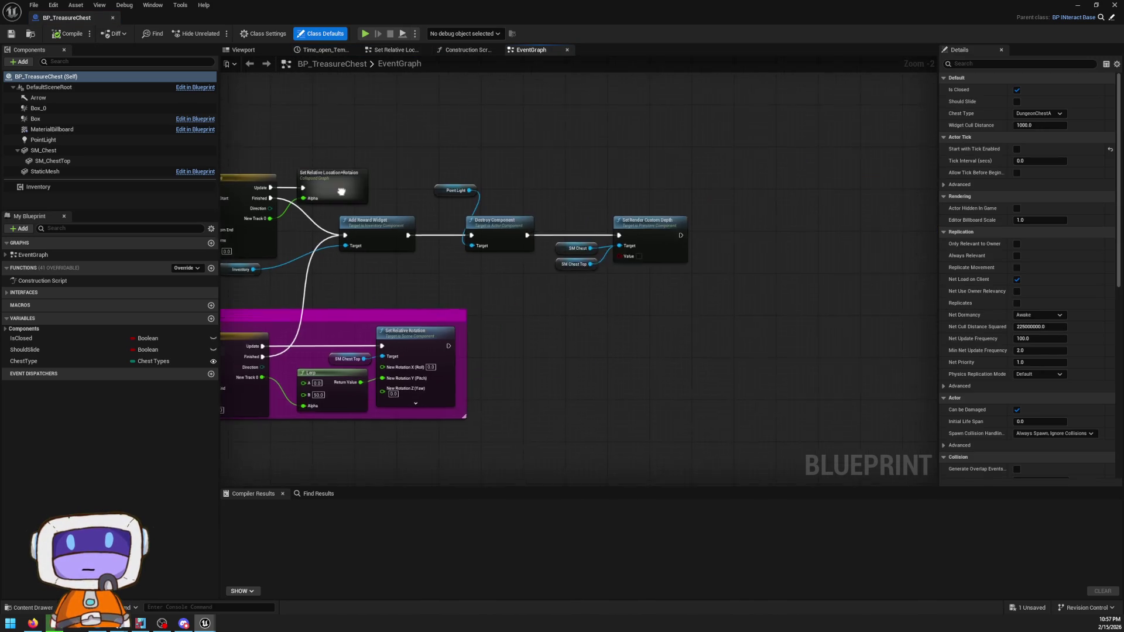
- Select the chest's Inventory component and pan to the Add Reward Widget and Opens Chest nodes
mouse_move(246, 280)
mouse_down()
mouse_move(556, 328)
mouse_move(582, 264)
mouse_up()
scroll(749, 173, up, 1)
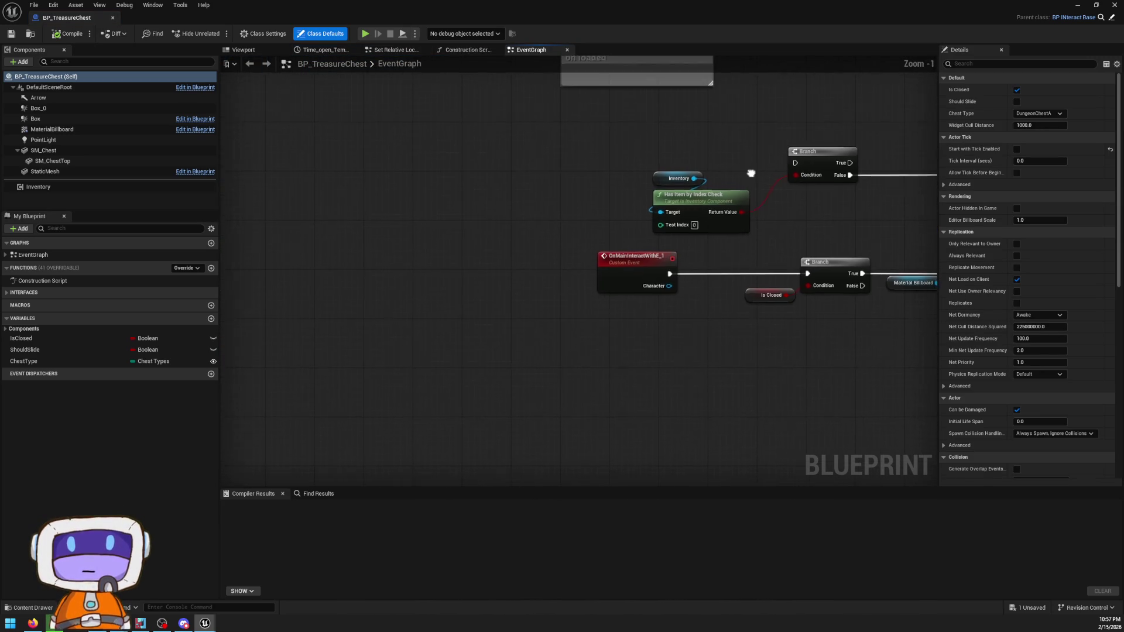
click(45, 188)
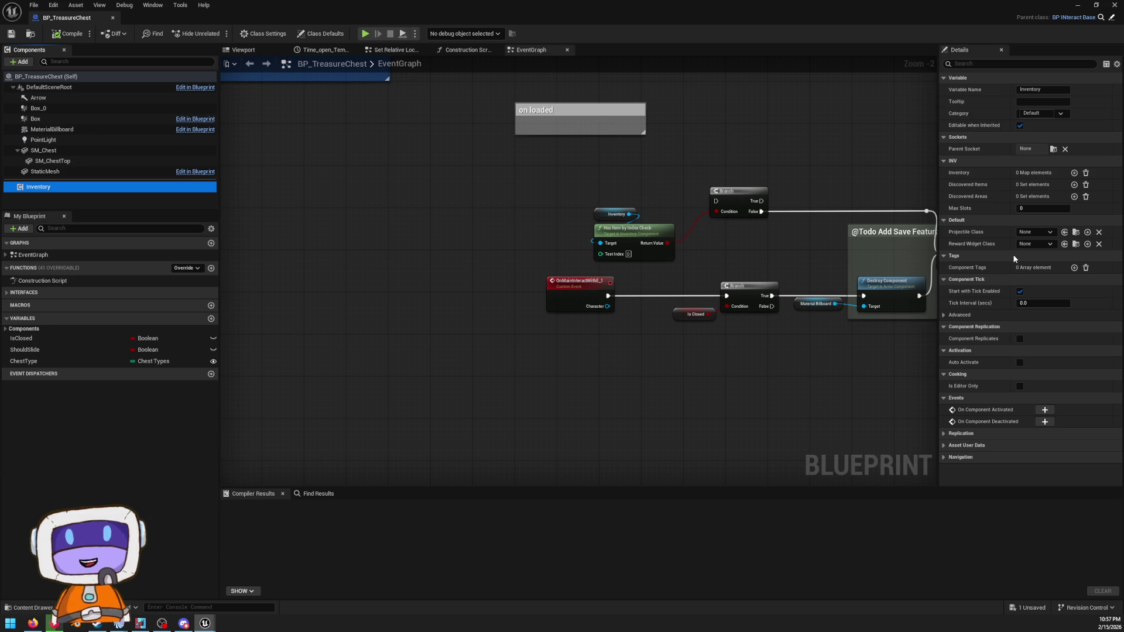
scroll(884, 251, down, 2)
mouse_move(319, 66)
mouse_down()
mouse_move(545, 96)
mouse_move(530, 193)
mouse_up()
scroll(550, 208, up, 3)
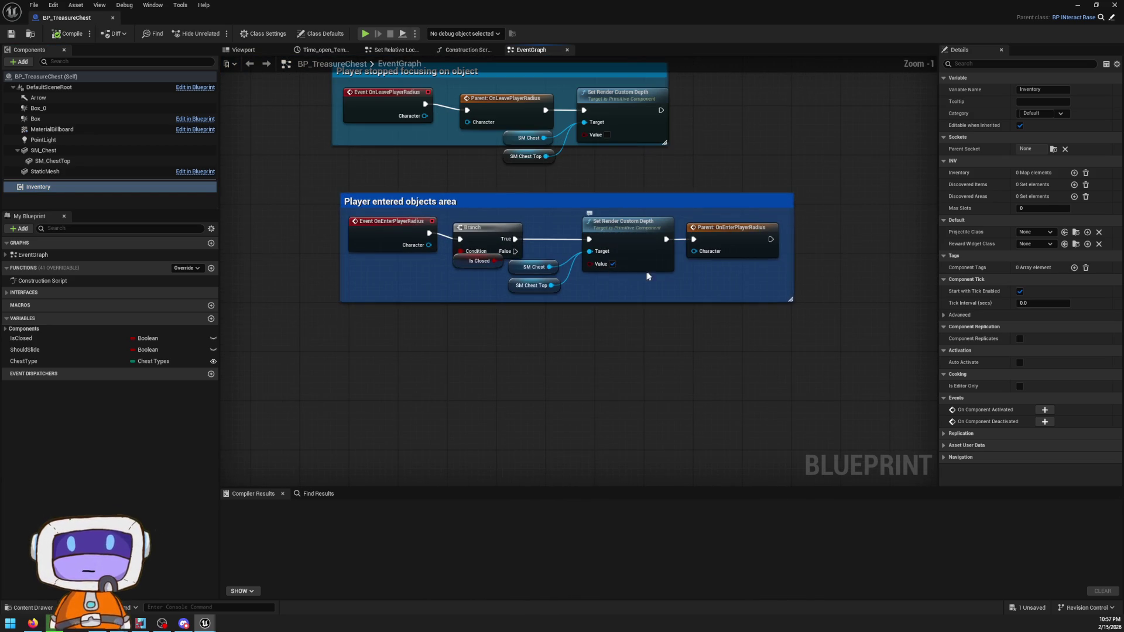
mouse_move(702, 153)
mouse_down()
mouse_move(767, 244)
mouse_move(424, 143)
mouse_up()
scroll(767, 244, down, 4)
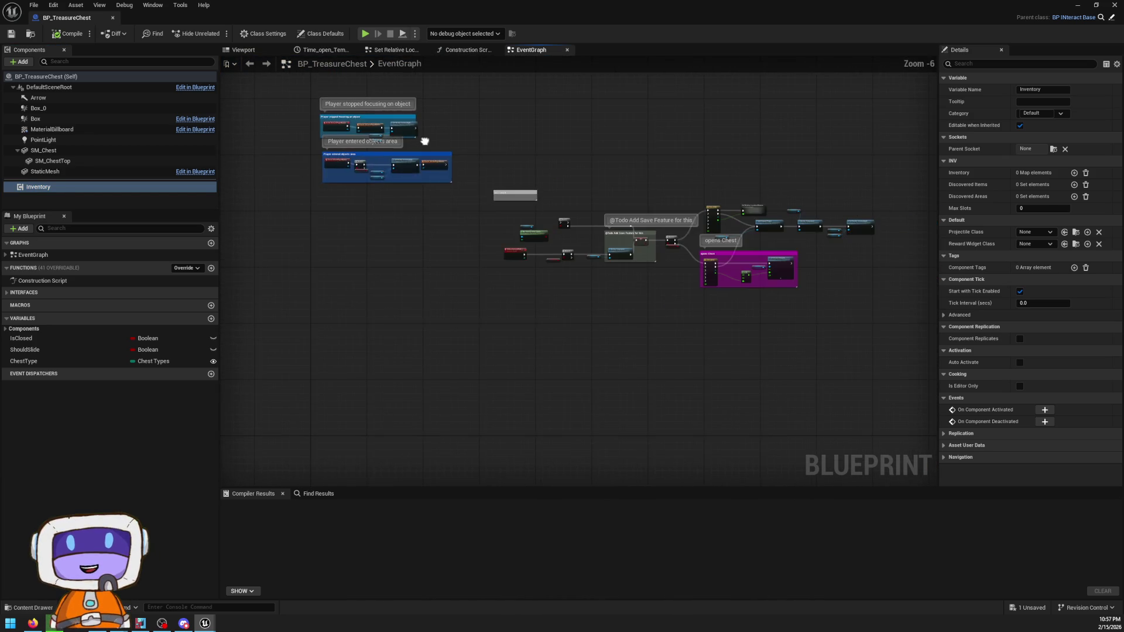
scroll(644, 264, up, 4)
mouse_move(892, 287)
mouse_down()
mouse_move(757, 252)
mouse_move(553, 270)
mouse_move(654, 280)
mouse_move(622, 242)
mouse_up()
- Wire the Inventory node into Add Reward Widget's Target pin and show the Viewport preview
mouse_move(535, 258)
mouse_down()
mouse_move(685, 249)
mouse_move(676, 246)
mouse_up()
mouse_move(822, 267)
mouse_down()
mouse_move(751, 280)
mouse_move(719, 309)
mouse_move(805, 272)
mouse_up()
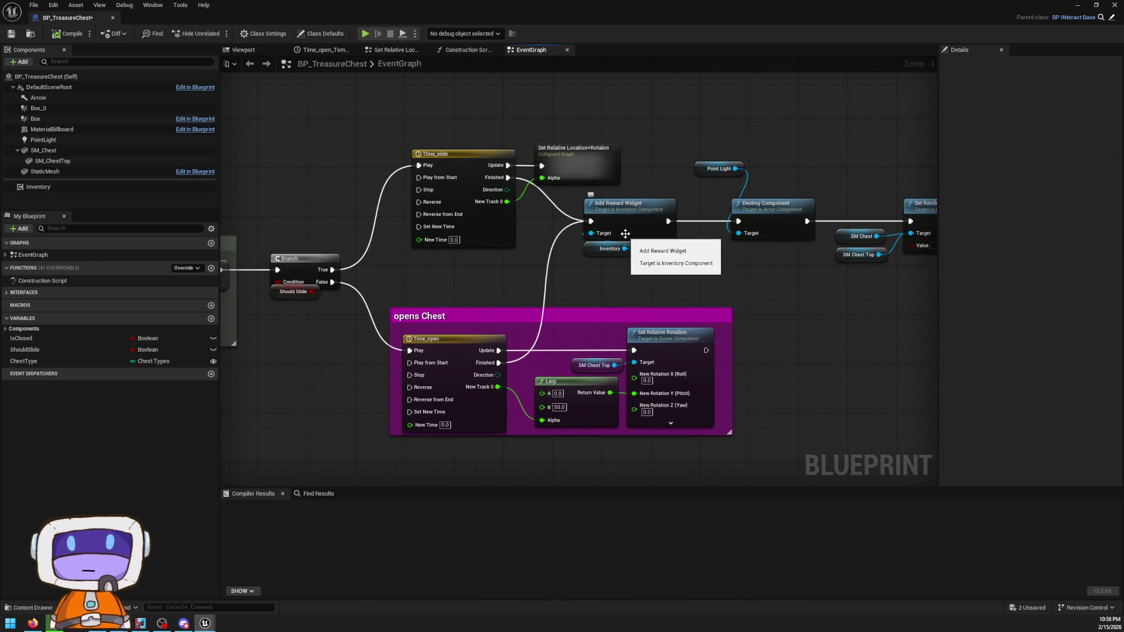
mouse_move(619, 288)
mouse_down()
mouse_move(627, 233)
mouse_move(686, 213)
mouse_up()
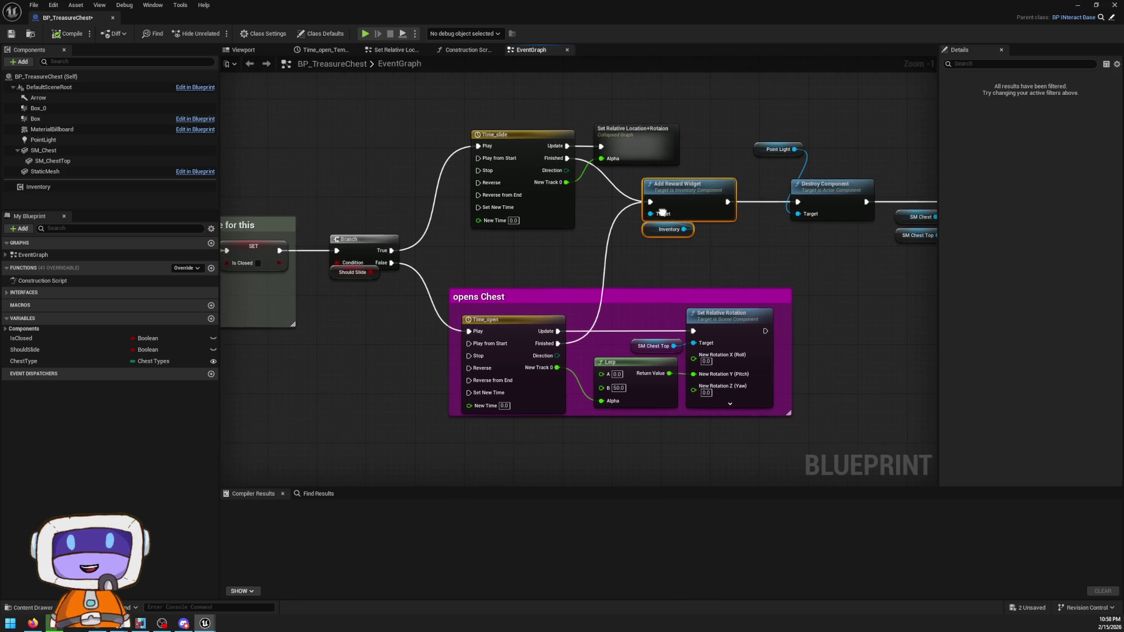
click(105, 186)
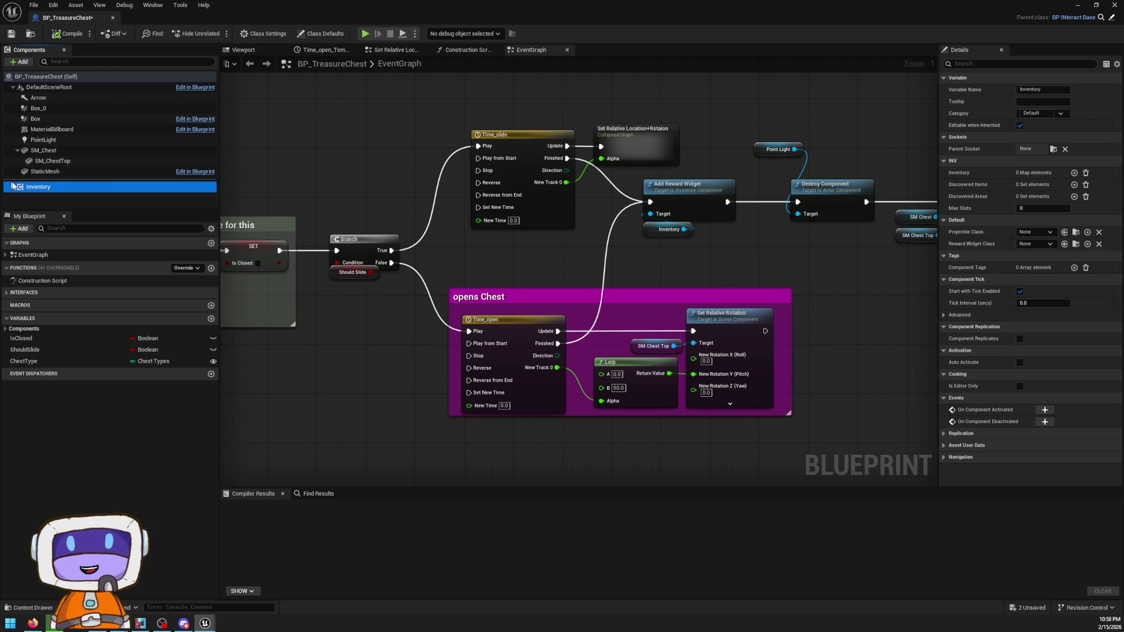
click(61, 186)
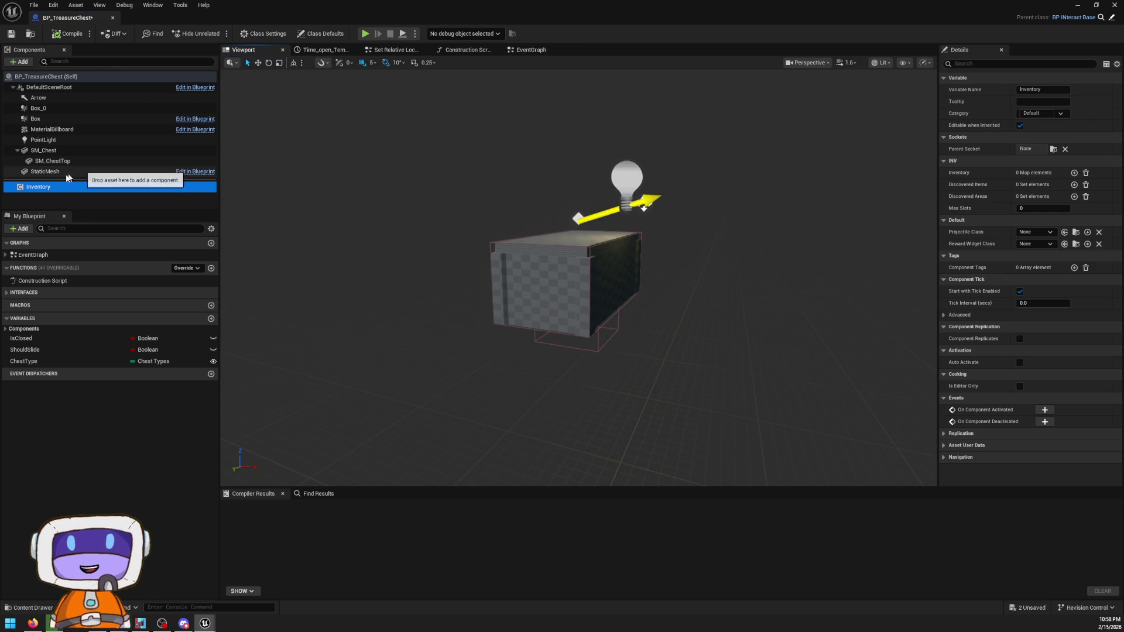
- Open InventoryComponent.h in Visual Studio from the Inventory component's context menu
right_click(54, 188)
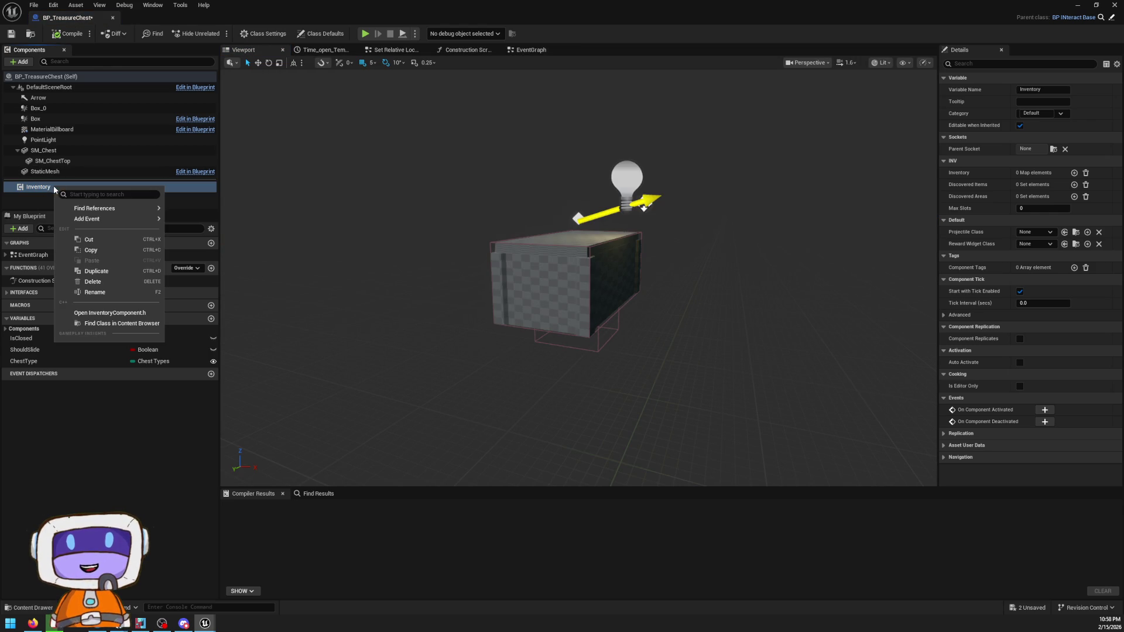
click(119, 314)
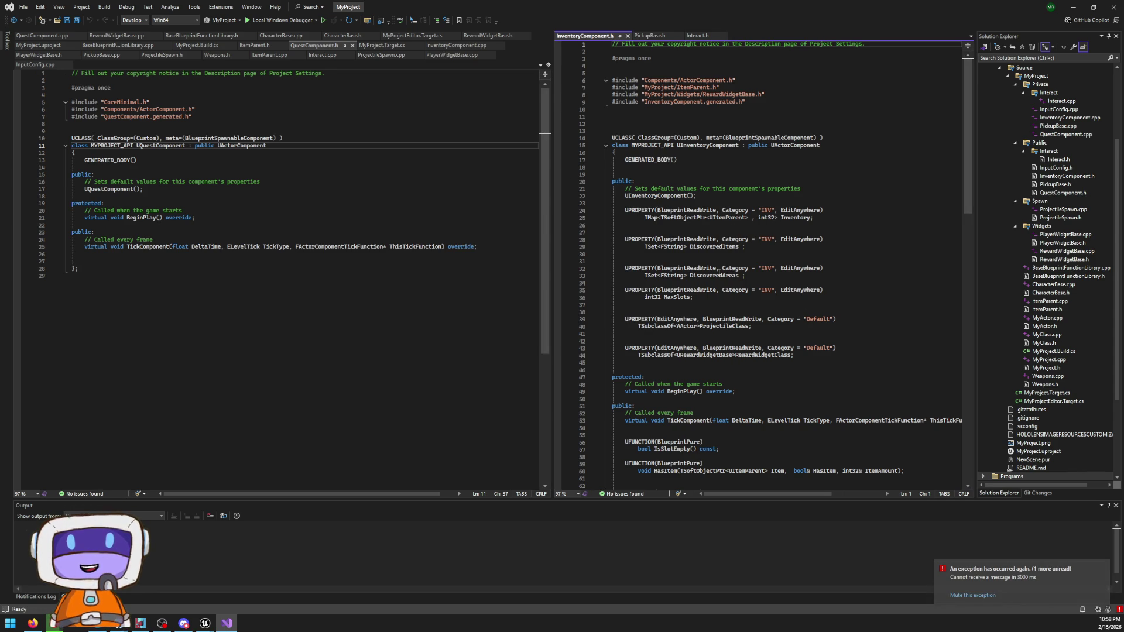
- Find the SpawnAndClearInventory declaration in InventoryComponent.h and check its quick actions
scroll(718, 269, down, 2)
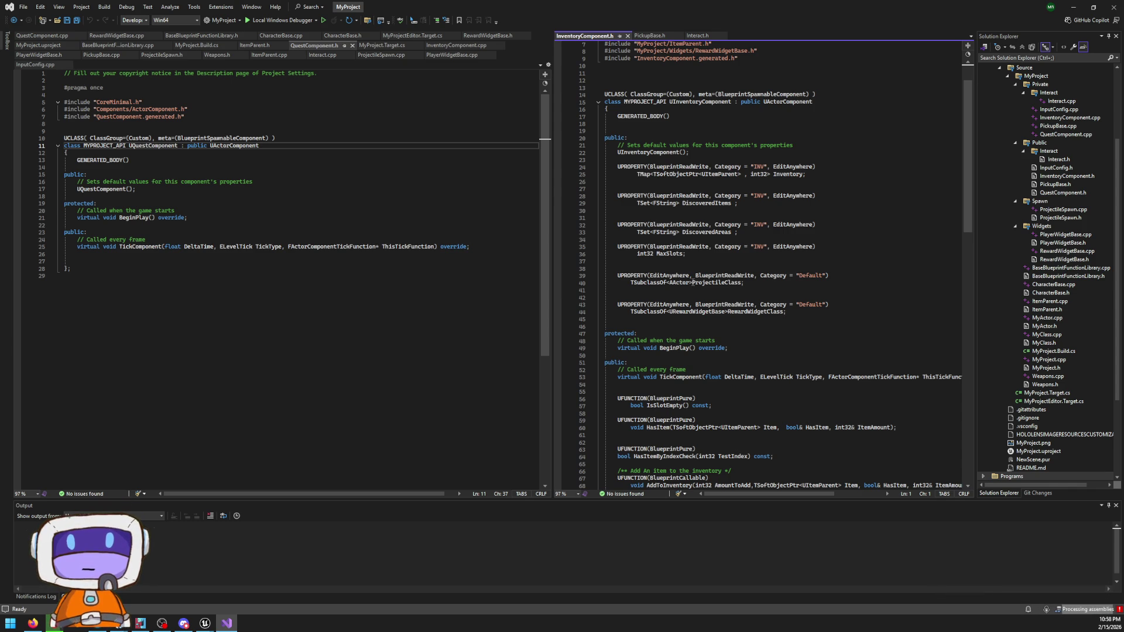
scroll(689, 276, down, 3)
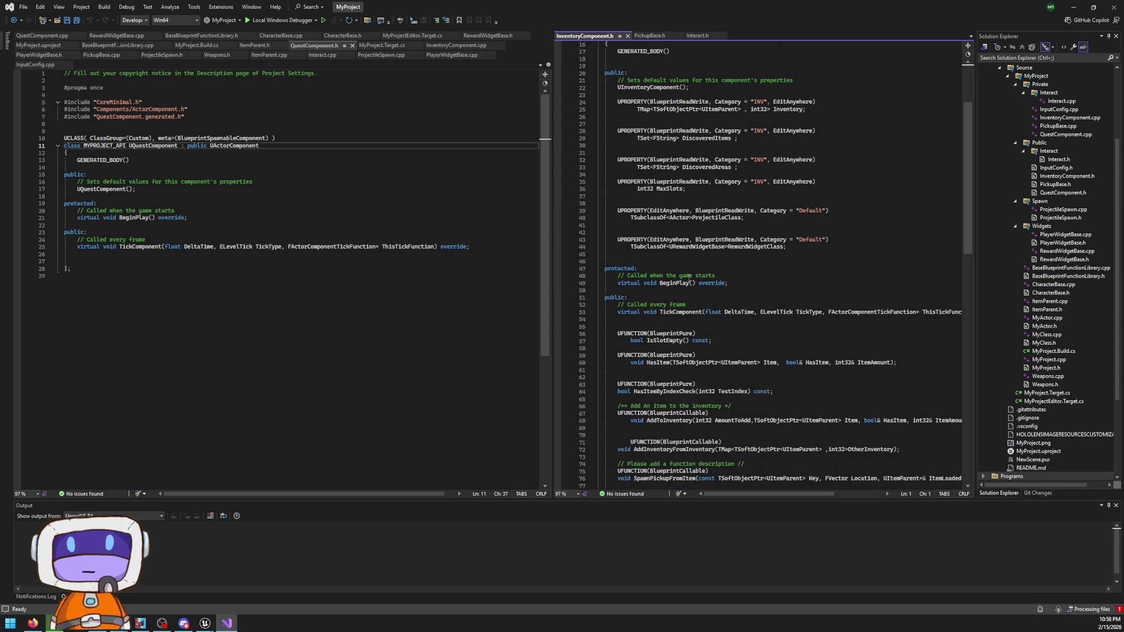
scroll(689, 275, down, 1)
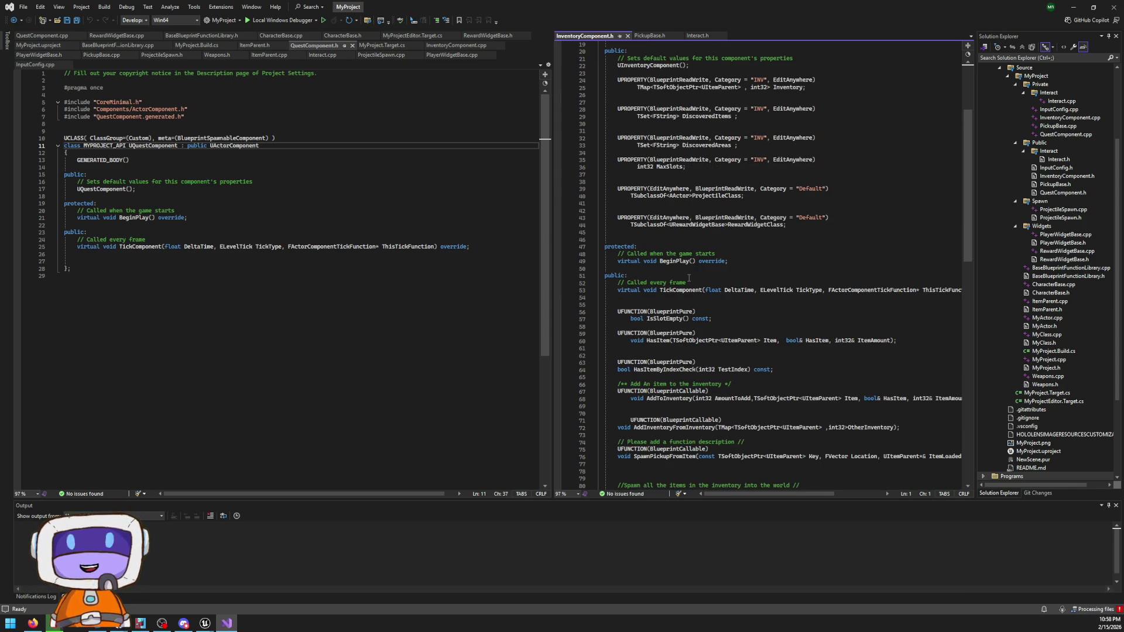
scroll(689, 278, down, 2)
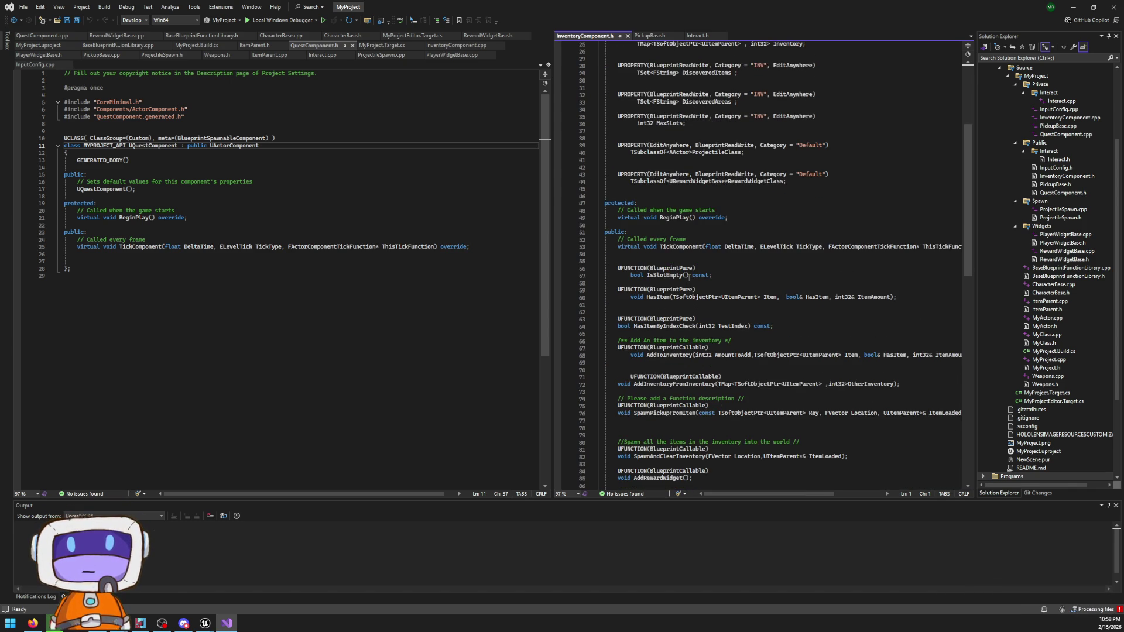
scroll(692, 275, down, 9)
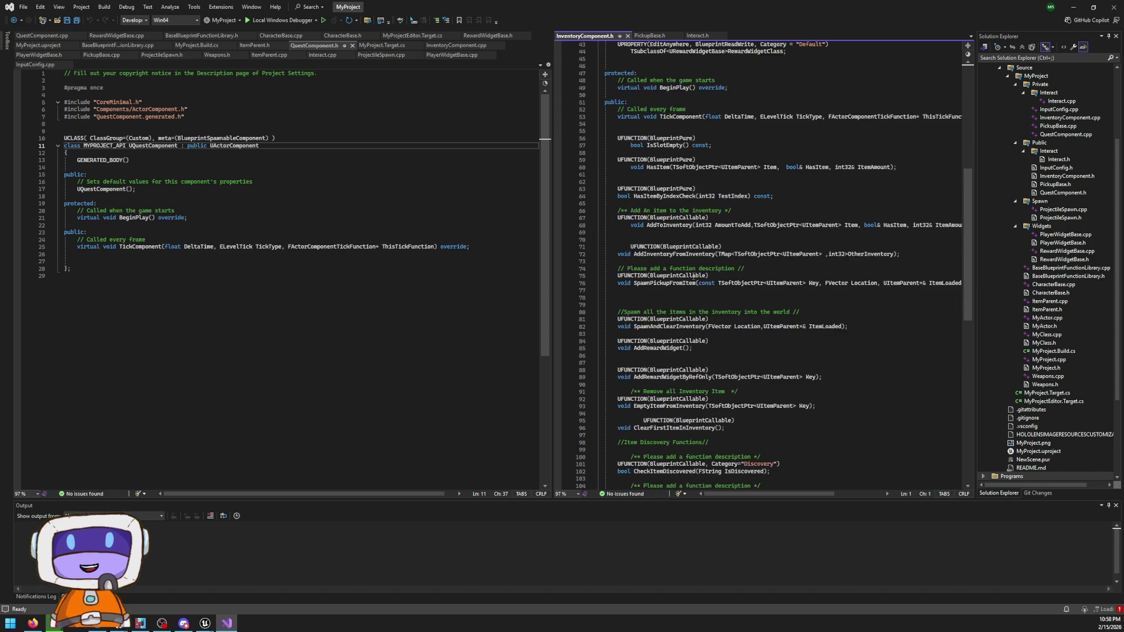
scroll(692, 275, up, 4)
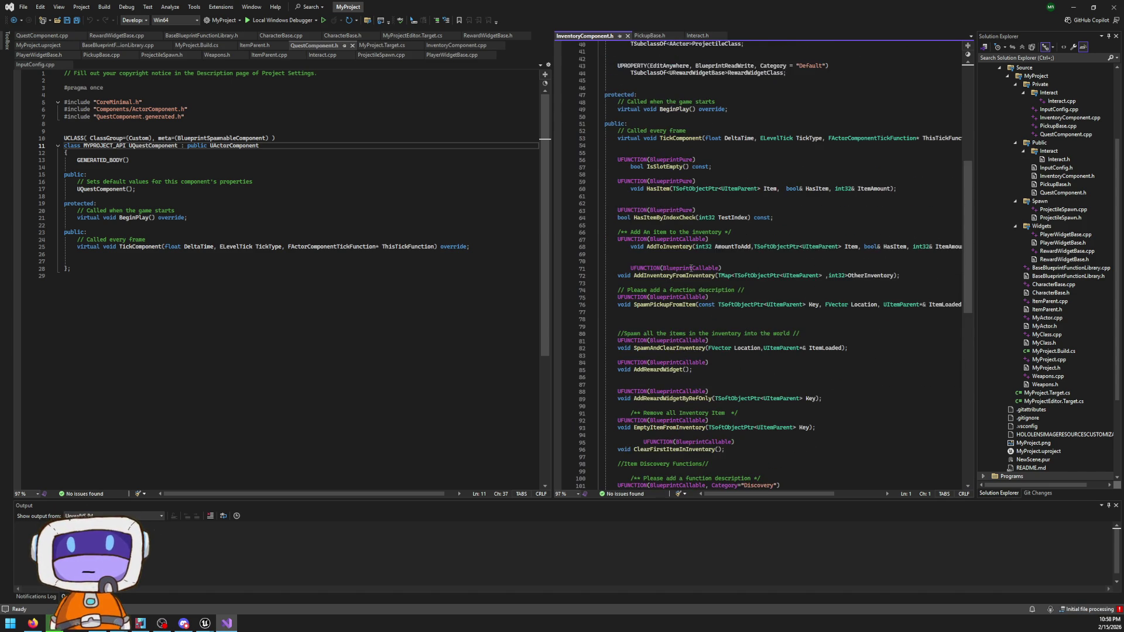
scroll(691, 268, down, 3)
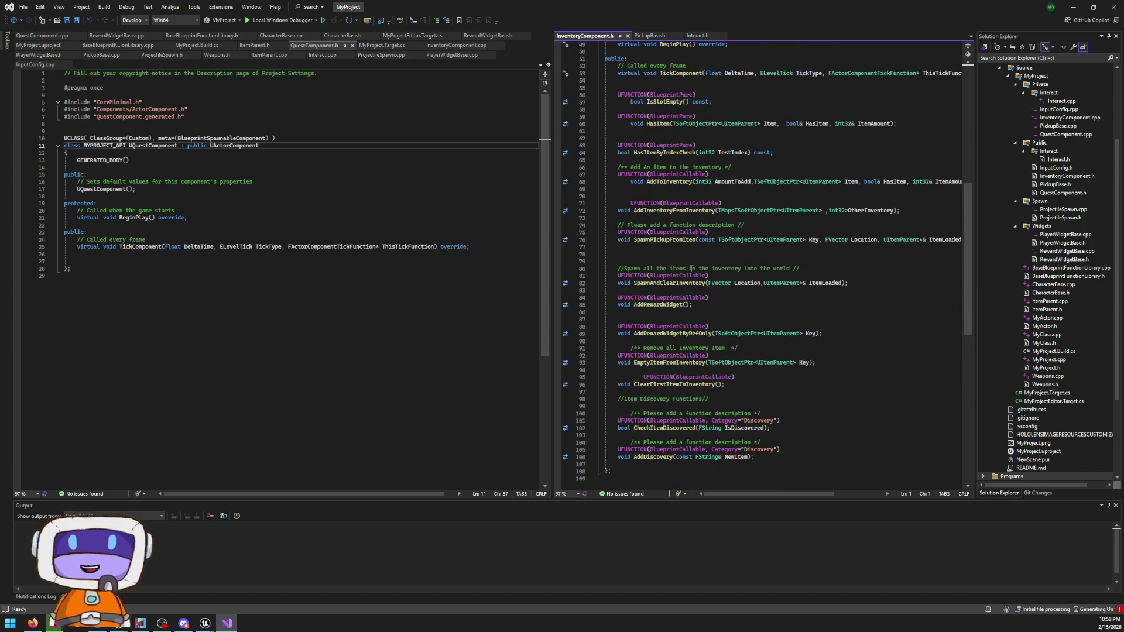
click(706, 283)
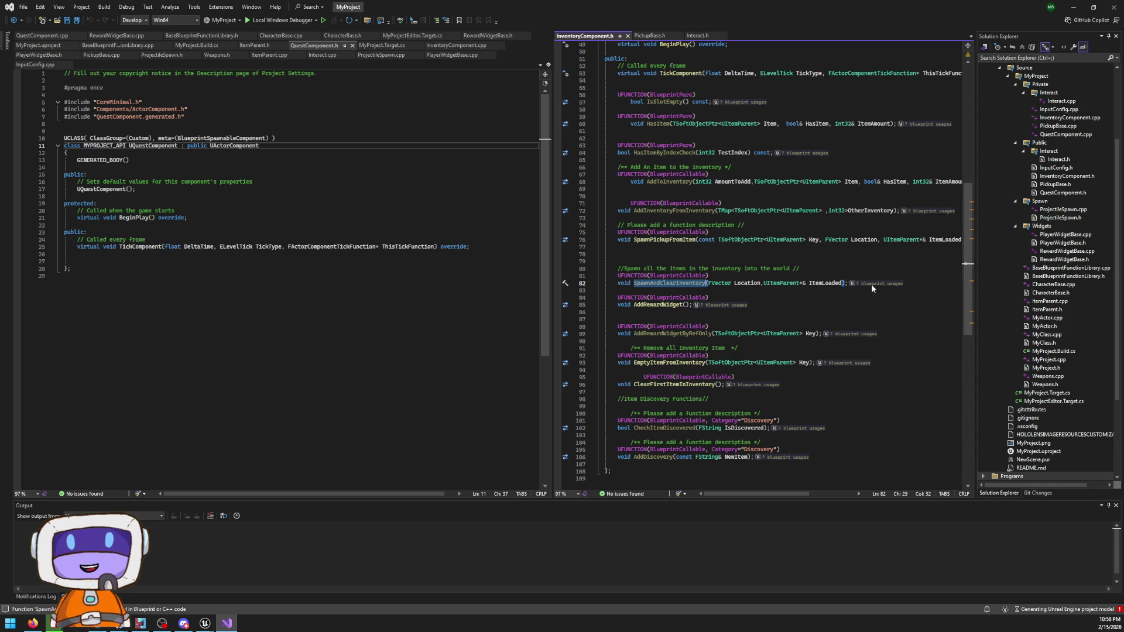
click(571, 283)
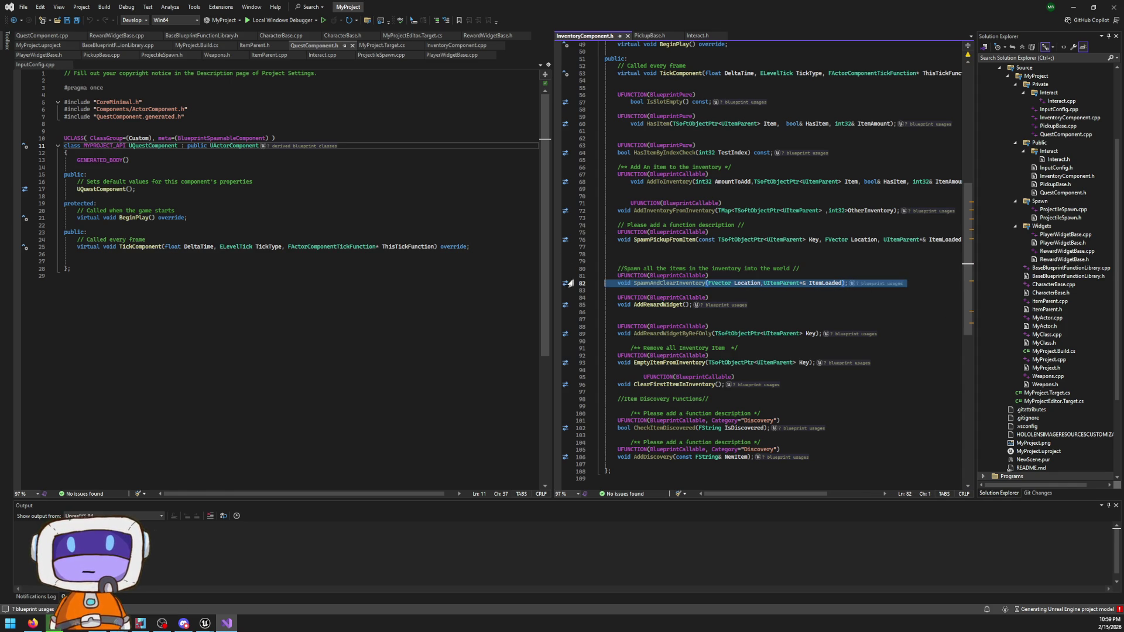
click(566, 284)
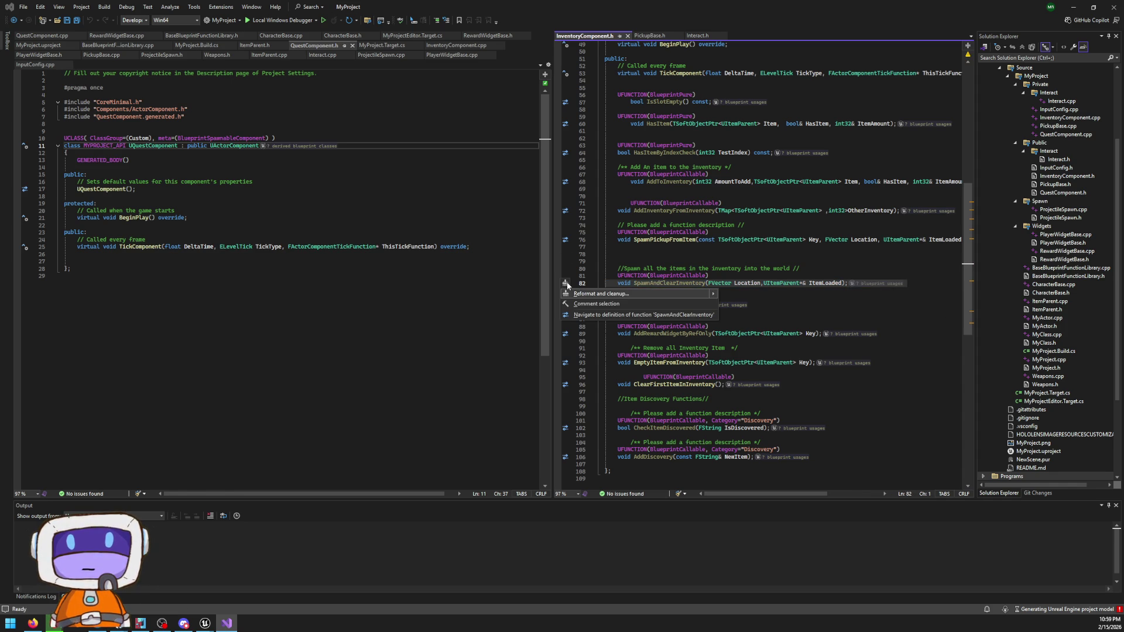
click(281, 277)
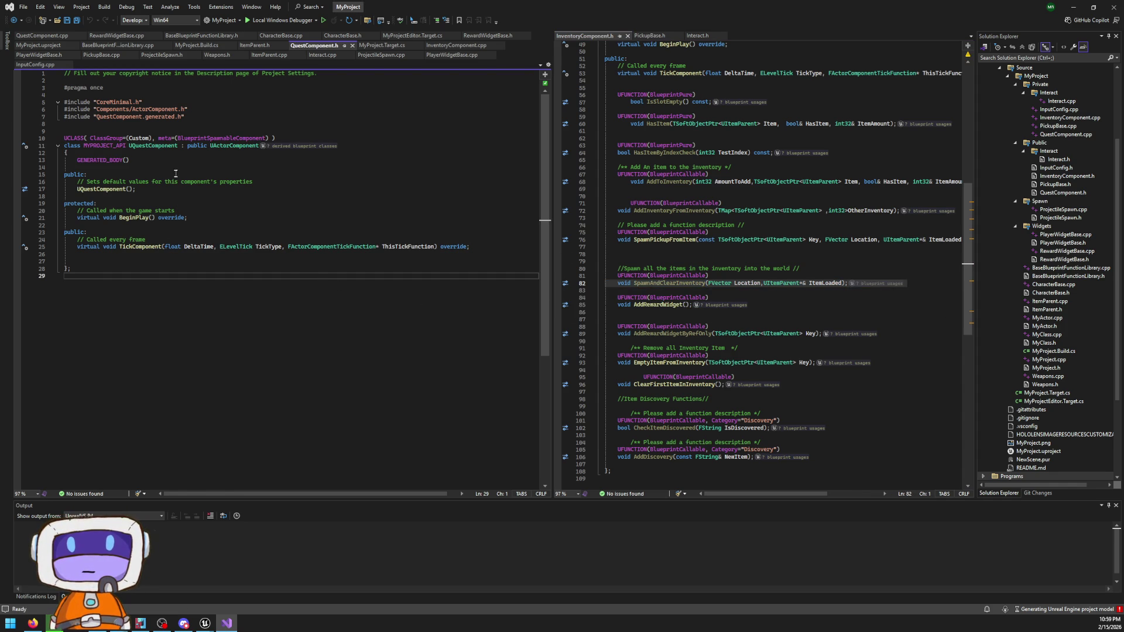
- Read the SpawnAndClearInventory definition in InventoryComponent.cpp, then switch back to the Unreal Editor
click(456, 45)
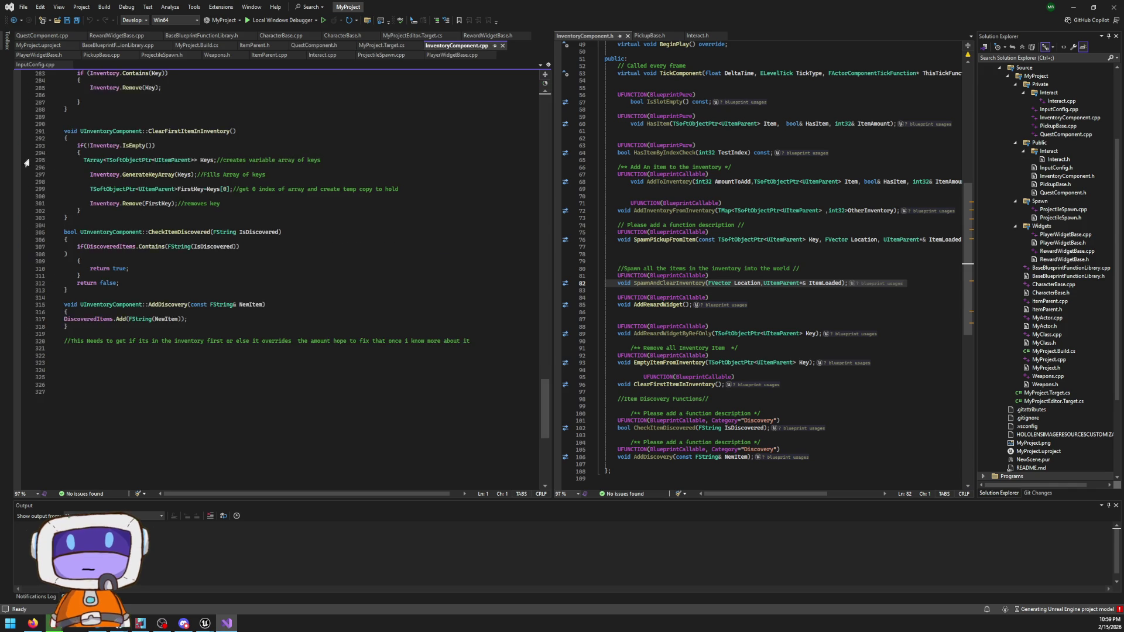
scroll(175, 207, up, 5)
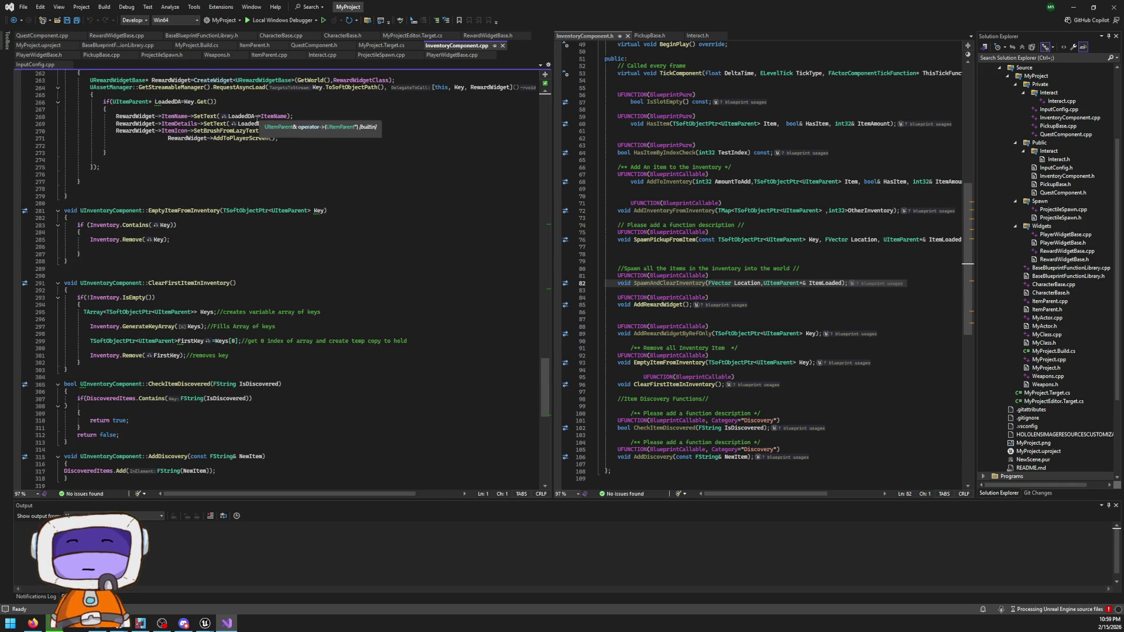
scroll(185, 181, down, 6)
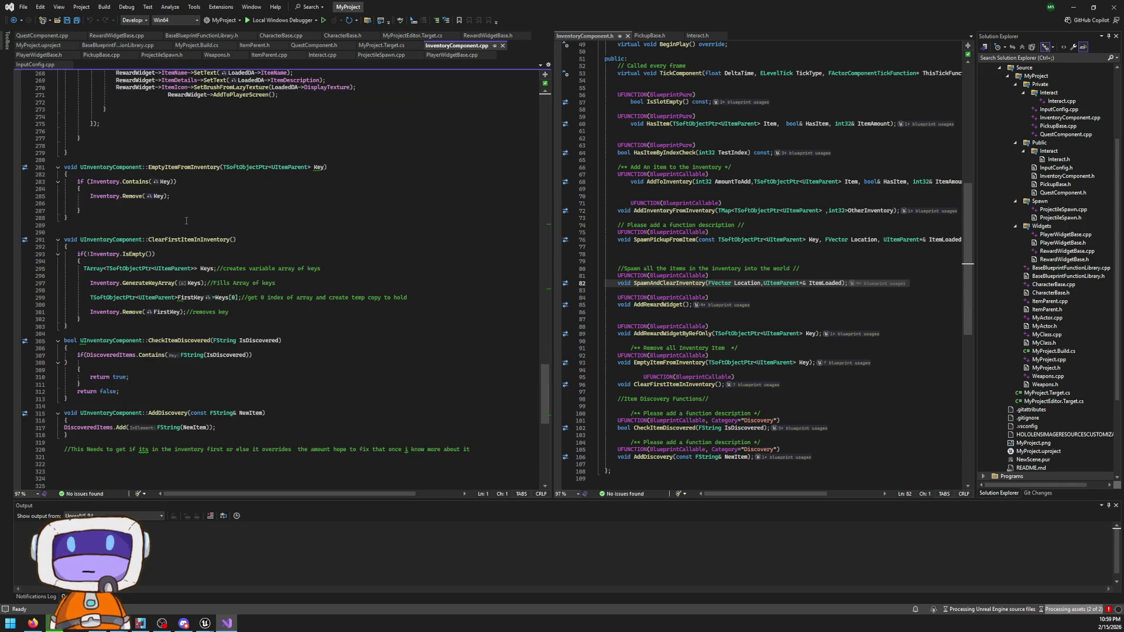
scroll(194, 216, up, 17)
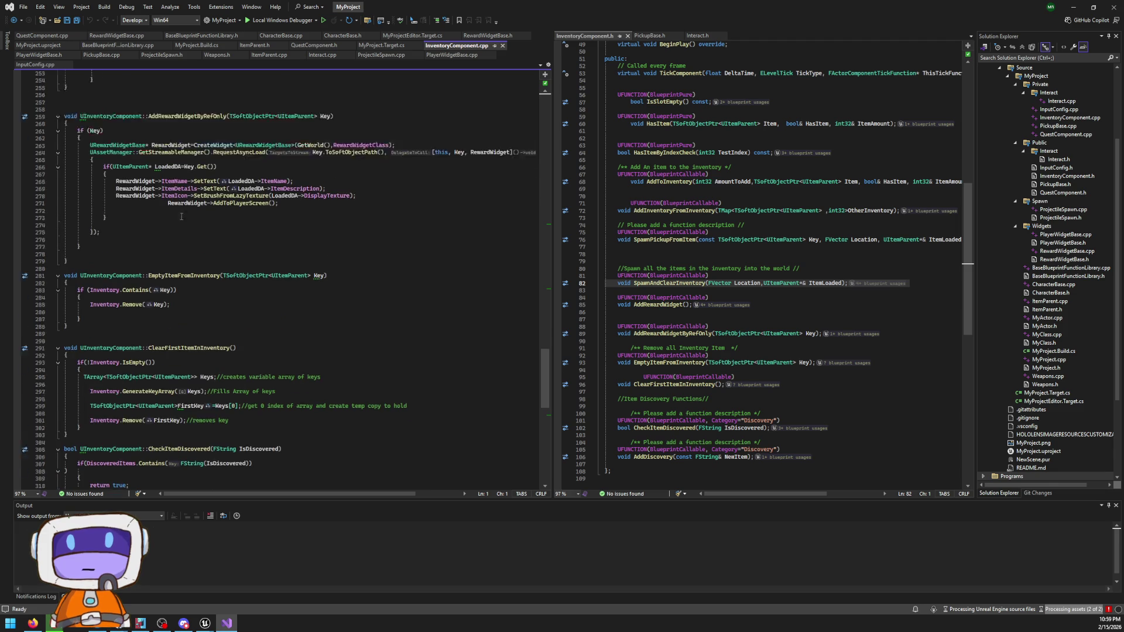
scroll(182, 215, up, 11)
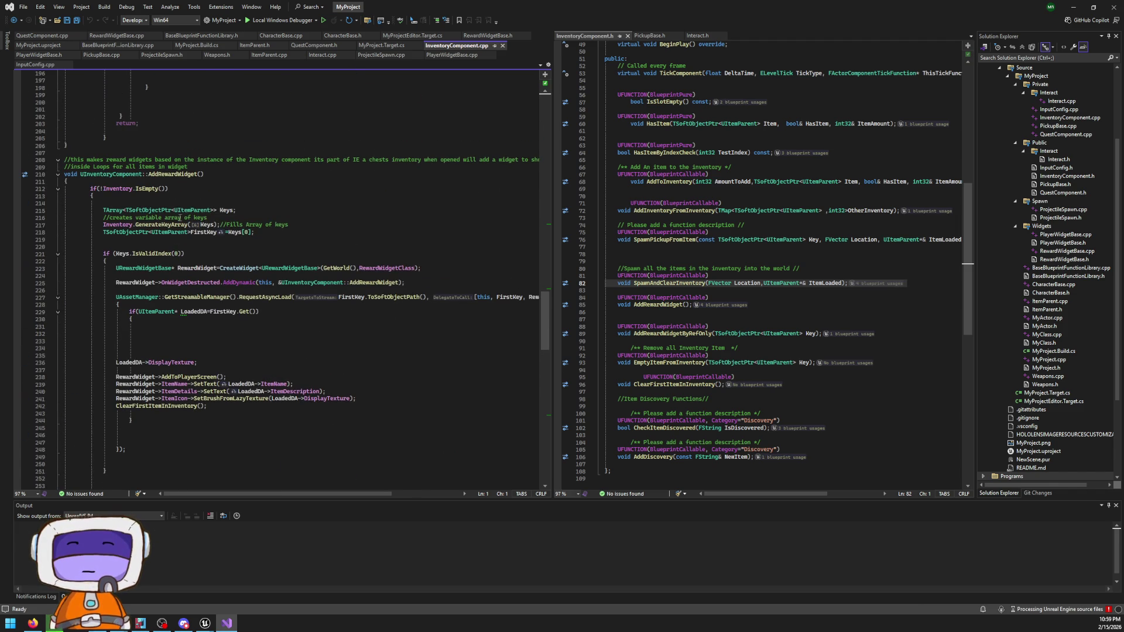
scroll(205, 211, up, 14)
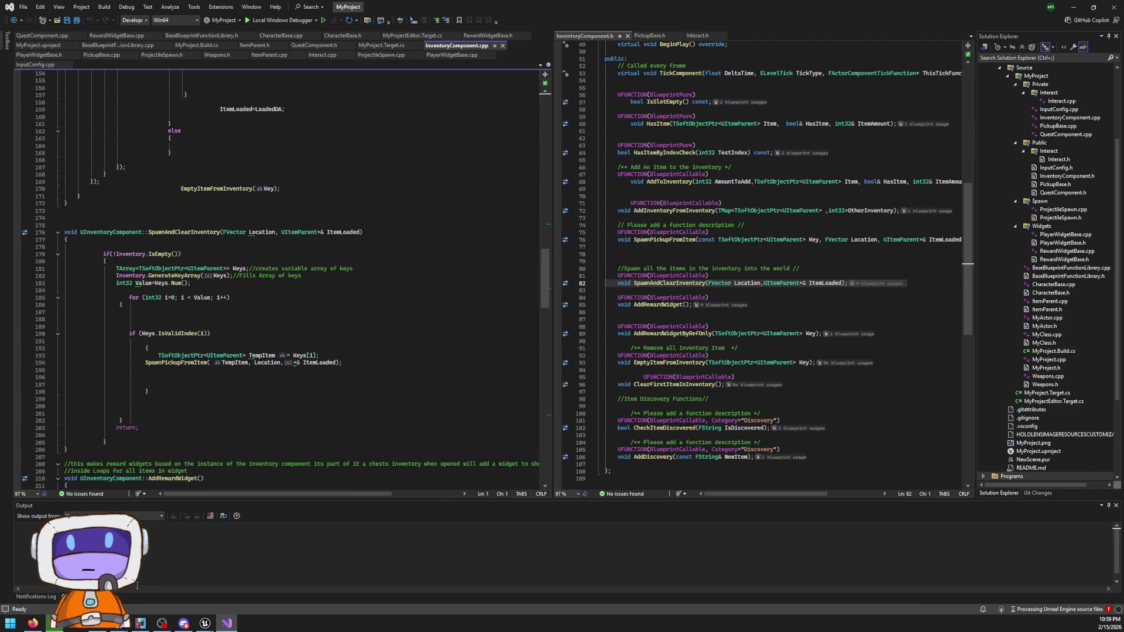
mouse_move(205, 623)
click(311, 571)
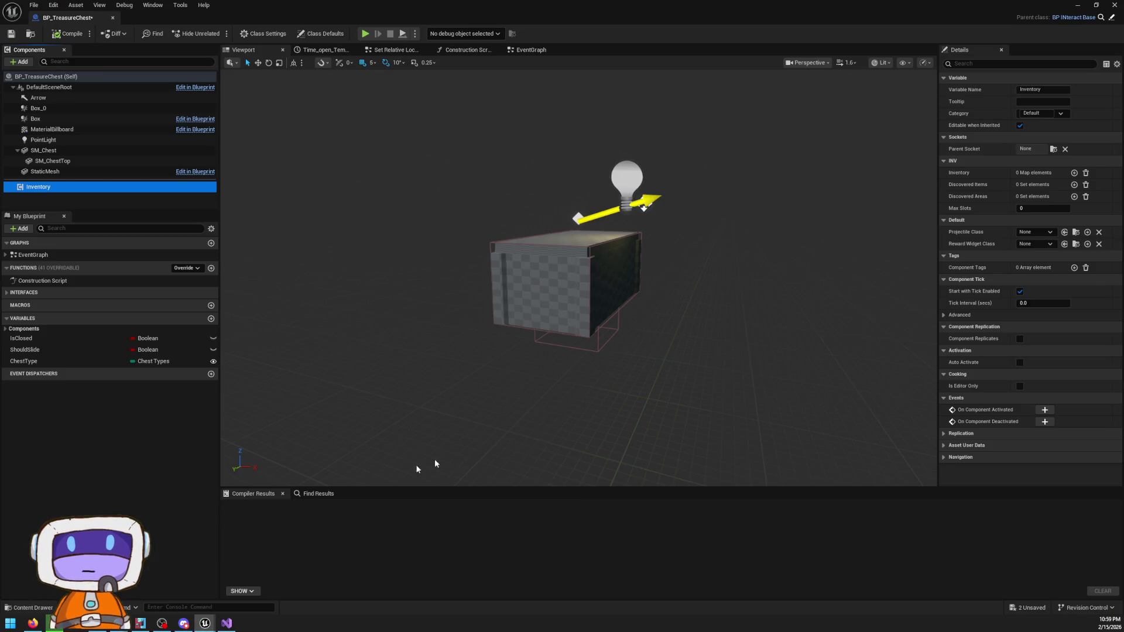
- Restore the chest editor window, browse the Content Drawer, Play, and open the failing BP_Meditation
mouse_move(489, 20)
mouse_down()
mouse_move(584, 411)
mouse_move(510, 394)
mouse_move(632, 5)
mouse_up()
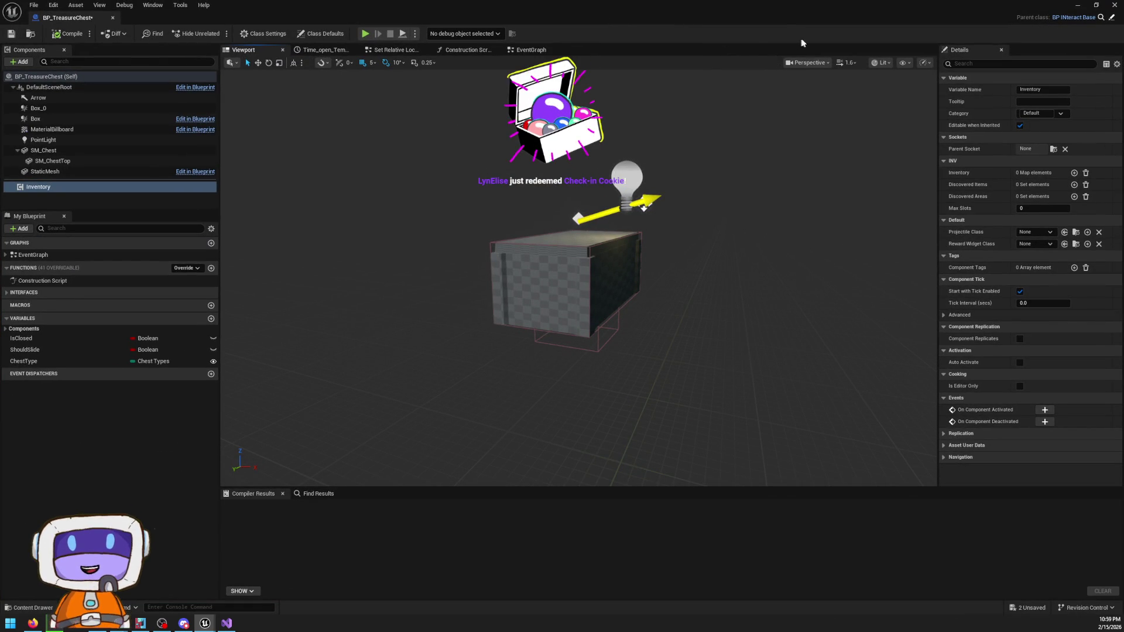
click(31, 609)
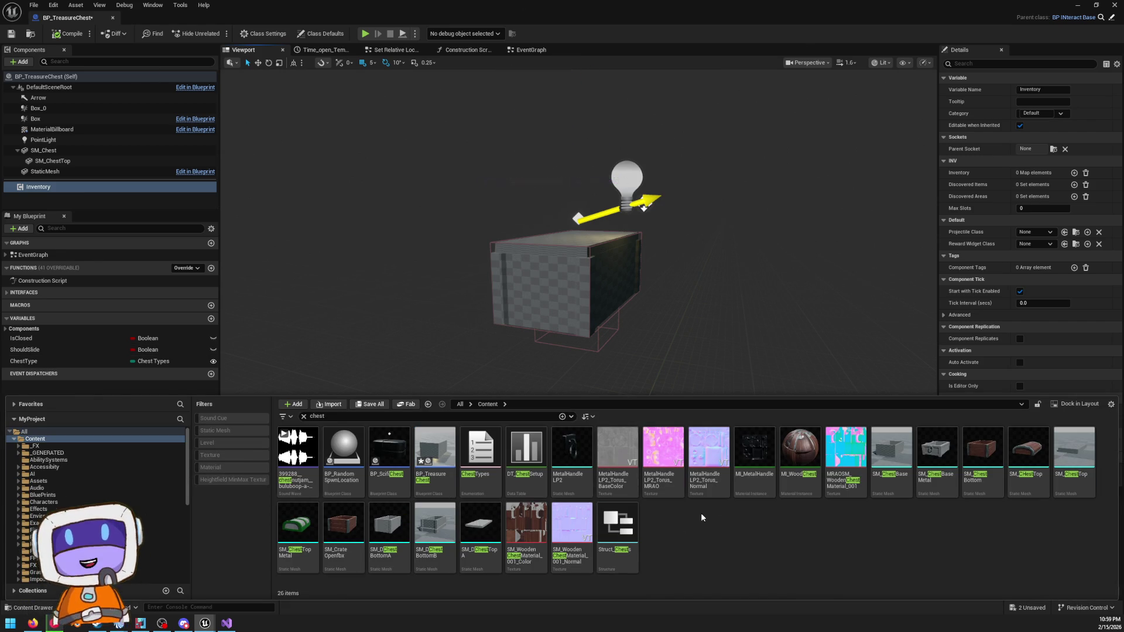
key(alt+Left)
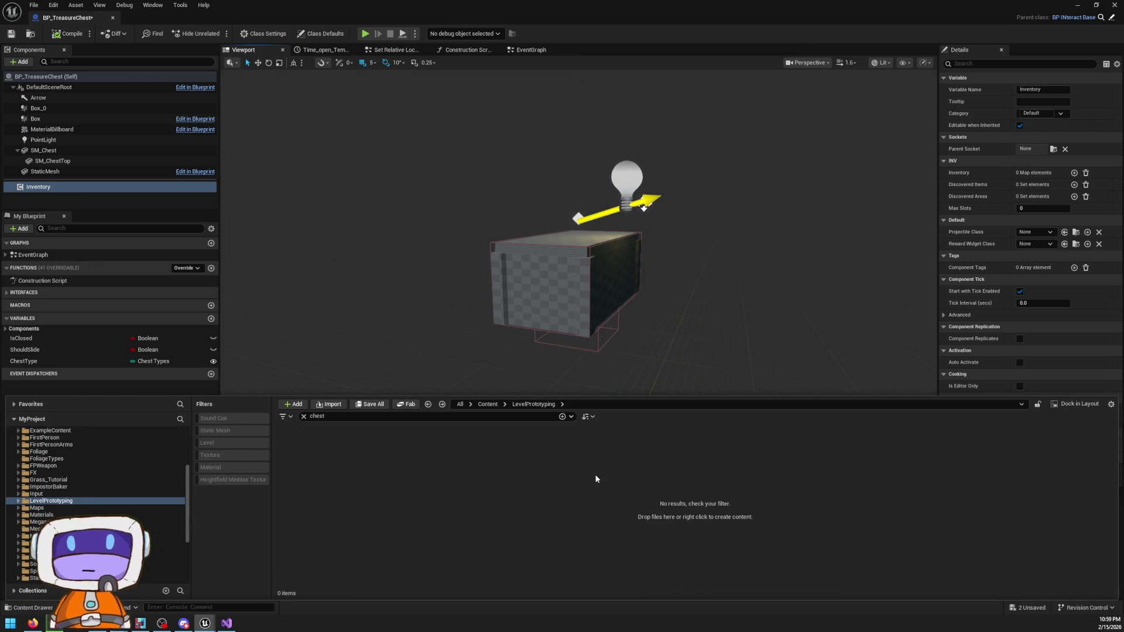
key(alt+Left)
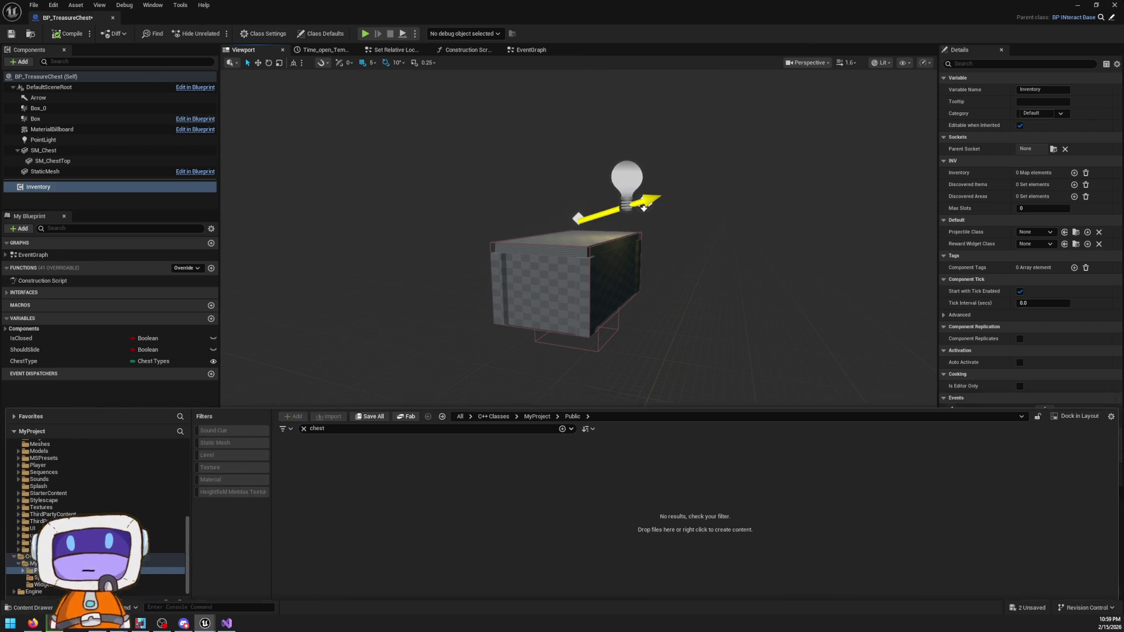
key(alt+p)
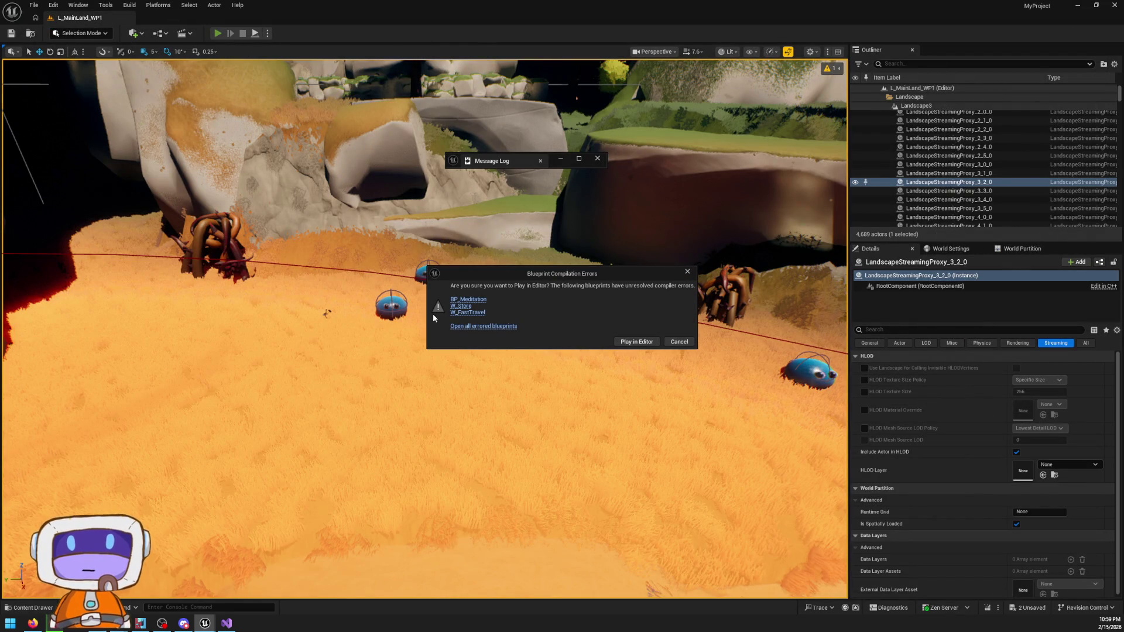
click(468, 299)
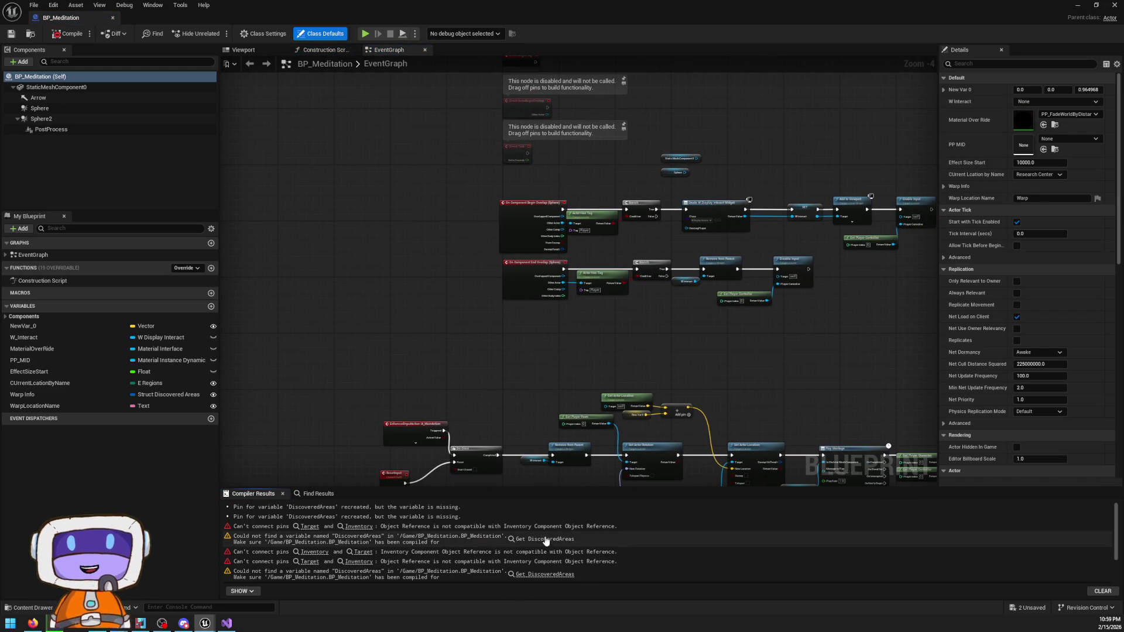
- Jump to the error nodes and move the location, Enum to String, Warp Info and Discovered Areas nodes apart
click(546, 539)
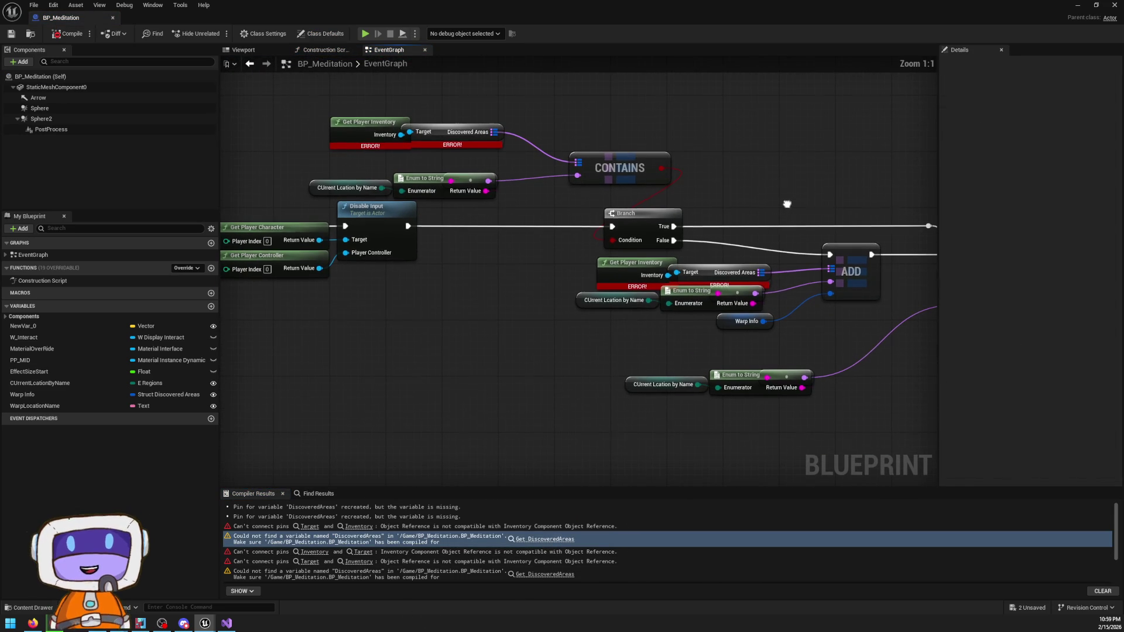
mouse_move(546, 288)
mouse_down()
mouse_move(776, 342)
mouse_move(759, 353)
mouse_up()
drag(699, 298, 706, 319)
click(577, 268)
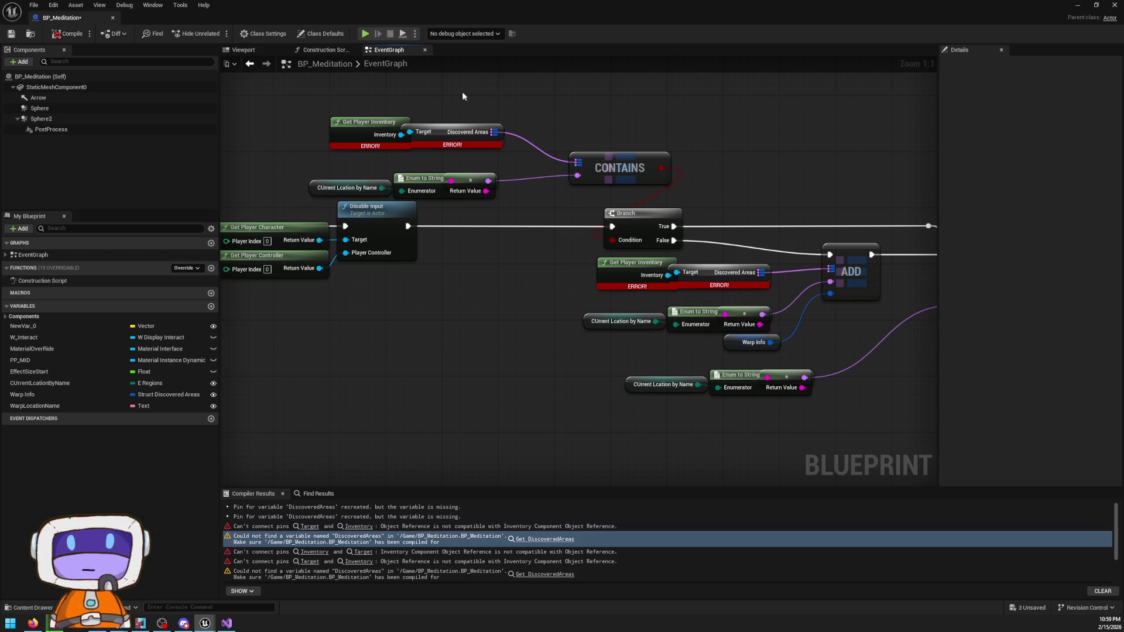
drag(463, 139, 504, 139)
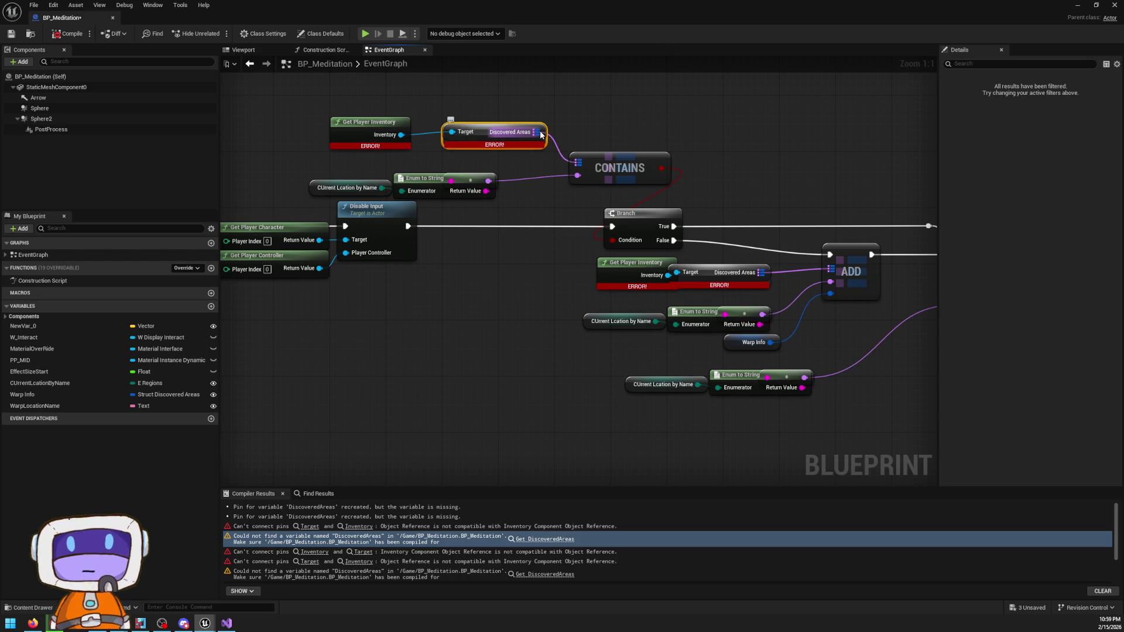
- Inspect the lower Discovered Areas getter and Create W Fast Travel Widget nodes, then return to Visual Studio
mouse_move(541, 134)
mouse_down()
mouse_move(620, 143)
mouse_move(629, 156)
mouse_move(541, 113)
mouse_move(471, 117)
mouse_up()
click(658, 253)
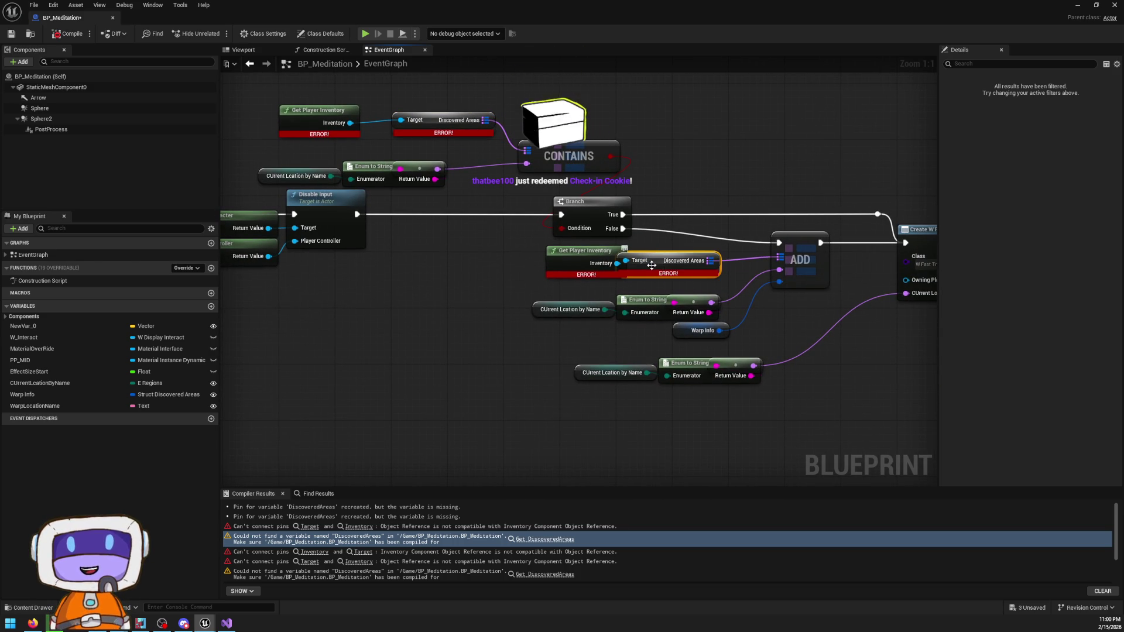
drag(658, 256, 684, 266)
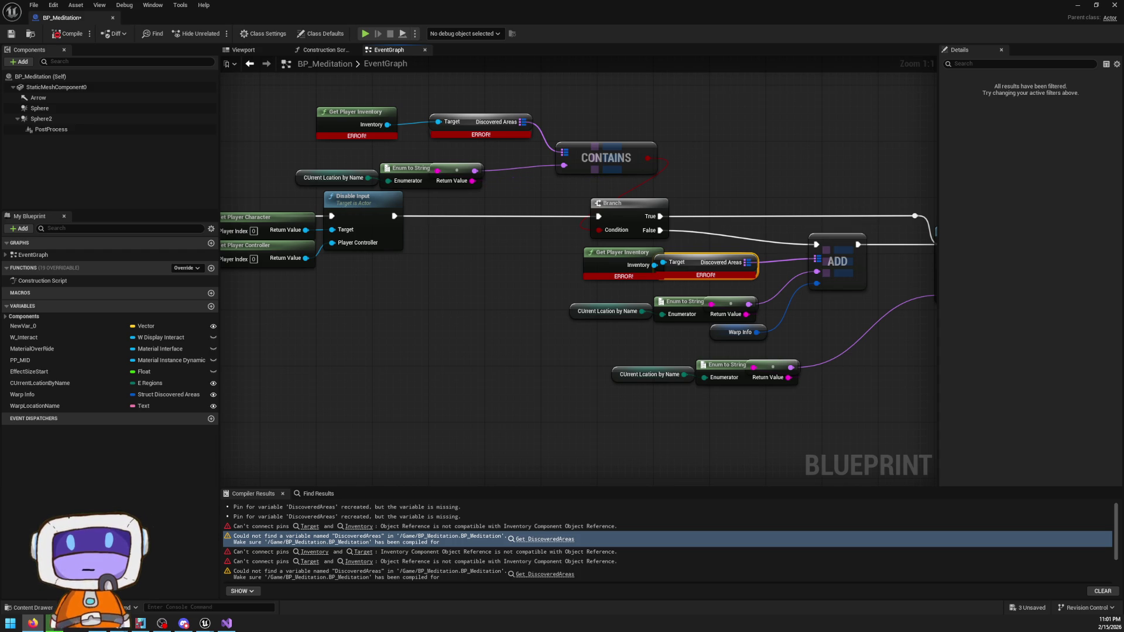
mouse_move(771, 136)
mouse_down()
mouse_move(743, 181)
mouse_move(708, 160)
mouse_move(714, 185)
mouse_up()
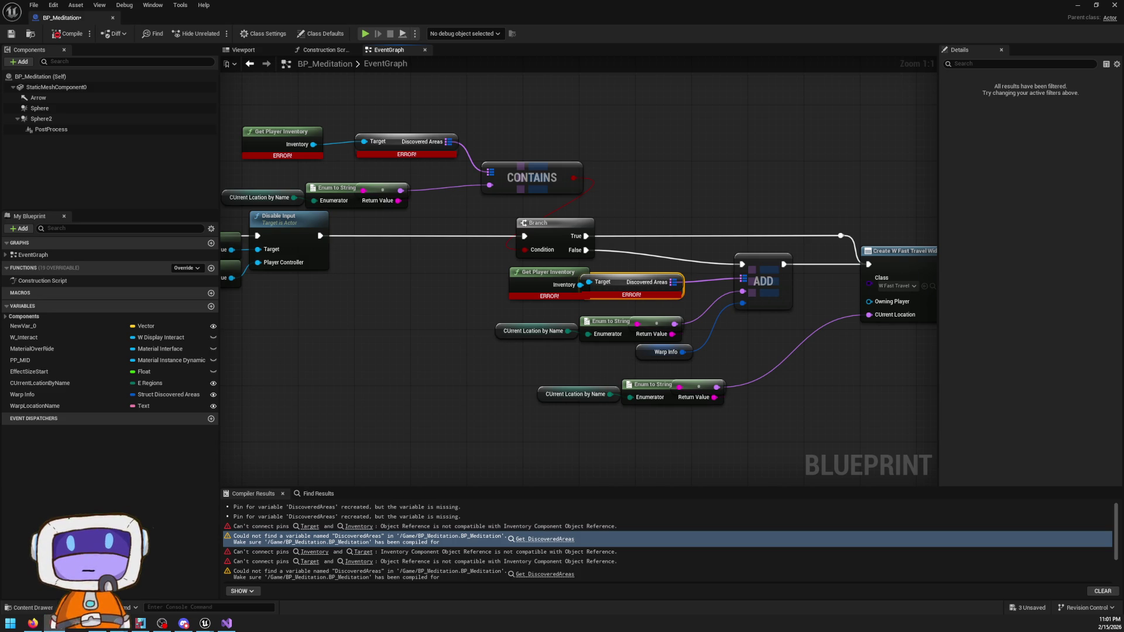
drag(743, 126, 796, 115)
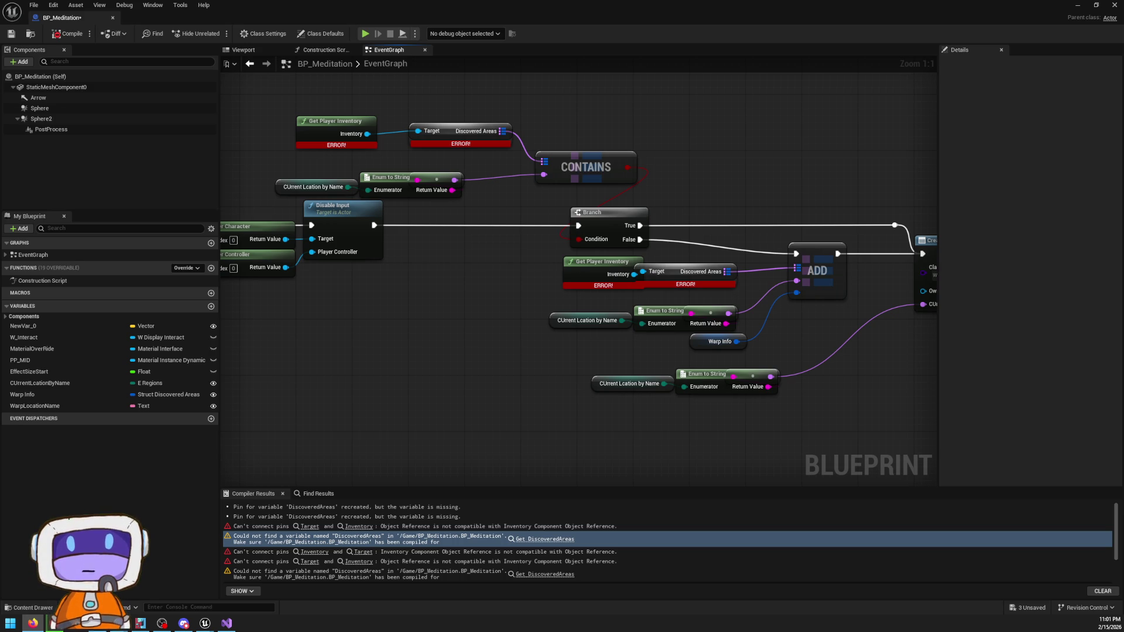
key(alt+Tab)
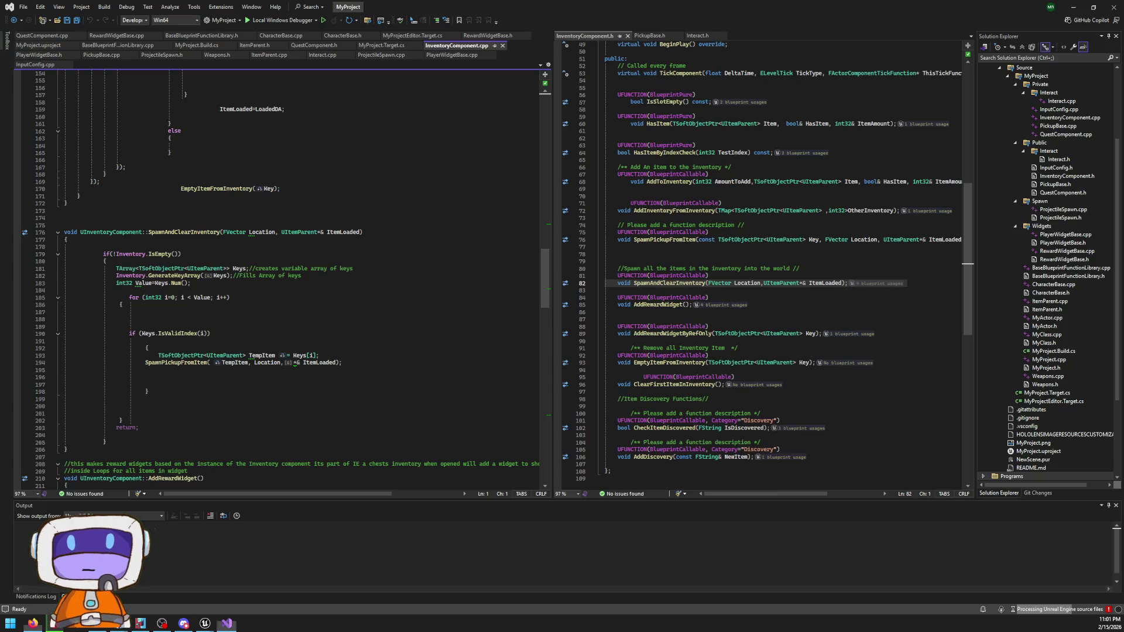
- Change the DiscoveredAreas declaration on line 33 from TSet<FString> to TMap<FString>
scroll(786, 197, up, 4)
scroll(786, 197, up, 2)
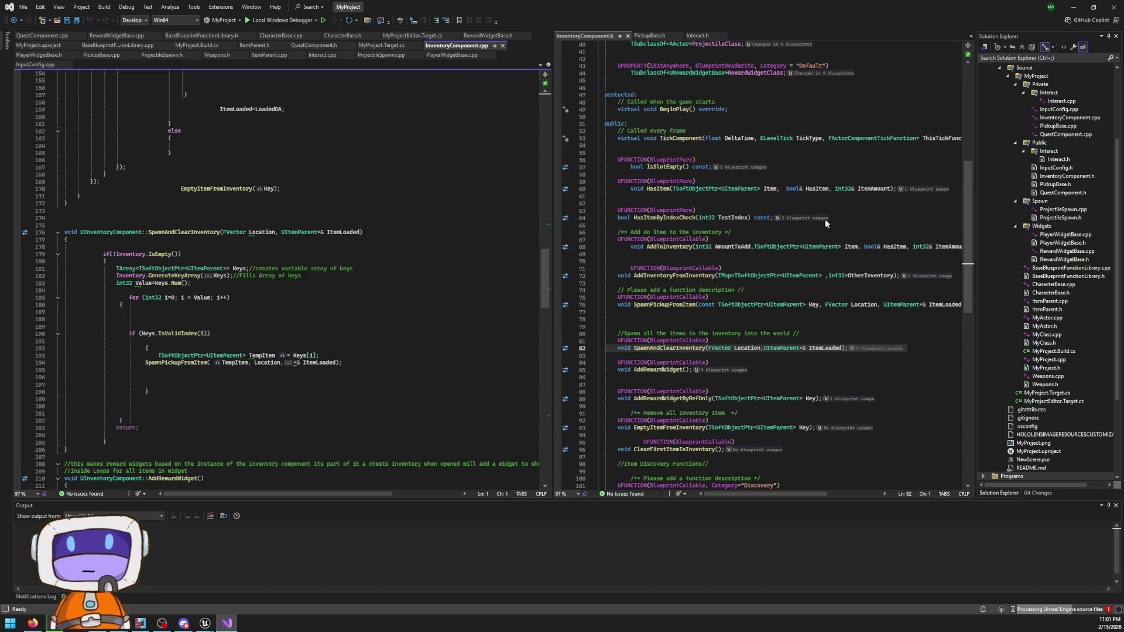
scroll(761, 264, up, 1)
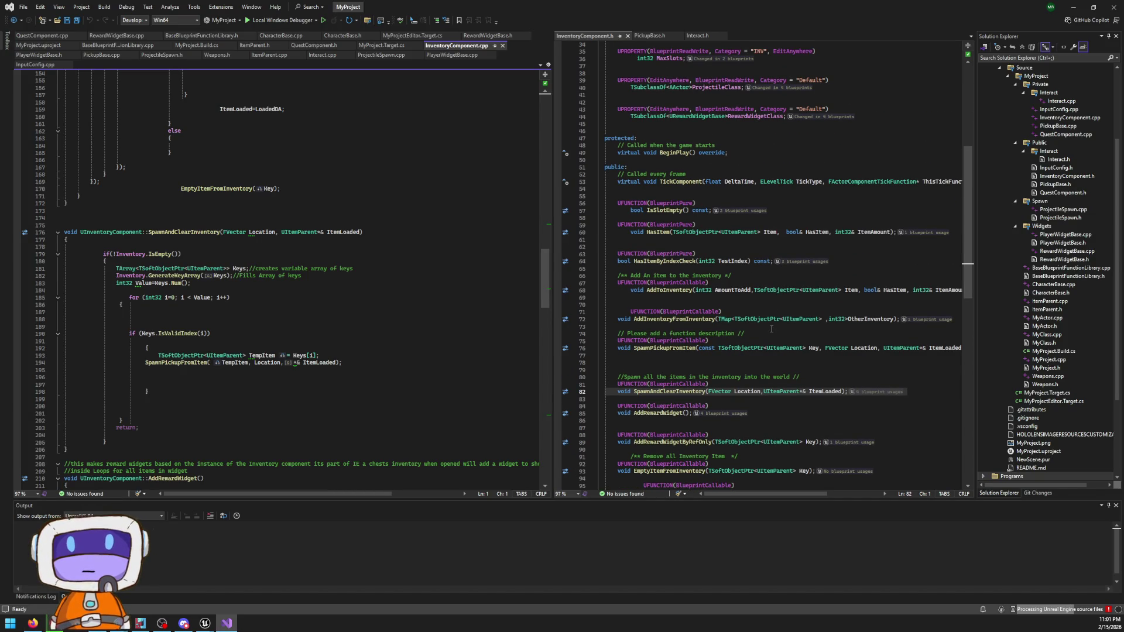
scroll(861, 264, up, 2)
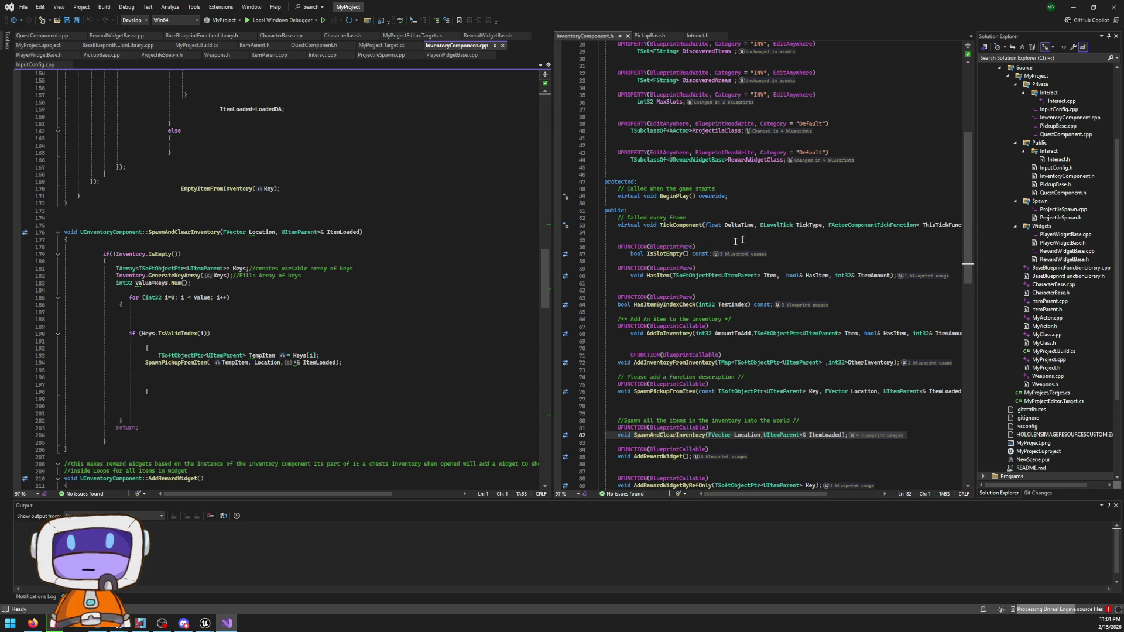
scroll(738, 278, up, 4)
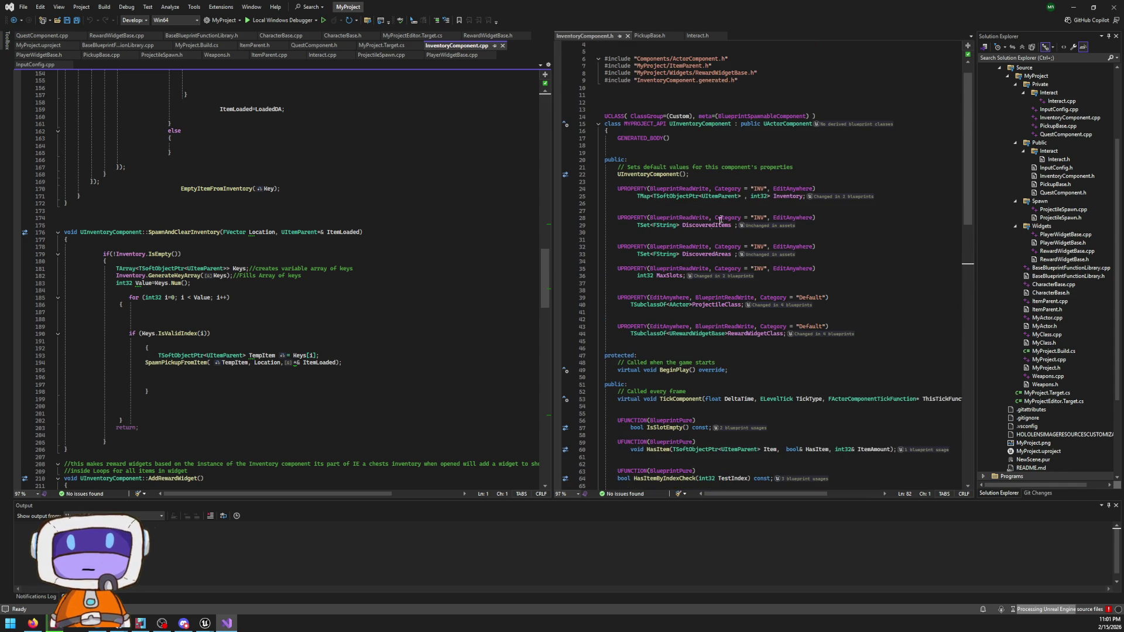
mouse_move(661, 255)
click(674, 254)
key(ctrl+Left)
key(BackSpace)
key(BackSpace)
key(BackSpace)
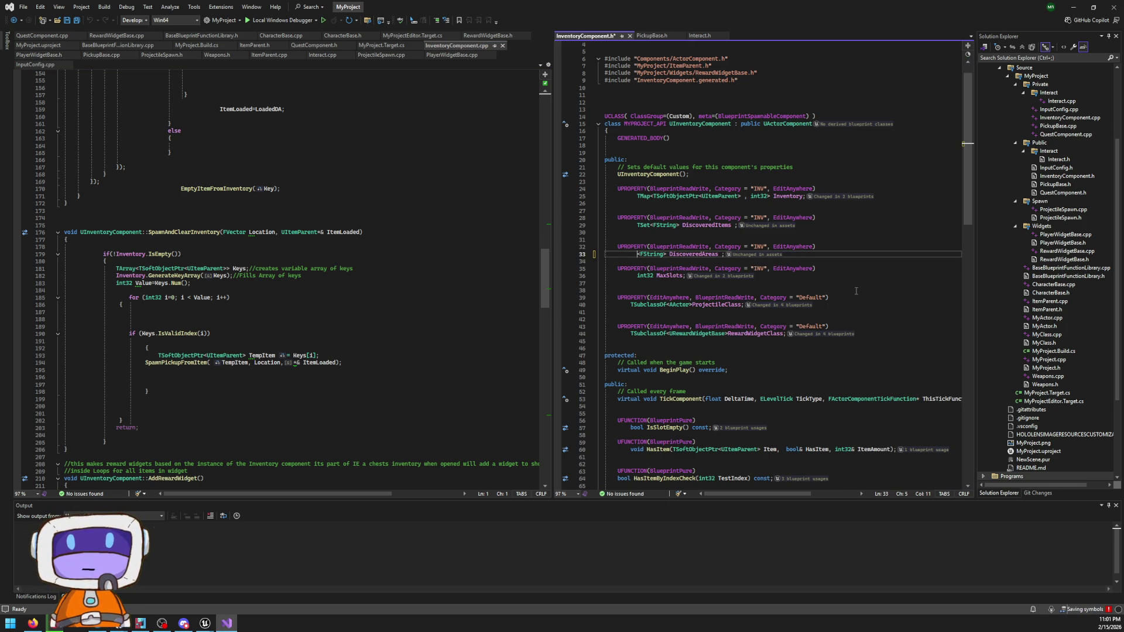
text(TMap)
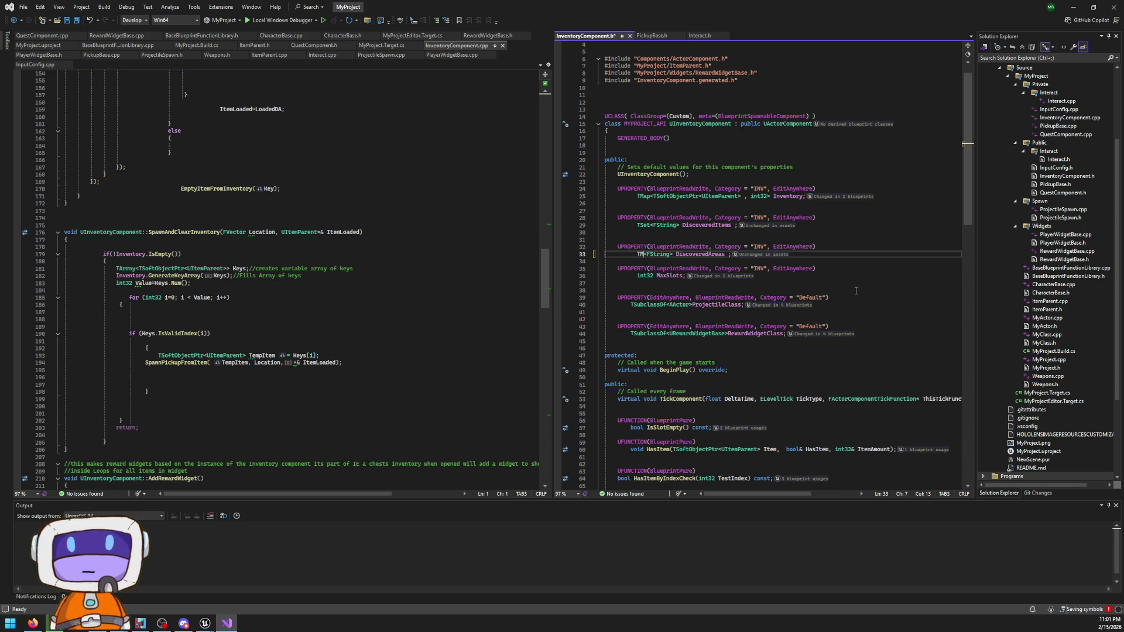
key(Right)
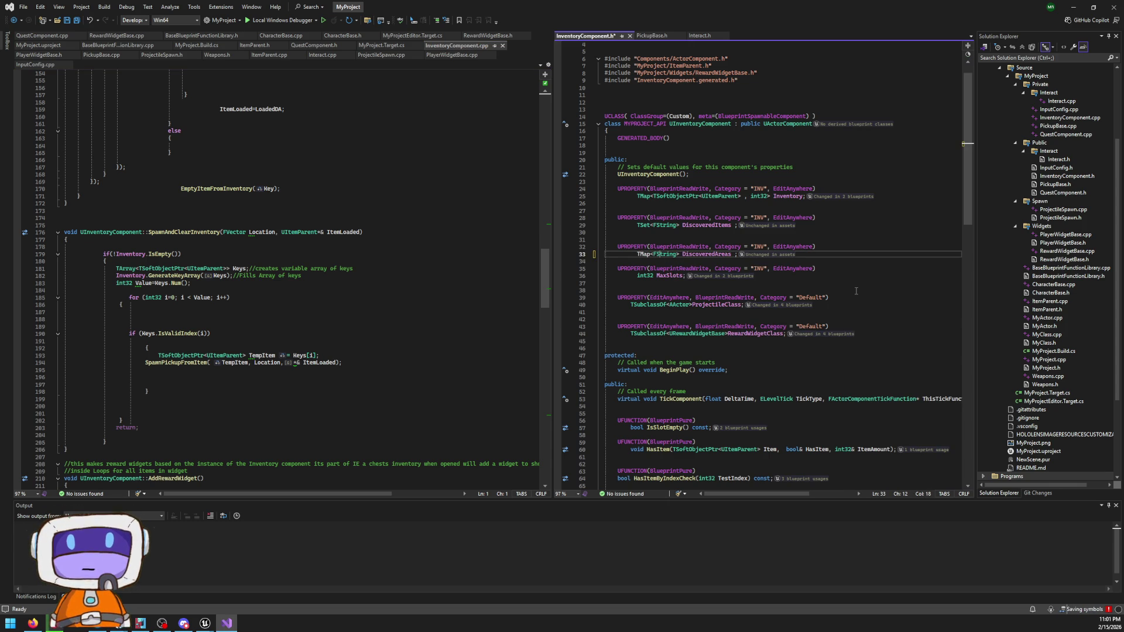
key(Right)
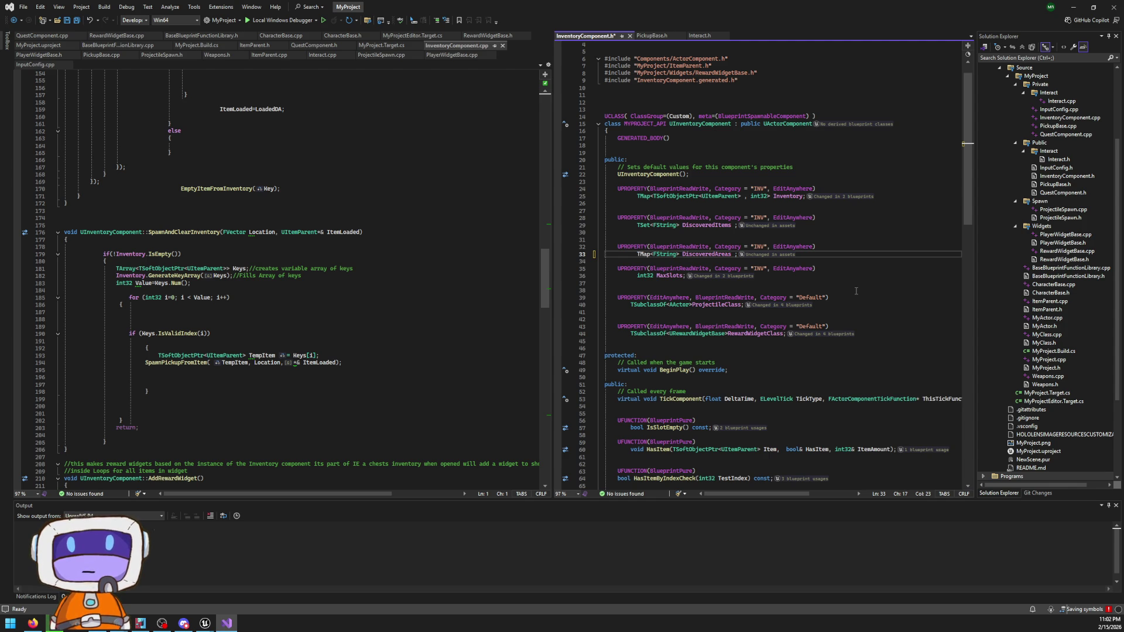
key(Left)
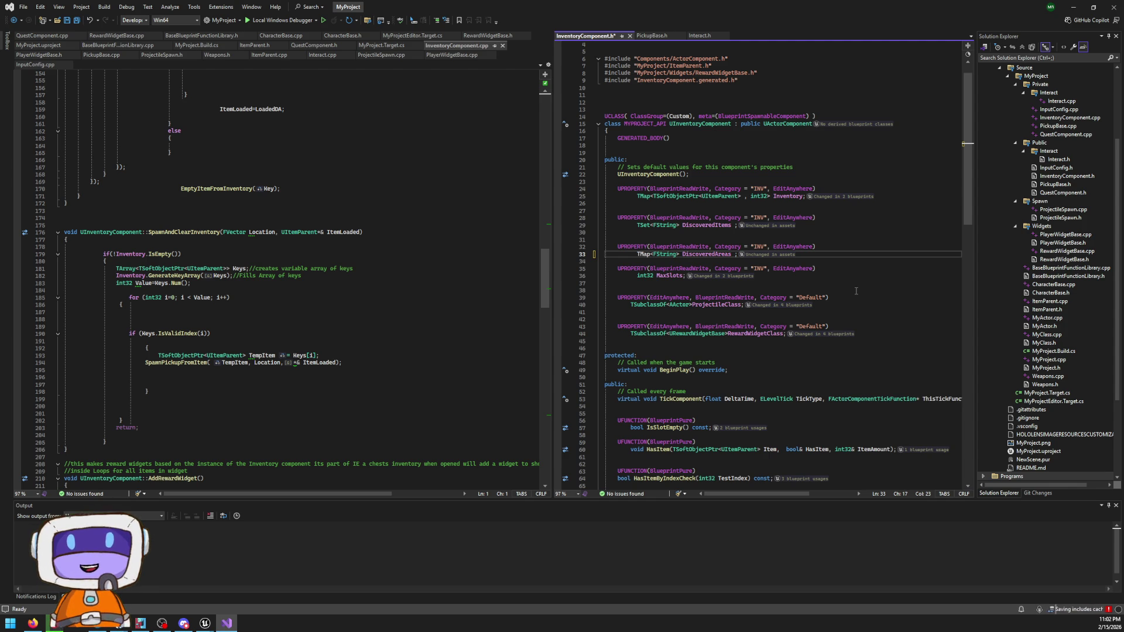
key(Right)
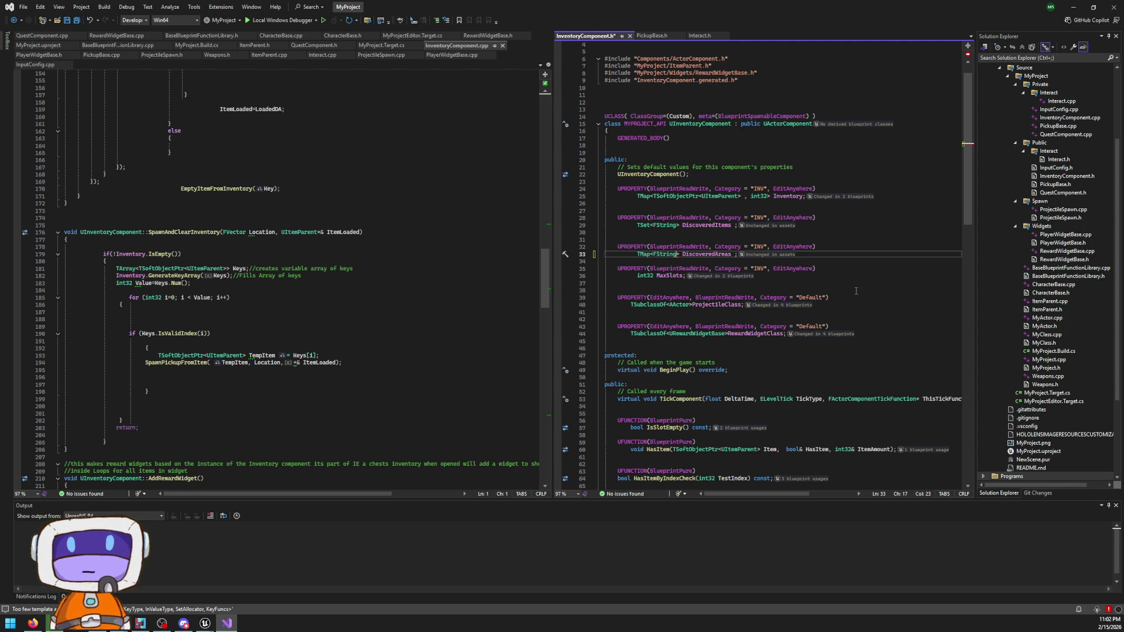
- Add a comma so DiscoveredAreas reads TMap<FString,>, then go back to the Unreal Blueprint editor
text(,)
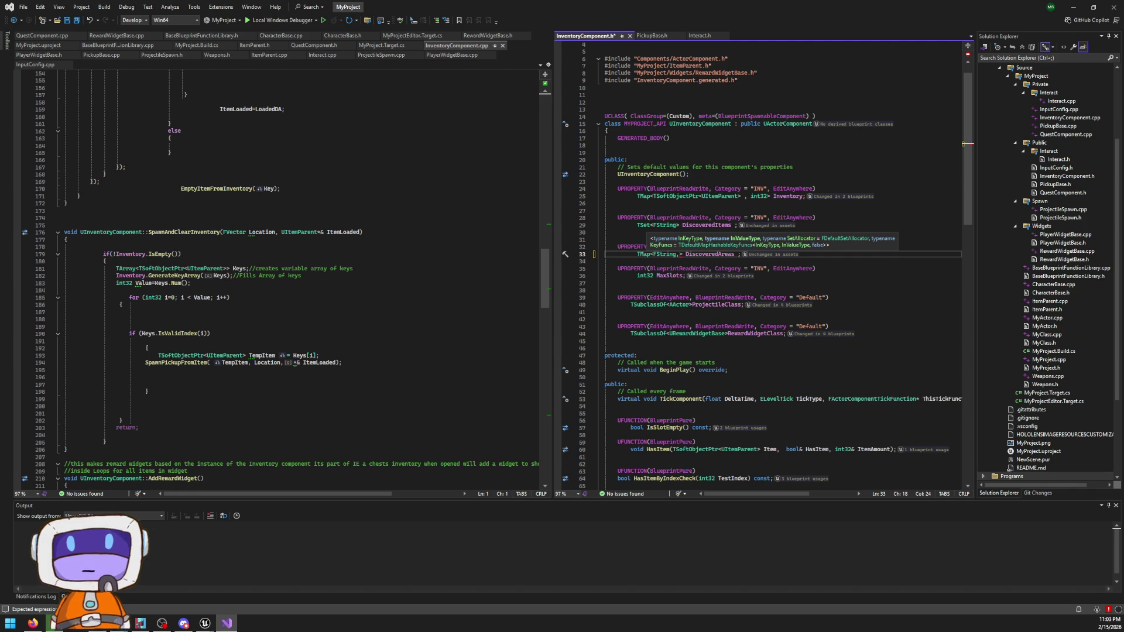
key(Escape)
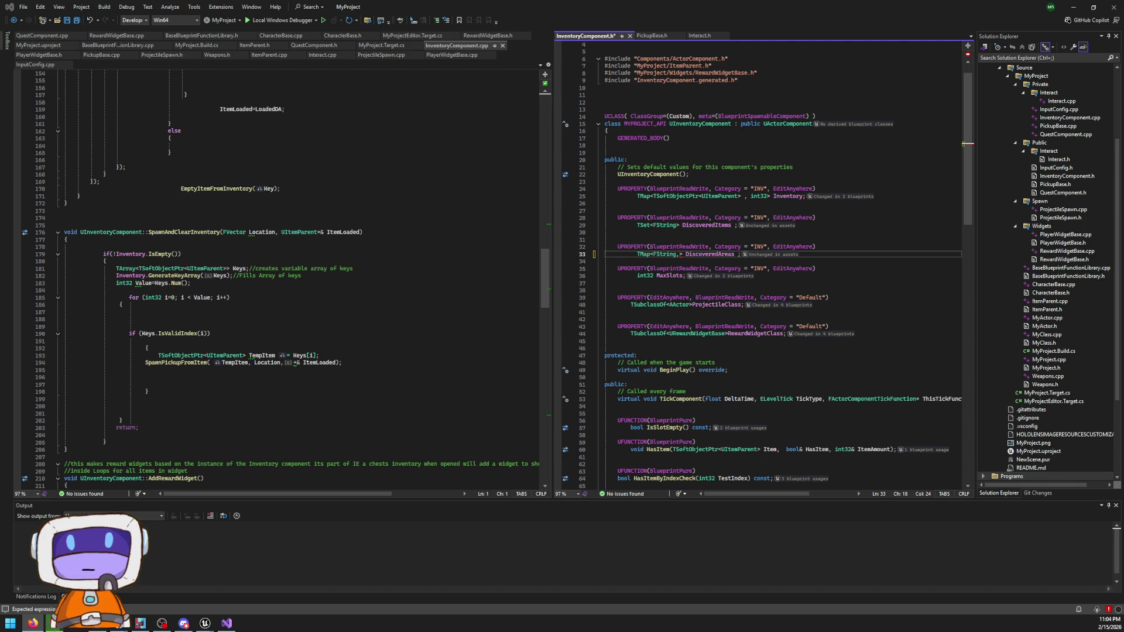
click(204, 623)
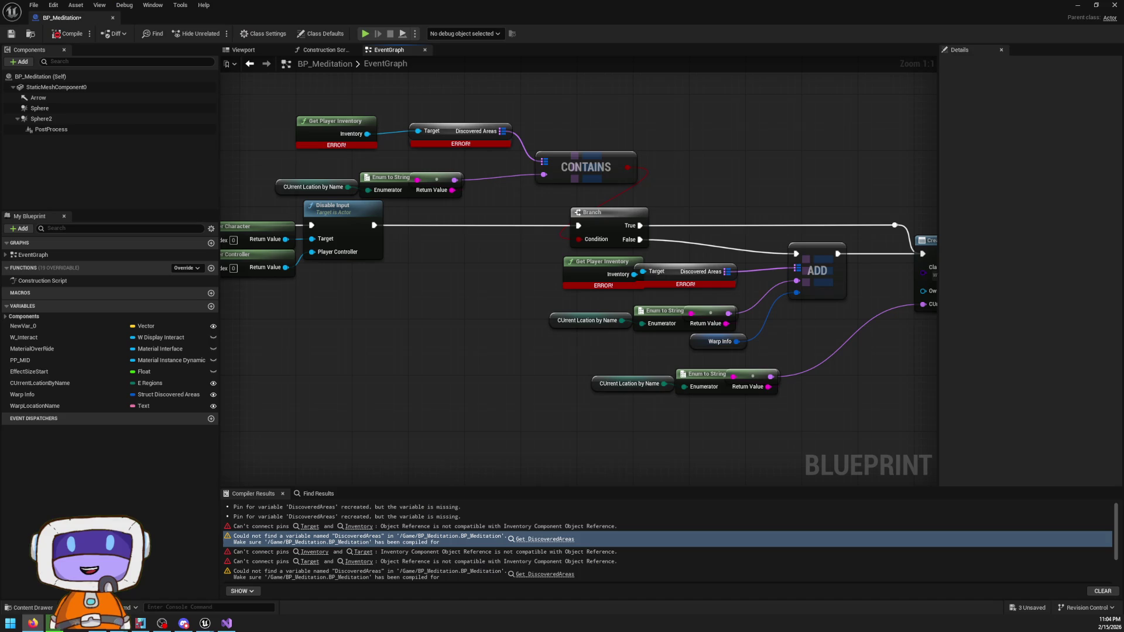
- Open the New C++ Class wizard from the Tools menu beside the Blueprint window
drag(637, 13, 692, 183)
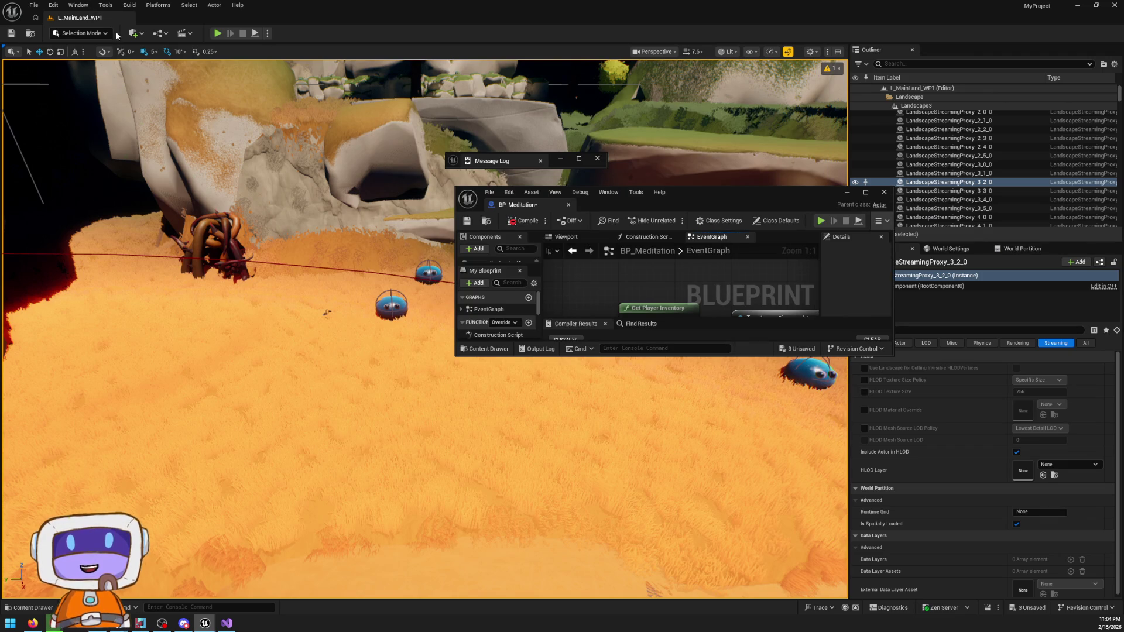
click(130, 5)
mouse_move(104, 6)
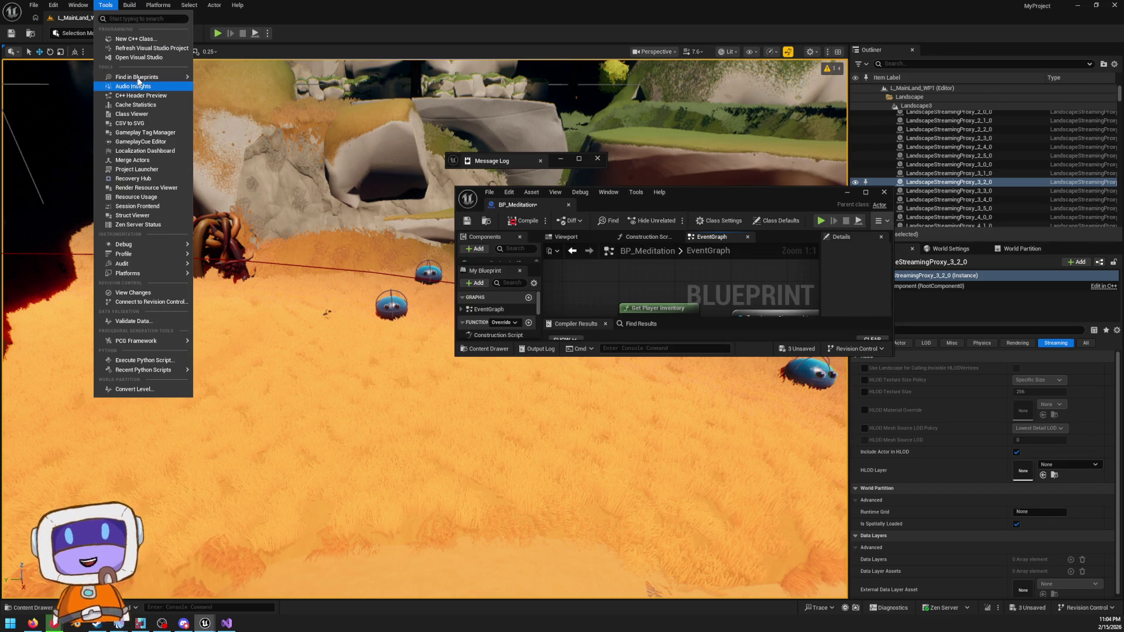
click(141, 38)
drag(562, 190, 828, 164)
- Browse the Common Classes list of possible parent classes
scroll(751, 307, down, 5)
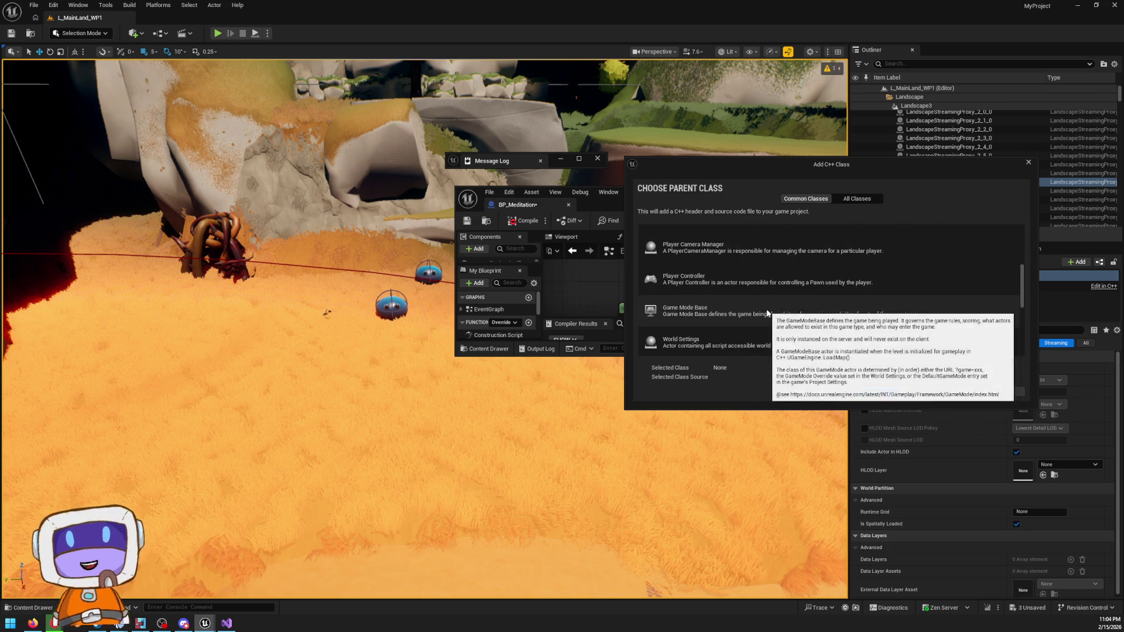
scroll(773, 315, down, 5)
scroll(784, 322, down, 1)
scroll(871, 304, up, 5)
scroll(863, 296, up, 4)
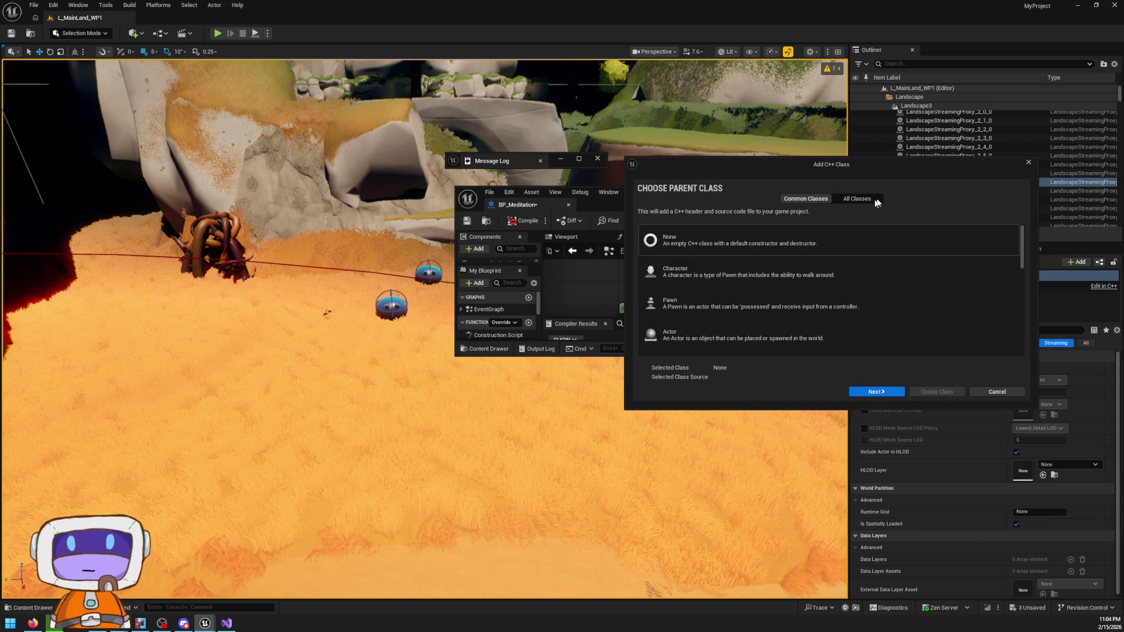
- Search 'struct' under All Classes, return to Common Classes, and continue with no parent class
click(872, 200)
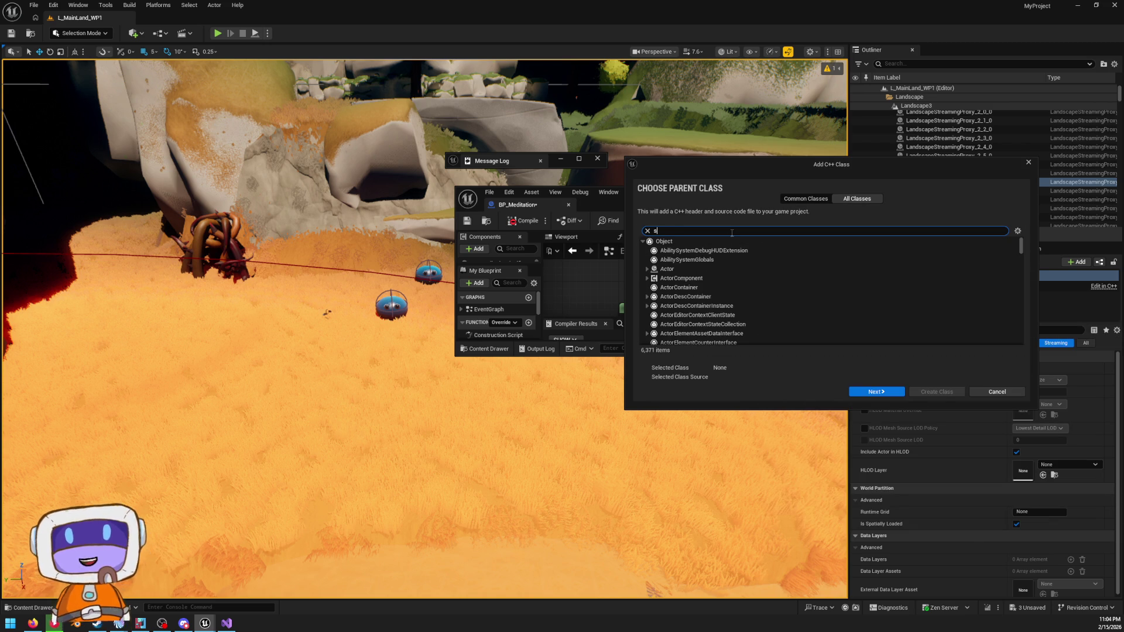
text(truct)
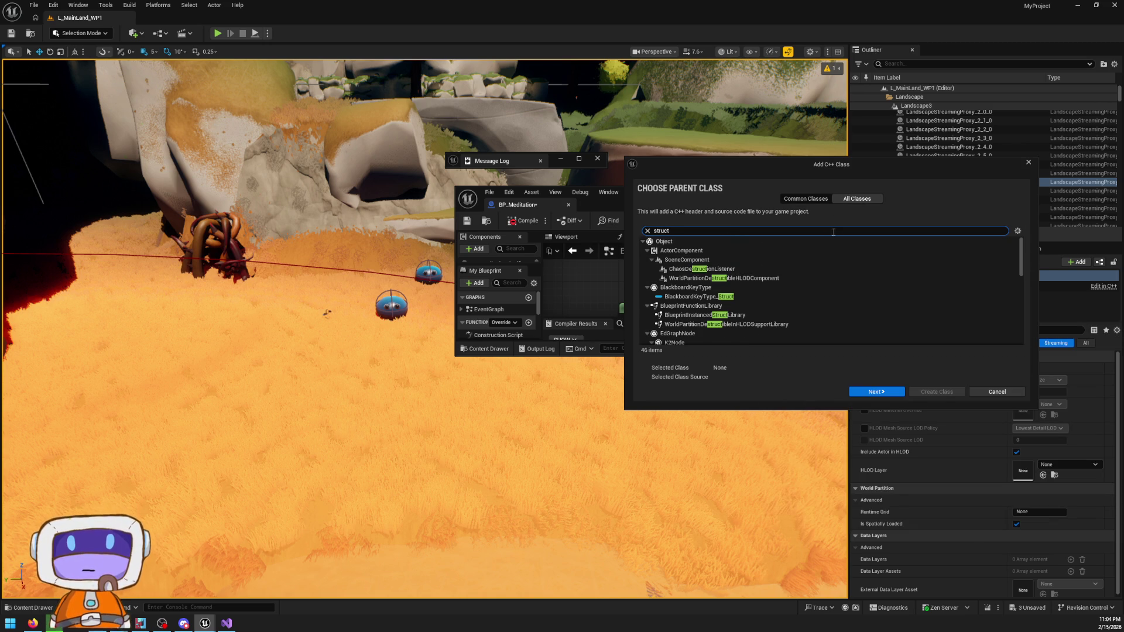
scroll(796, 280, down, 4)
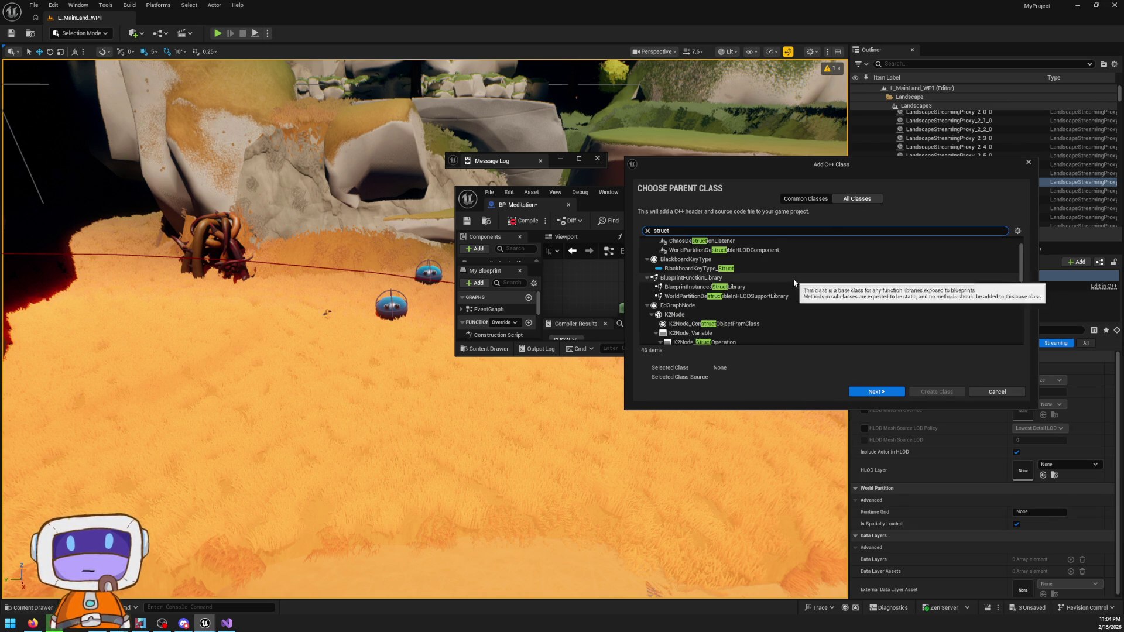
scroll(784, 273, up, 4)
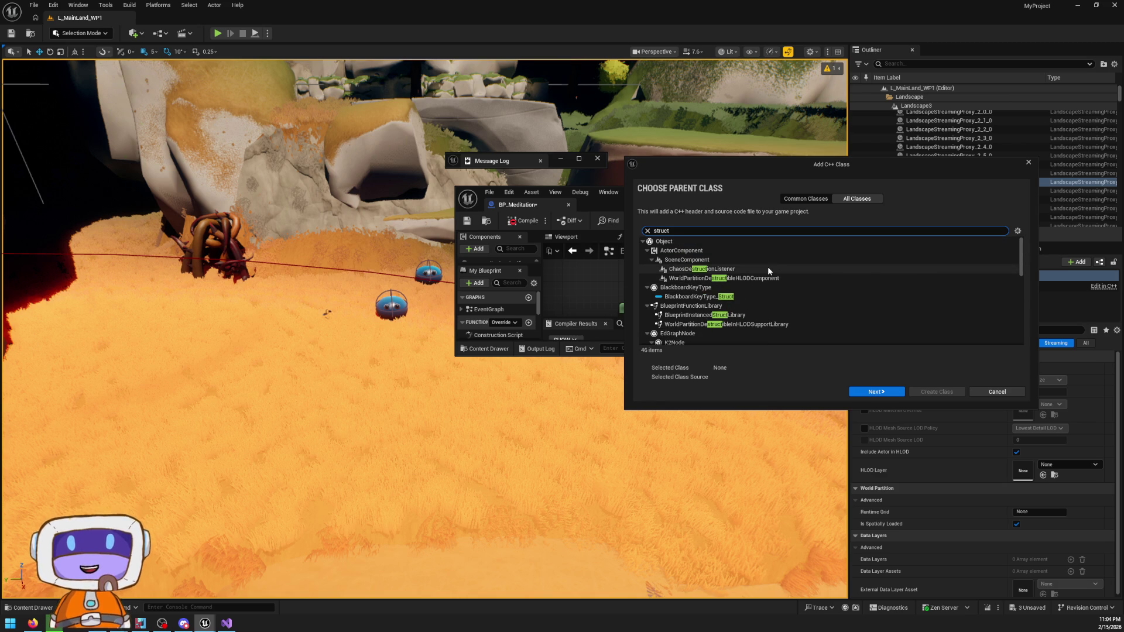
scroll(799, 271, down, 8)
scroll(800, 277, down, 3)
click(807, 199)
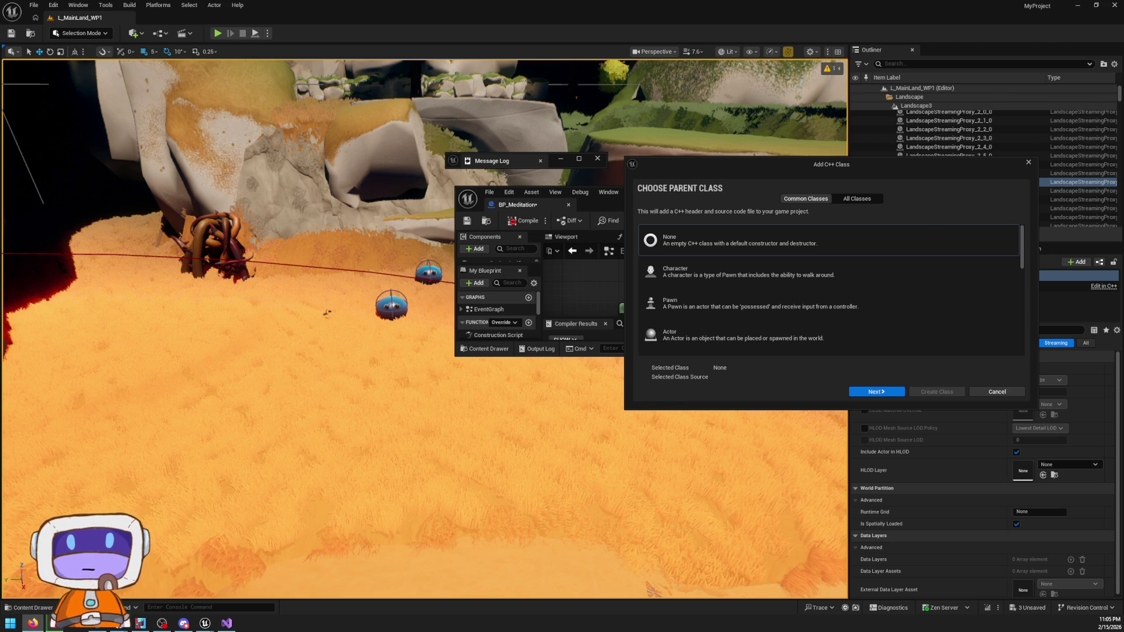
click(876, 391)
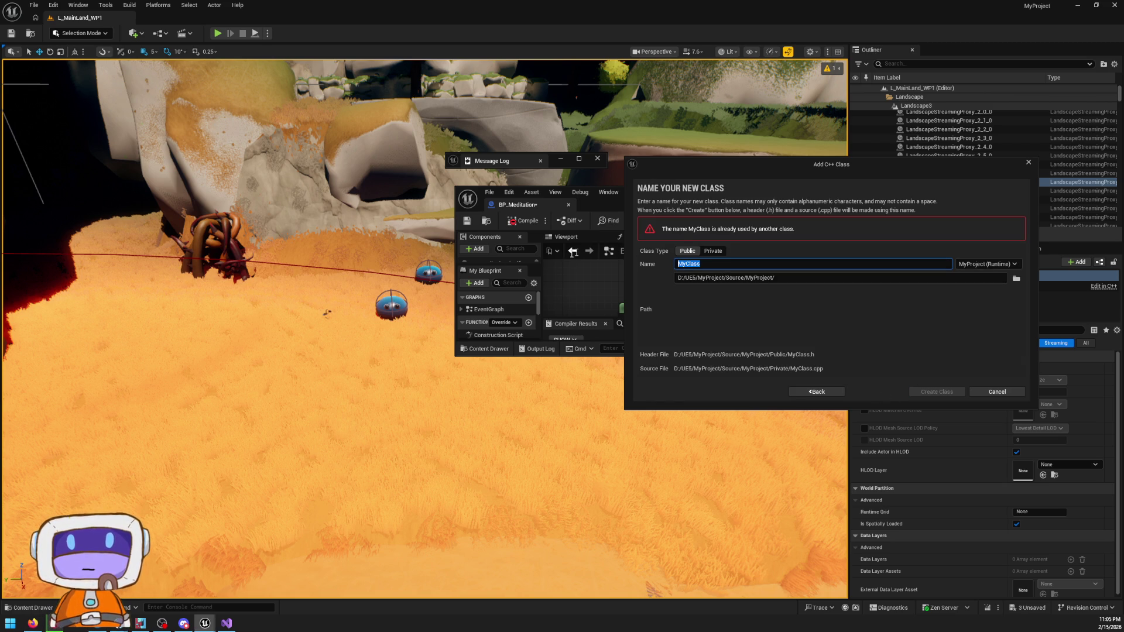
- Select the Discovered Areas node in the full-size BP_Meditation Blueprint
click(620, 340)
mouse_move(747, 174)
mouse_down()
mouse_move(606, 381)
mouse_move(611, 344)
mouse_up()
double_click(779, 112)
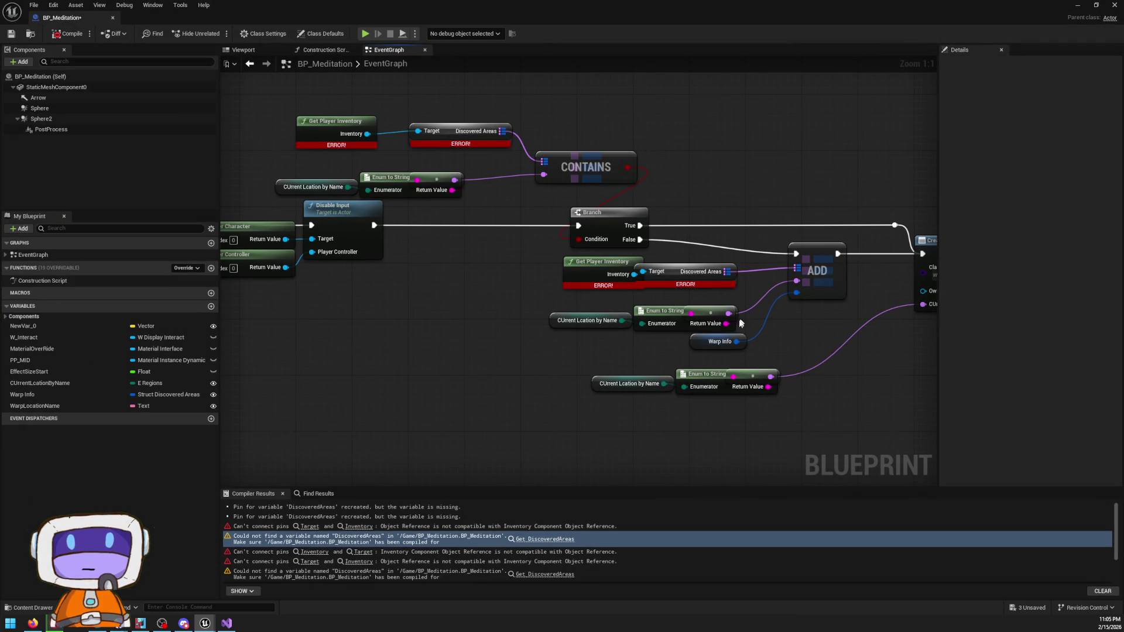
click(673, 275)
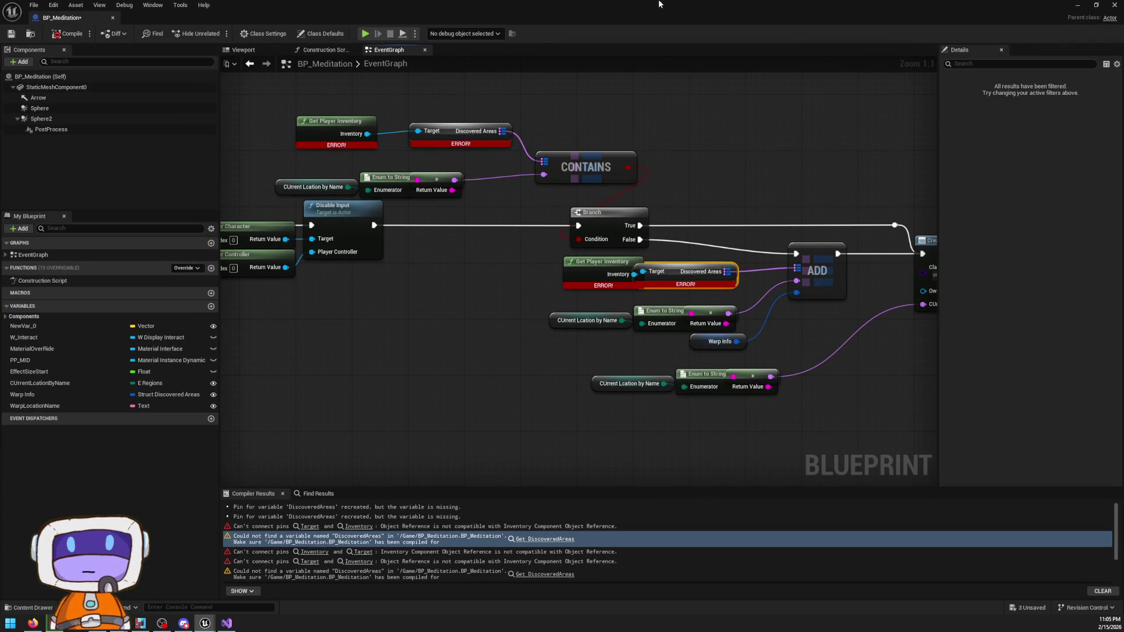
- Replace the default MyClass name with AreaInfo in the class wizard
double_click(606, 4)
drag(591, 434, 501, 435)
text(AreaInfo)
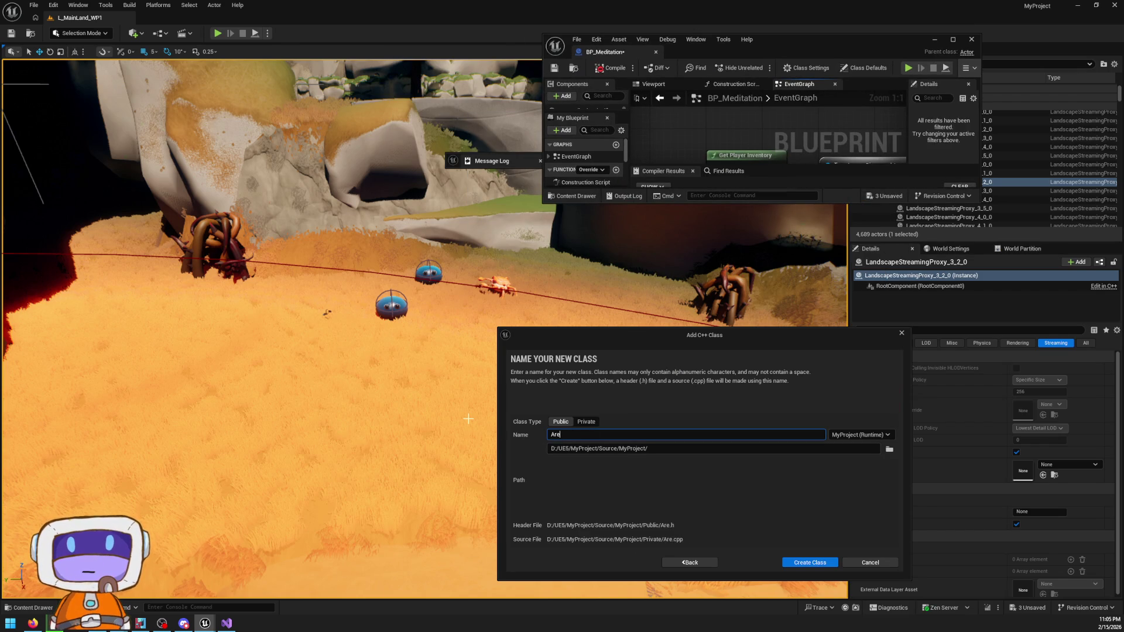